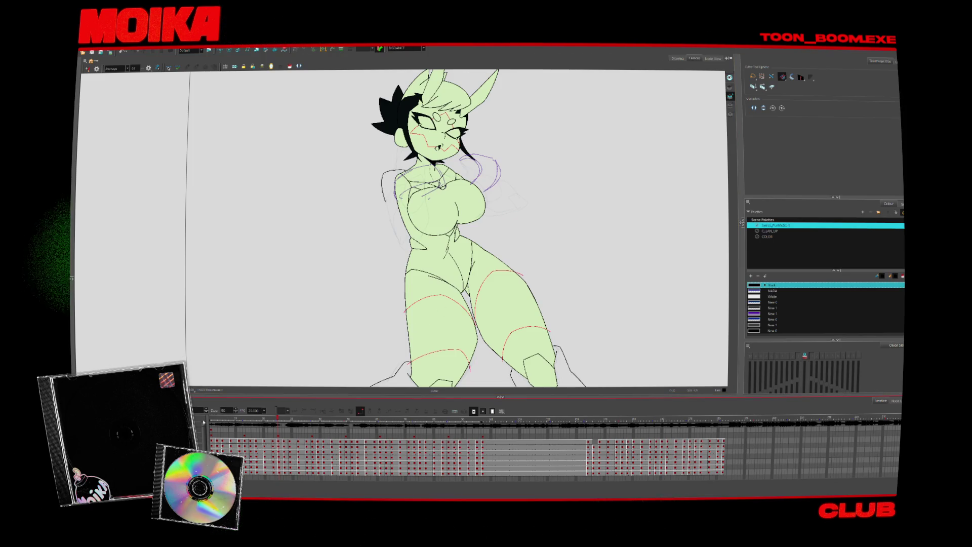
- Play the Harmony animation loop twice to review the character's motion
{"action": "scroll", "coordinate": [330, 303], "scroll_direction": "down", "scroll_amount": 3}
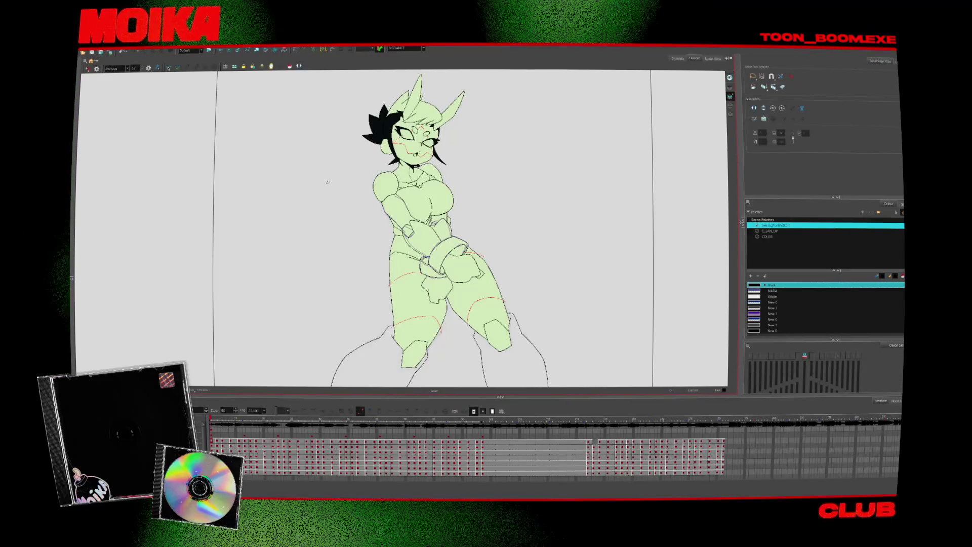
{"action": "key", "text": "alt+s"}
{"action": "scroll", "coordinate": [405, 227], "scroll_direction": "down", "scroll_amount": 3}
{"action": "key", "text": "Return"}
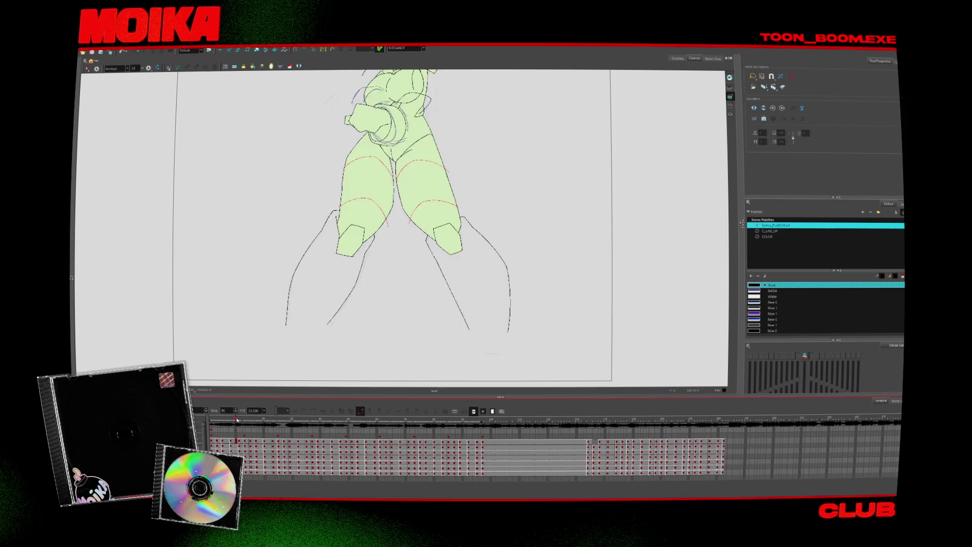
{"action": "scroll", "coordinate": [280, 333], "scroll_direction": "down", "scroll_amount": 2}
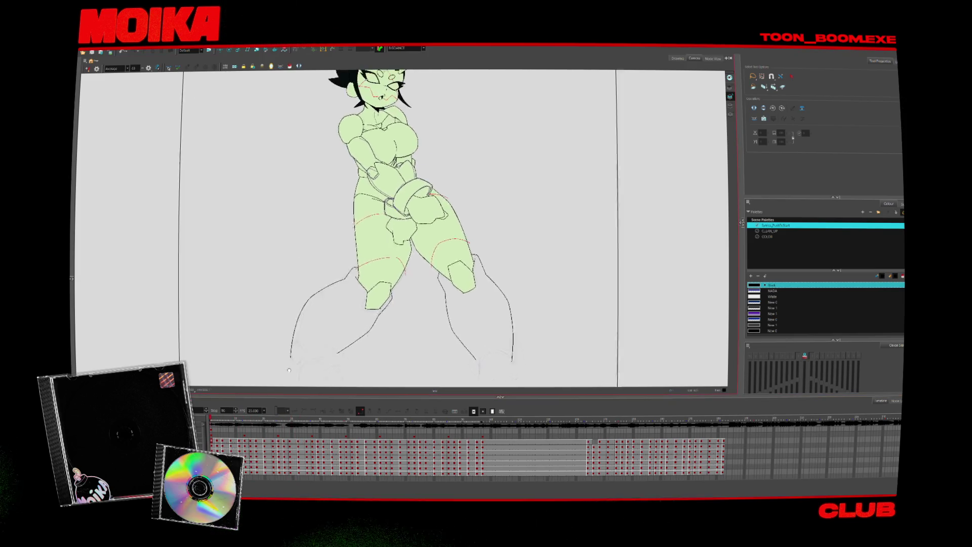
{"action": "scroll", "coordinate": [329, 261], "scroll_direction": "up", "scroll_amount": 2}
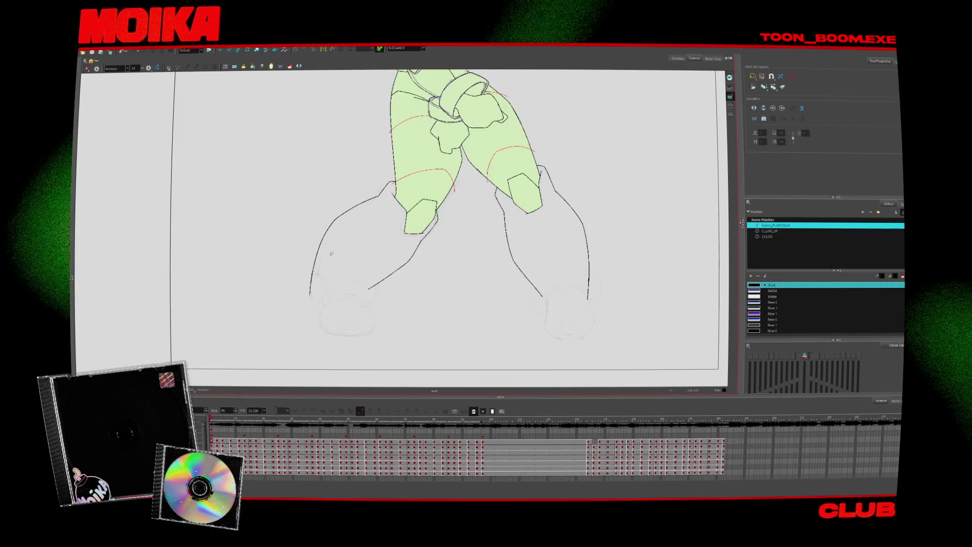
{"action": "scroll", "coordinate": [325, 302], "scroll_direction": "down", "scroll_amount": 2}
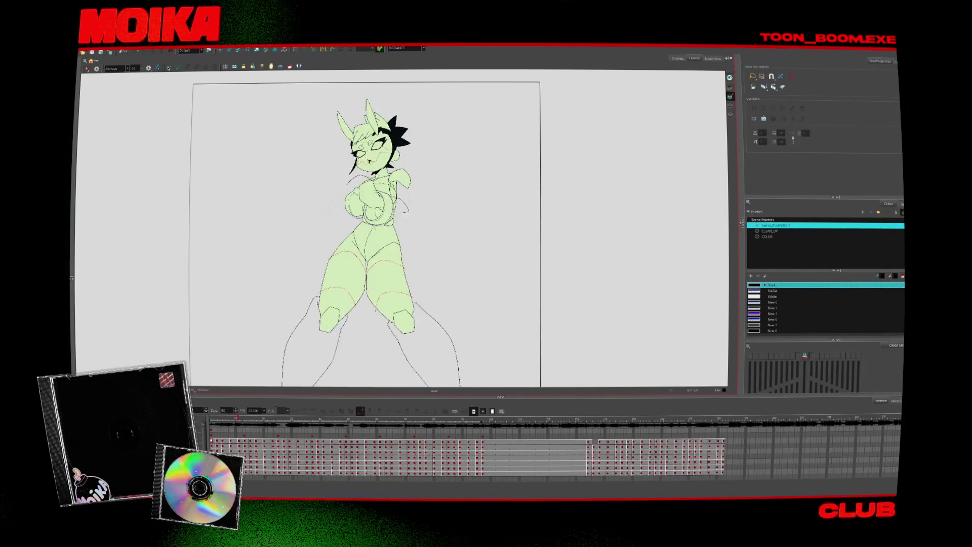
{"action": "key", "text": "space"}
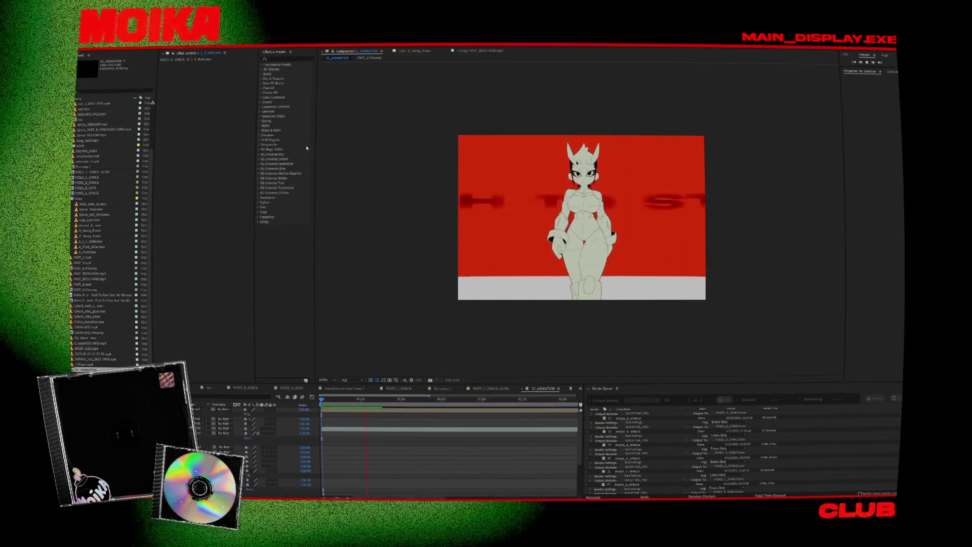
- Zoom the composition viewer to 200% and widen it by collapsing Effects & Presets
{"action": "left_click_drag", "start_coordinate": [432, 124], "coordinate": [775, 342]}
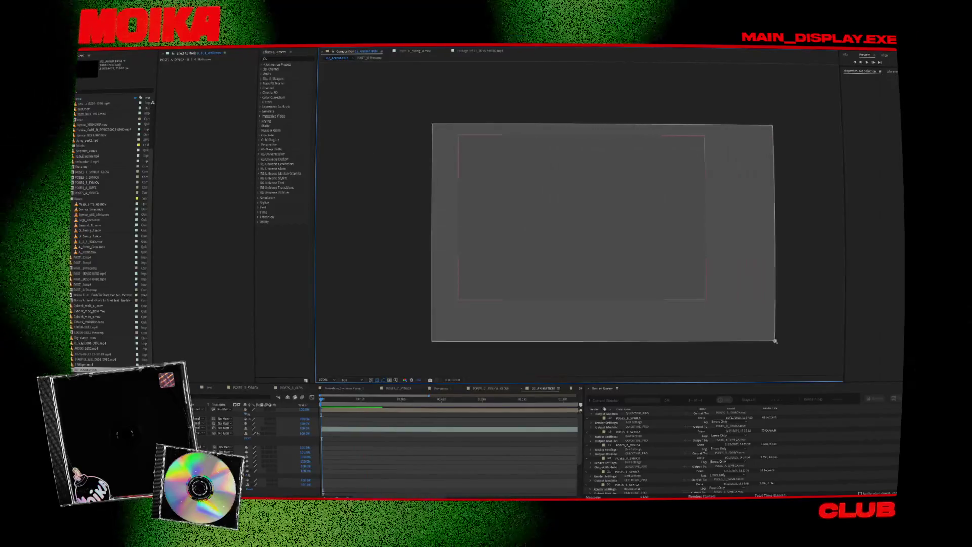
{"action": "scroll", "coordinate": [736, 308], "scroll_direction": "up", "scroll_amount": 1}
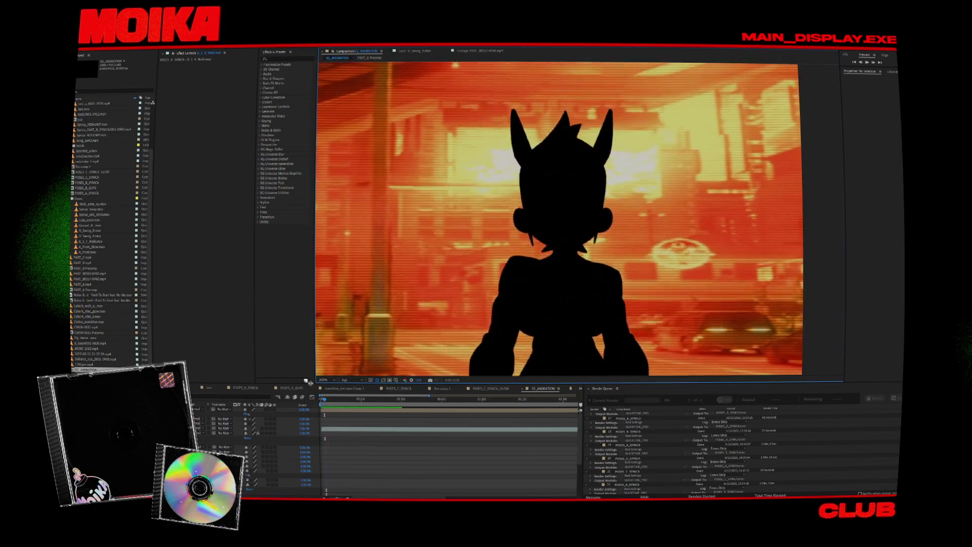
{"action": "left_click_drag", "start_coordinate": [309, 382], "coordinate": [258, 377]}
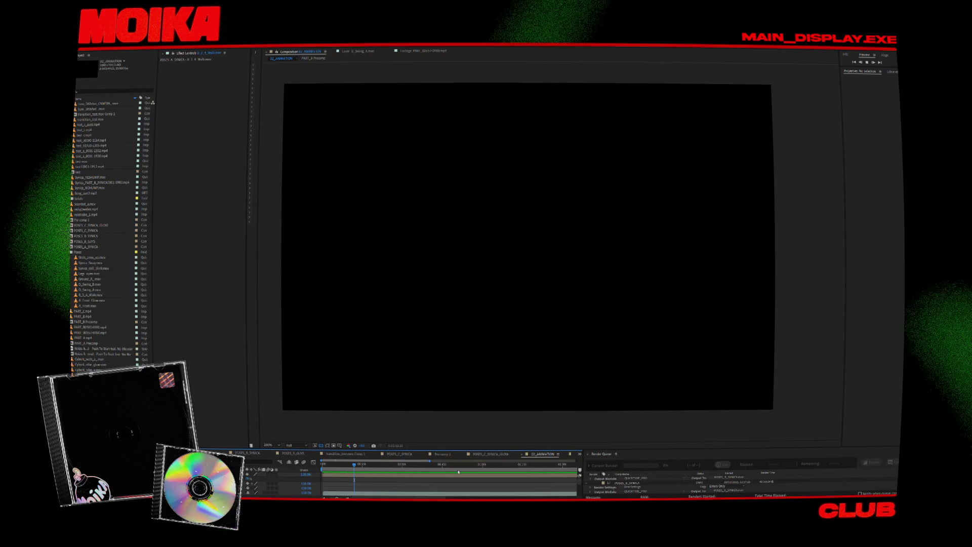
- Scrub the After Effects time ruler to preview the frames where the character appears
{"action": "left_click_drag", "start_coordinate": [400, 470], "coordinate": [529, 476]}
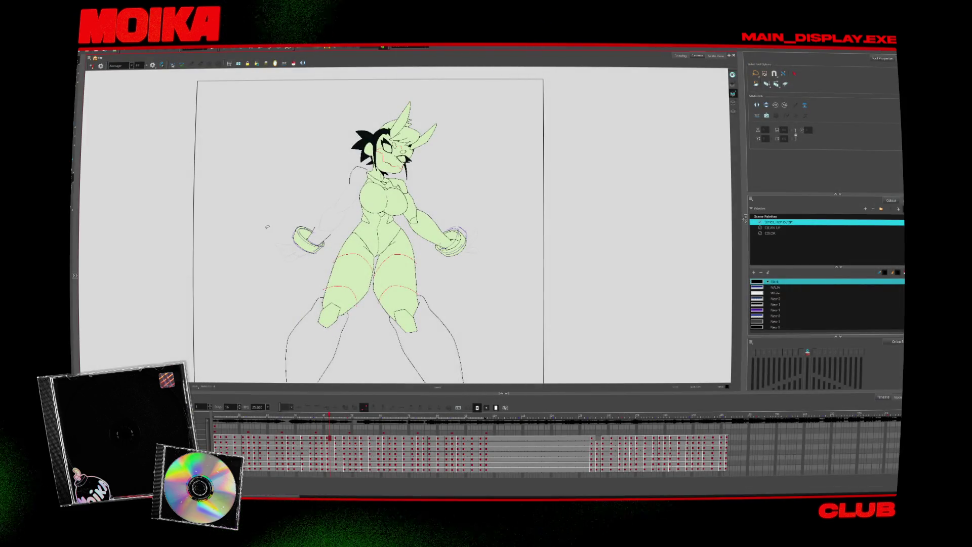
- Turn on Light Table and flip between drawings until the green-fist drawing is shown
{"action": "scroll", "coordinate": [436, 223], "scroll_direction": "up", "scroll_amount": 3}
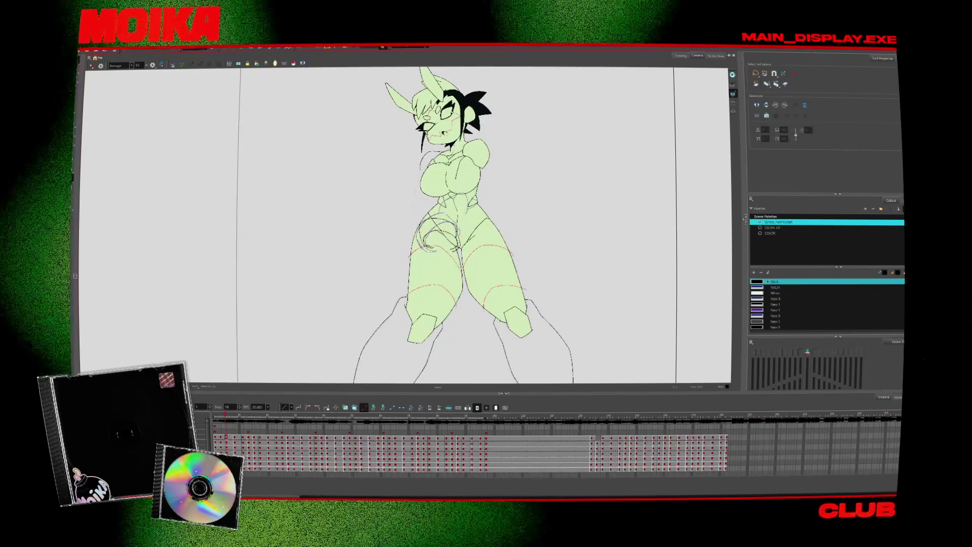
{"action": "key", "text": "shift+l"}
{"action": "key", "text": "comma"}
{"action": "key", "text": "comma"}
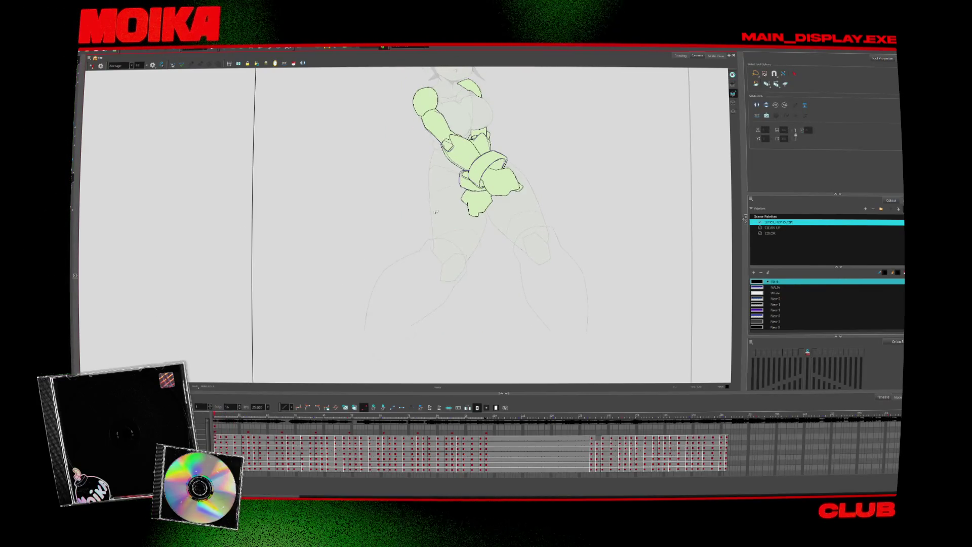
{"action": "key", "text": "period"}
{"action": "key", "text": "period"}
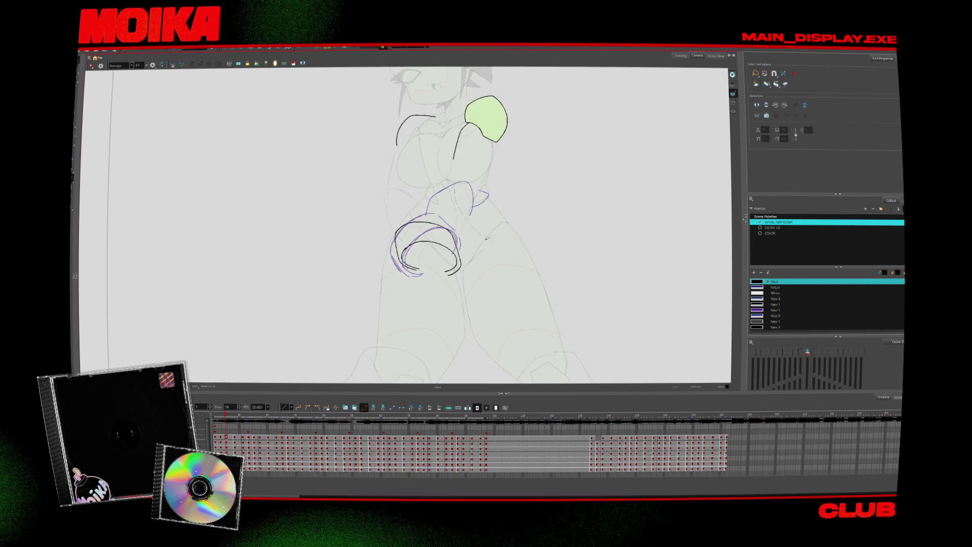
{"action": "key", "text": "comma"}
{"action": "key", "text": "comma"}
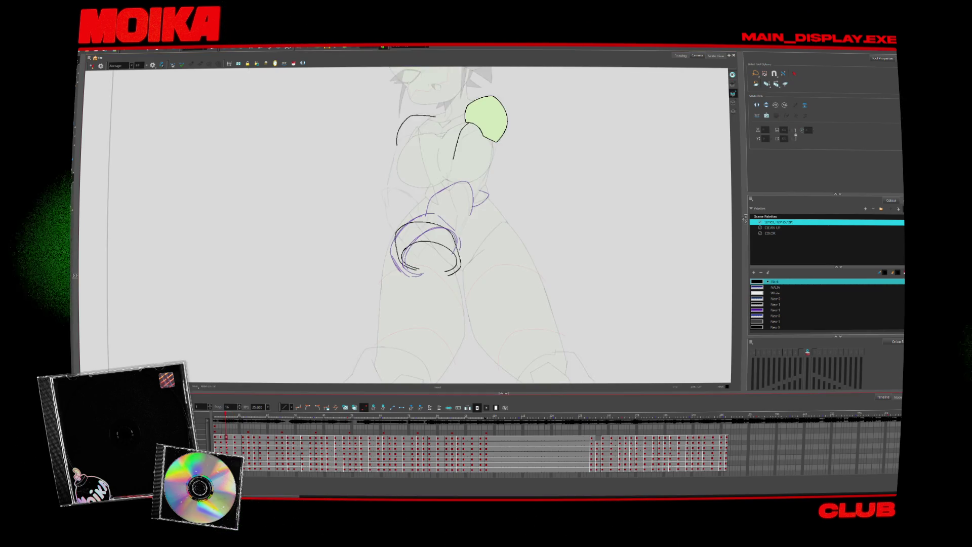
{"action": "key", "text": "period"}
{"action": "key", "text": "period"}
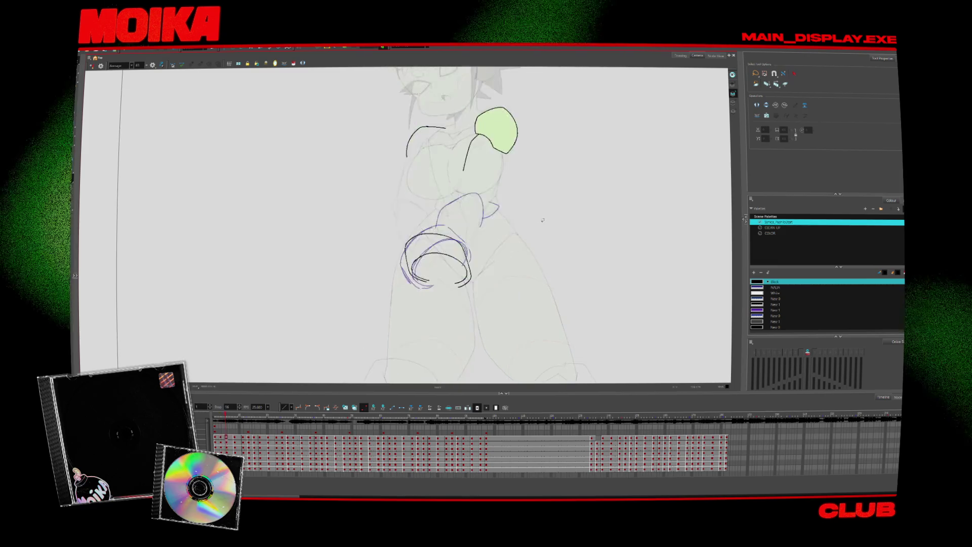
{"action": "key", "text": "comma"}
{"action": "key", "text": "period"}
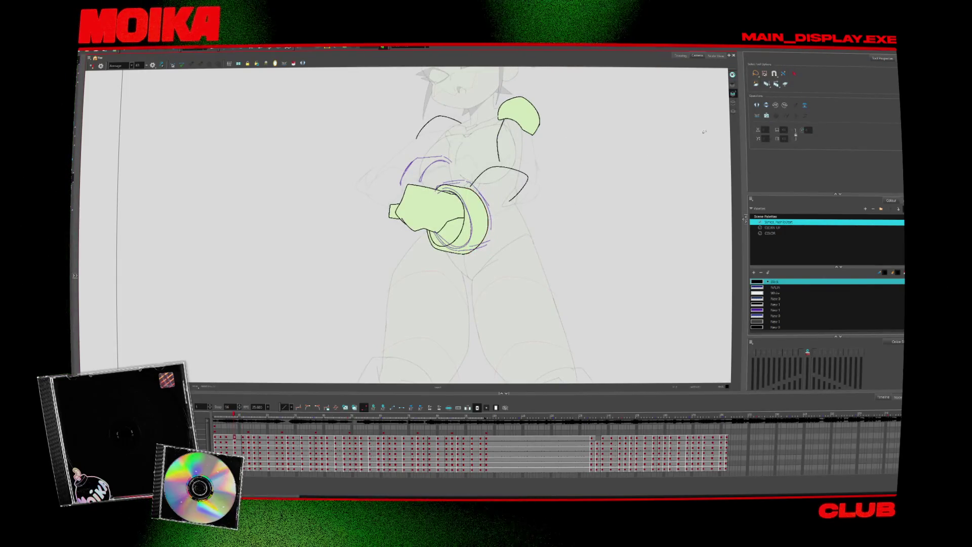
- Pick the purple New 1 colour and the Brush, then compare the neighbouring arm drawings
{"action": "left_click", "coordinate": [775, 309]}
{"action": "key", "text": "alt+b"}
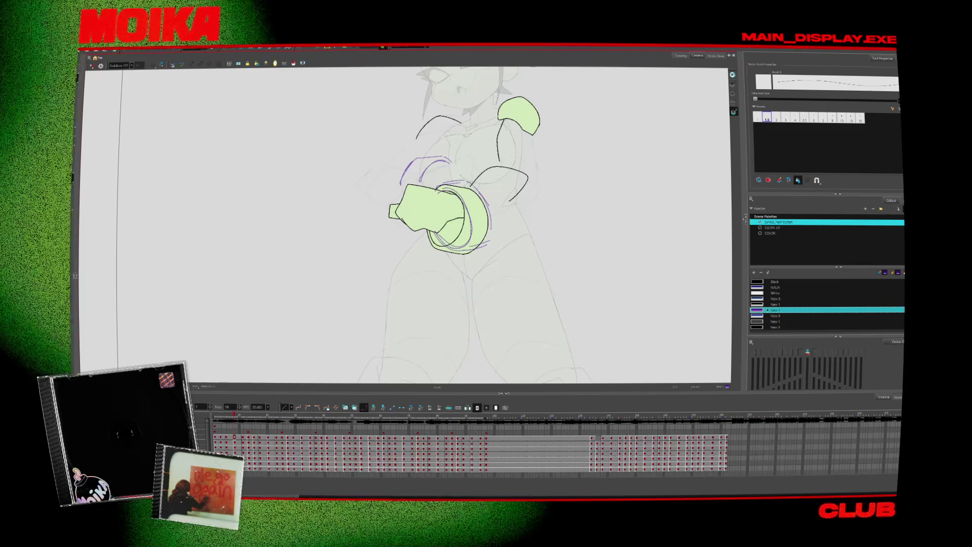
{"action": "key", "text": "comma"}
{"action": "key", "text": "comma"}
{"action": "key", "text": "comma"}
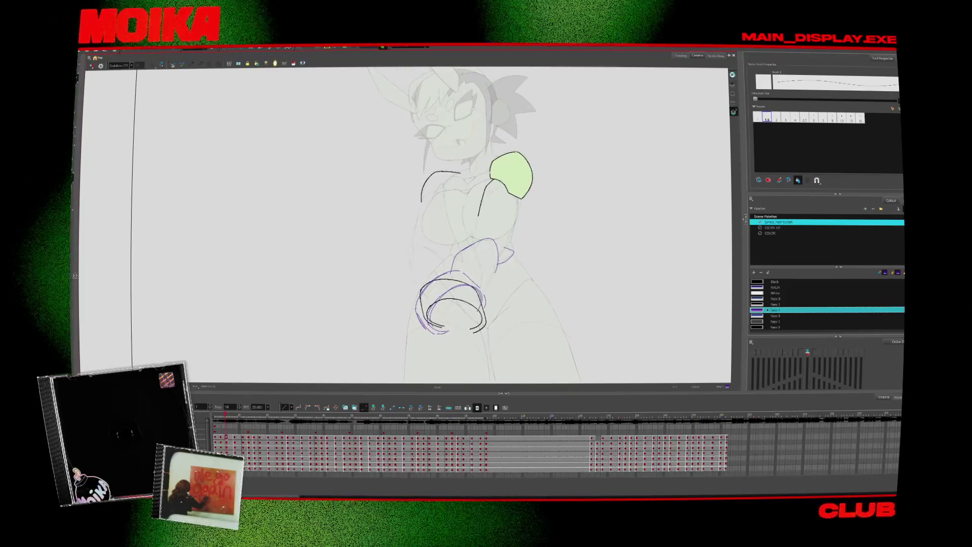
{"action": "key", "text": "period"}
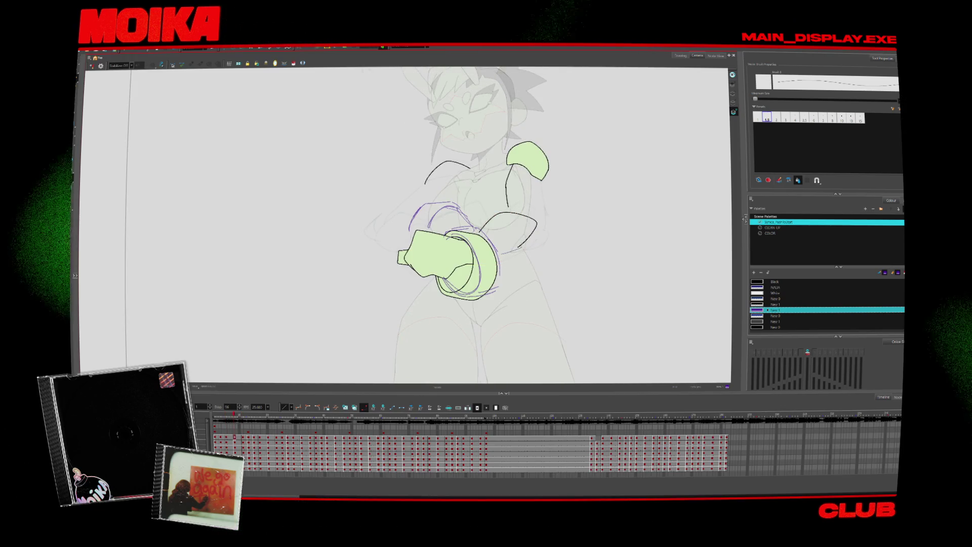
- Check the New 1 colour settings and choose the size 2 brush preset
{"action": "double_click", "coordinate": [757, 310]}
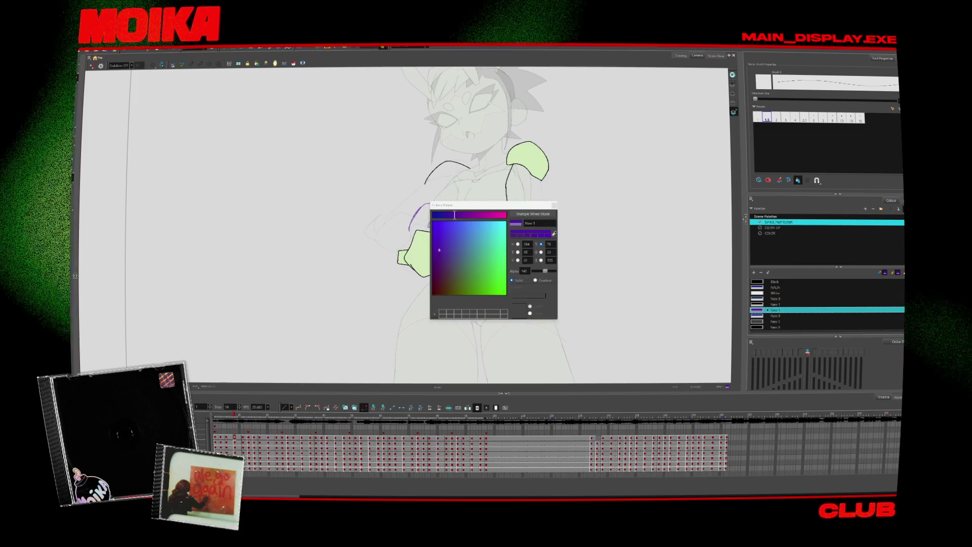
{"action": "key", "text": "Escape"}
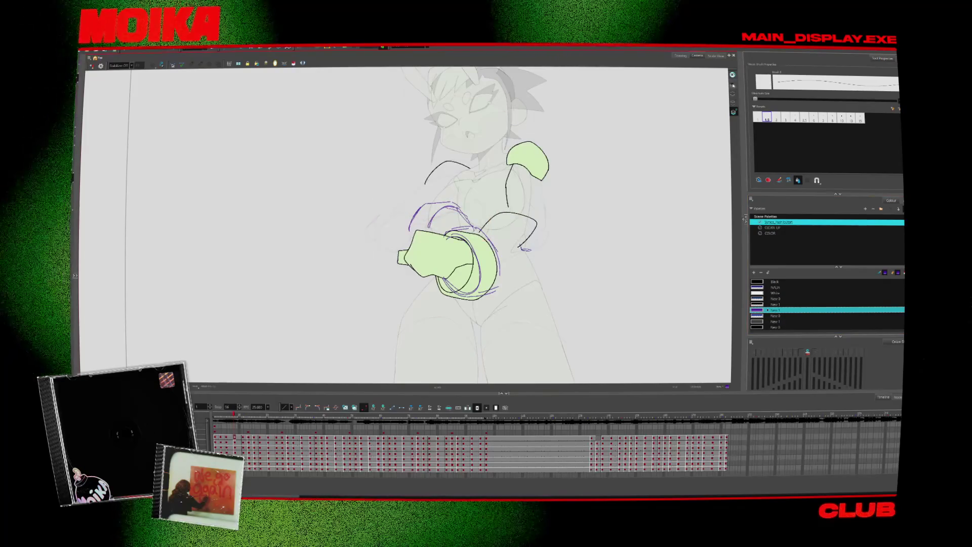
{"action": "left_click", "coordinate": [776, 117]}
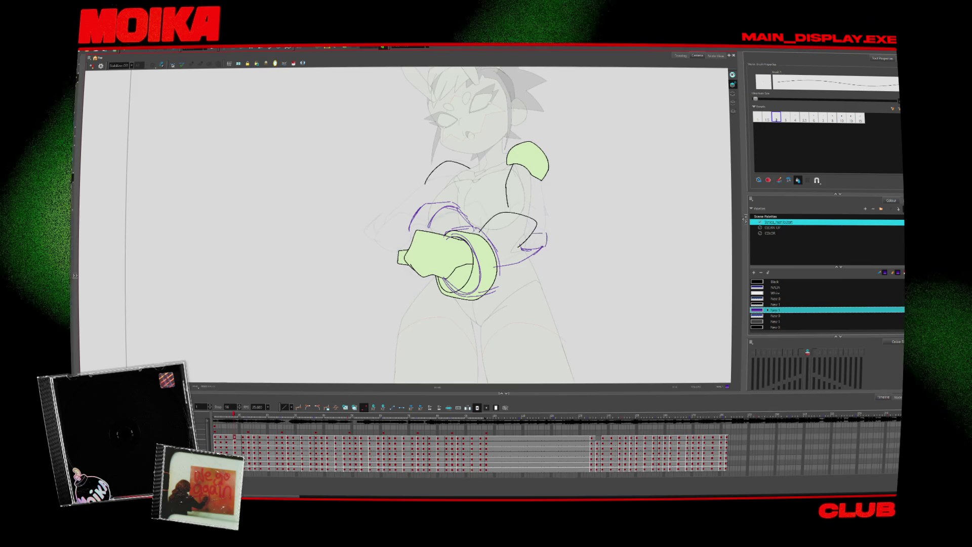
- Flip between neighbouring frames to check the arm pose, then switch to the Eraser
{"action": "key", "text": "period"}
{"action": "key", "text": "comma"}
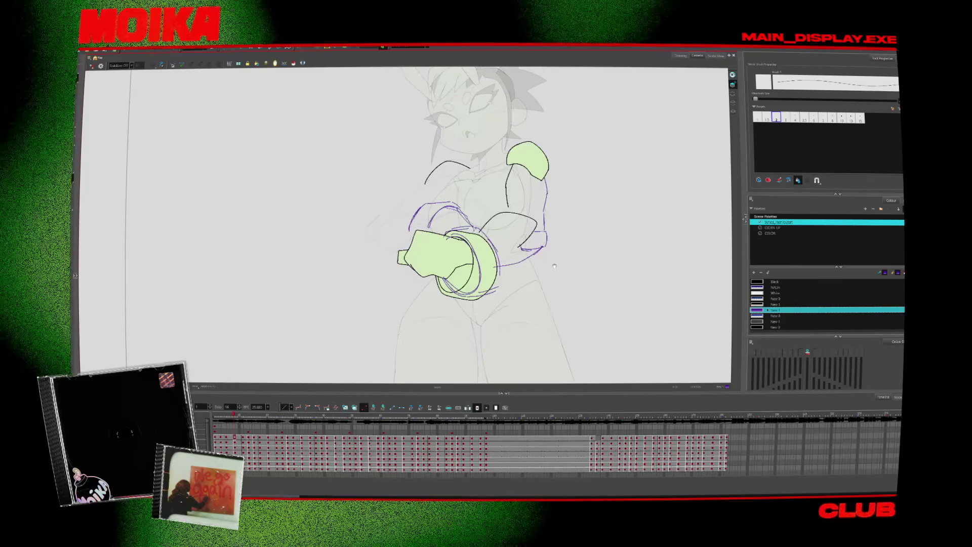
{"action": "key", "text": "period"}
{"action": "key", "text": "period"}
{"action": "key", "text": "period"}
{"action": "key", "text": "period"}
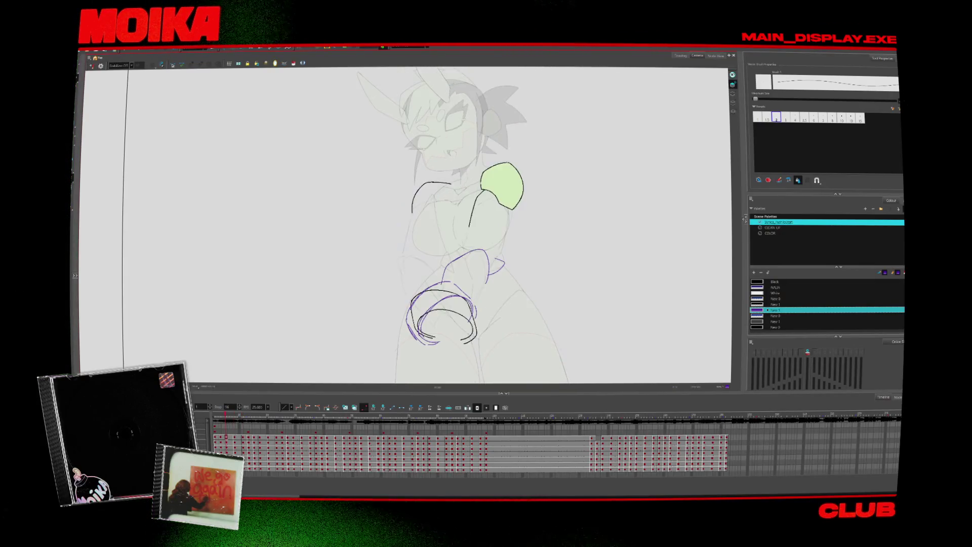
{"action": "key", "text": "alt+e"}
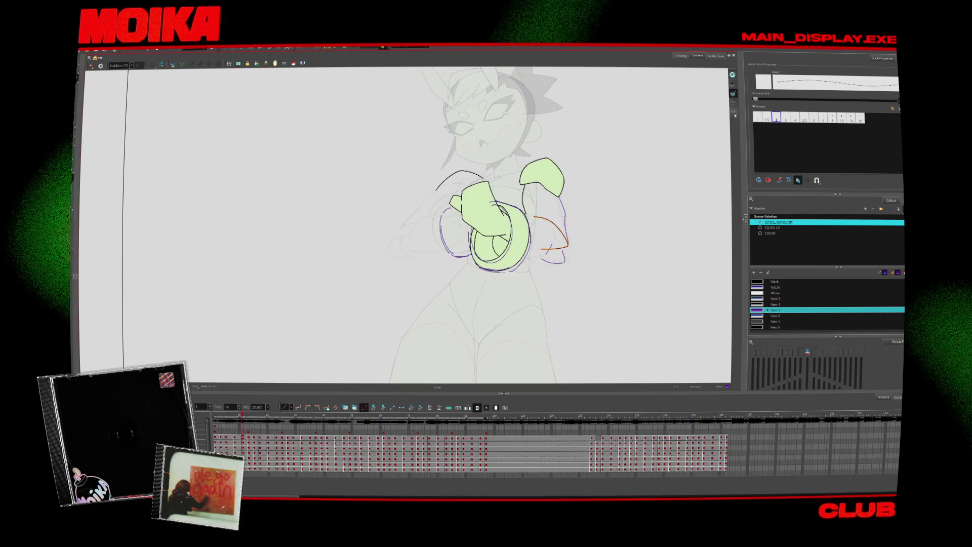
- Deselect the orange arm stroke and lasso the red stroke left of the hand
{"action": "left_click", "coordinate": [589, 212]}
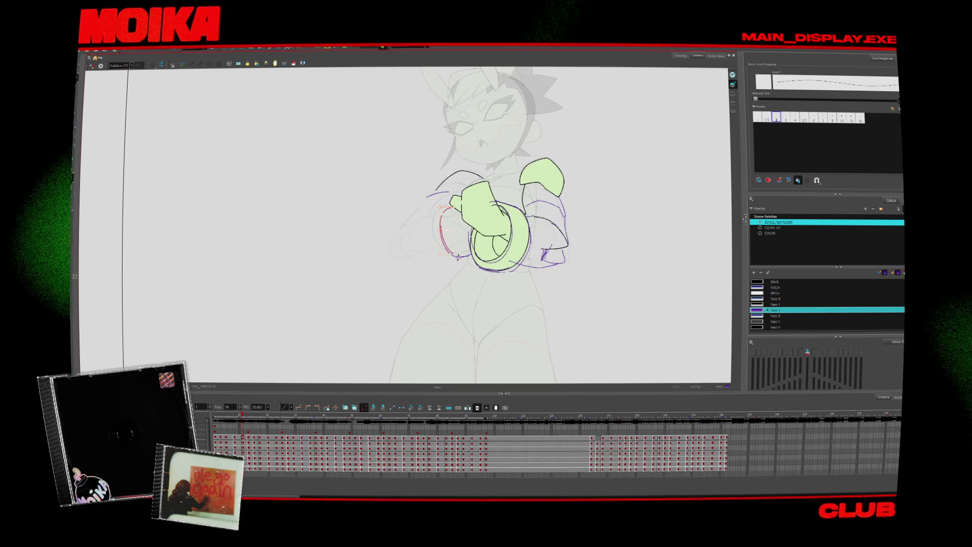
{"action": "left_click_drag", "start_coordinate": [458, 257], "coordinate": [440, 260]}
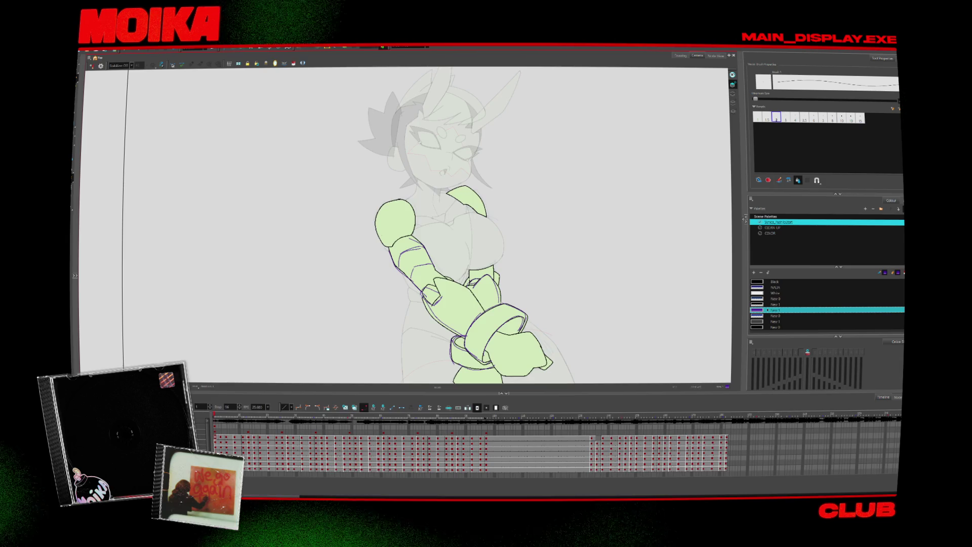
{"action": "key", "text": "period"}
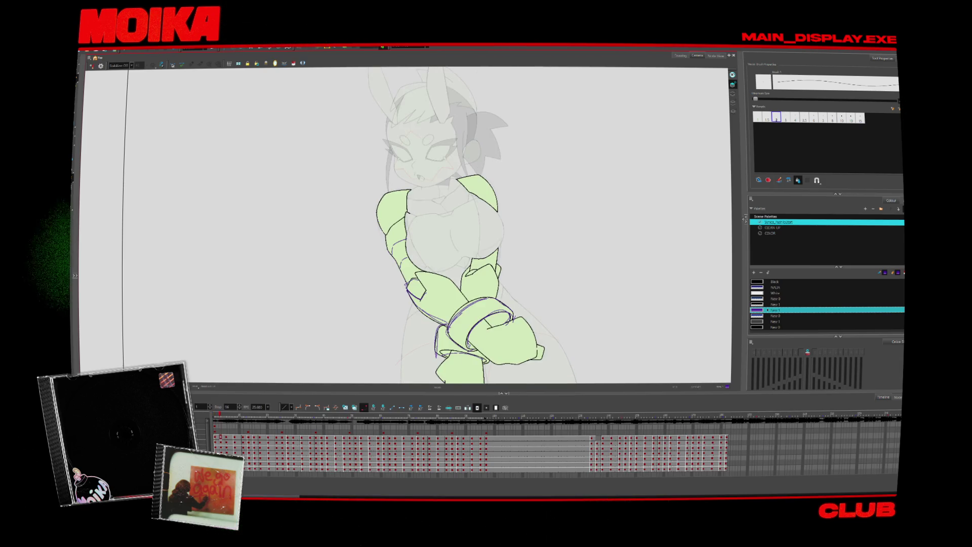
{"action": "key", "text": "period"}
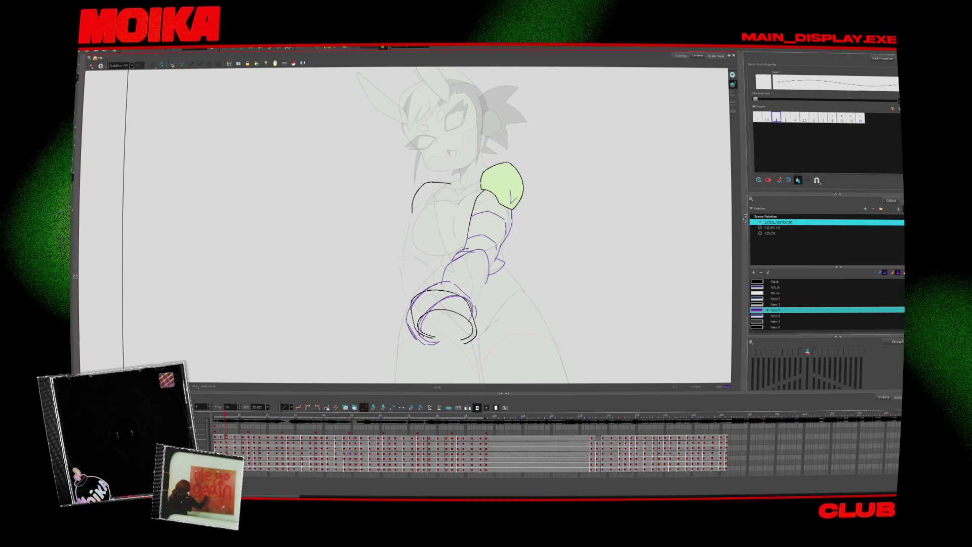
{"action": "key", "text": "period"}
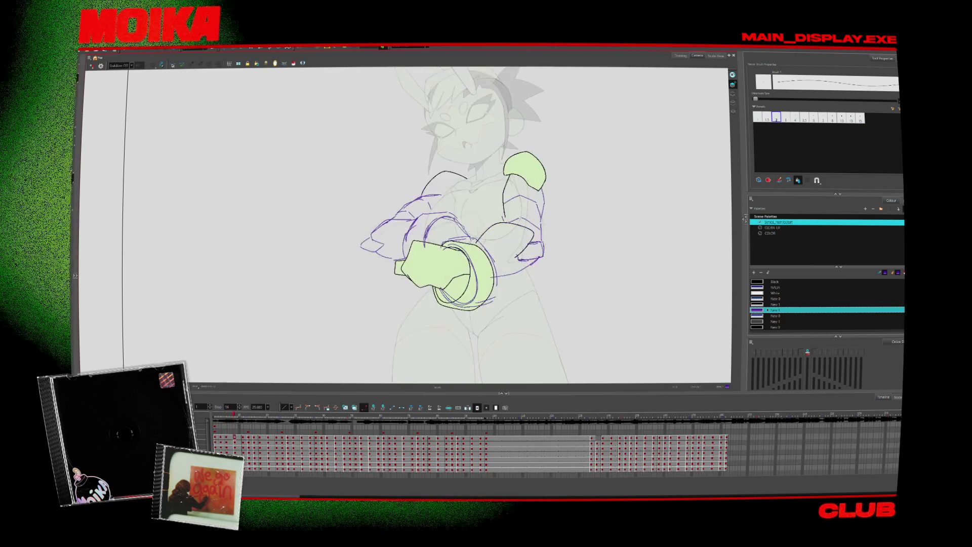
{"action": "key", "text": "period"}
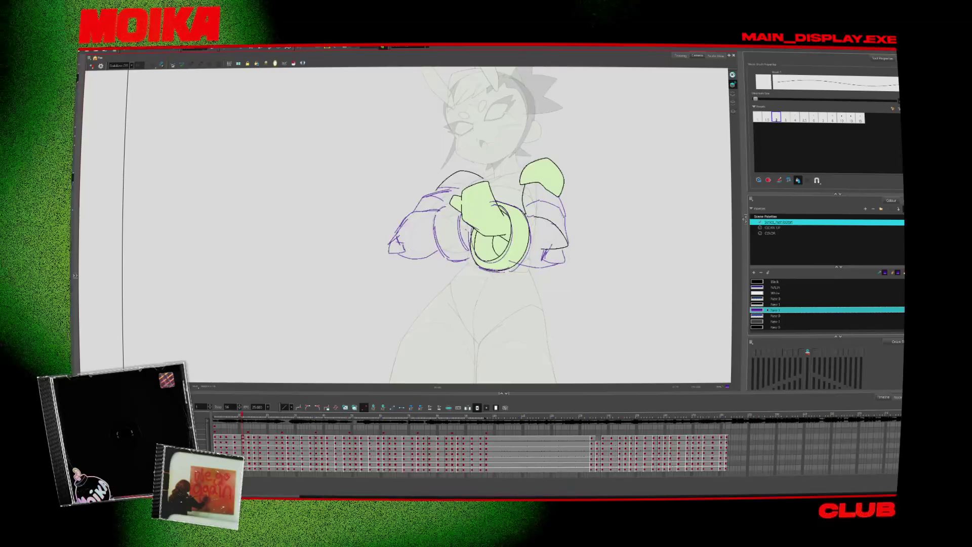
{"action": "key", "text": "period"}
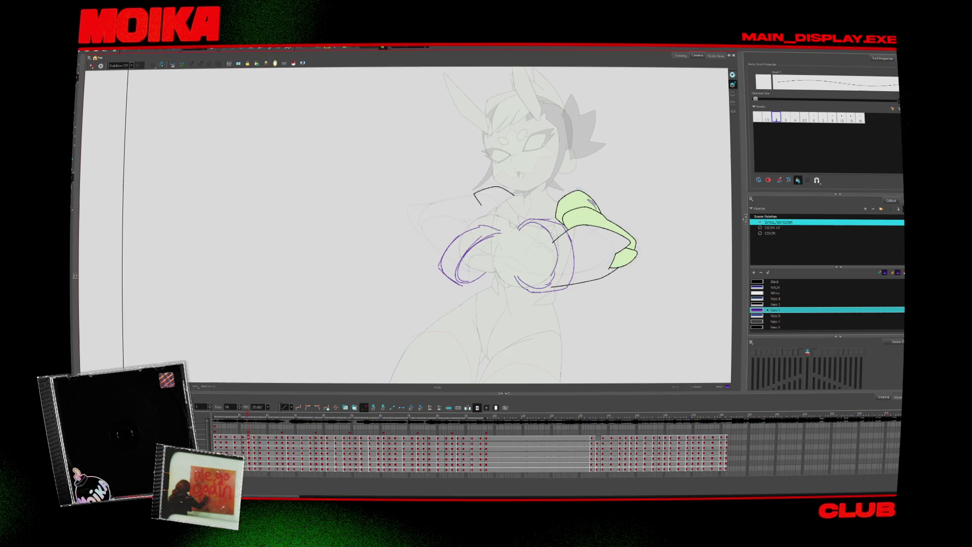
{"action": "key", "text": "comma"}
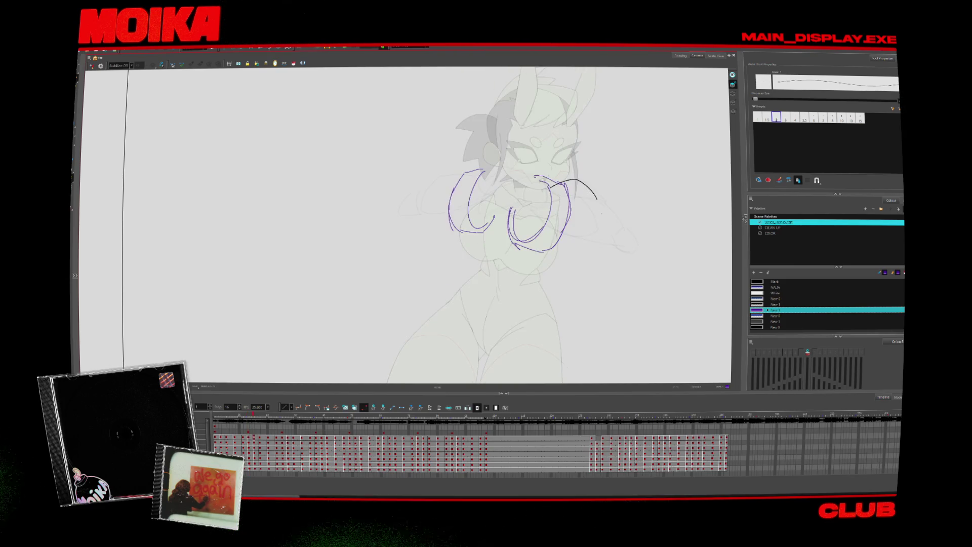
{"action": "key", "text": "period"}
{"action": "key", "text": "comma"}
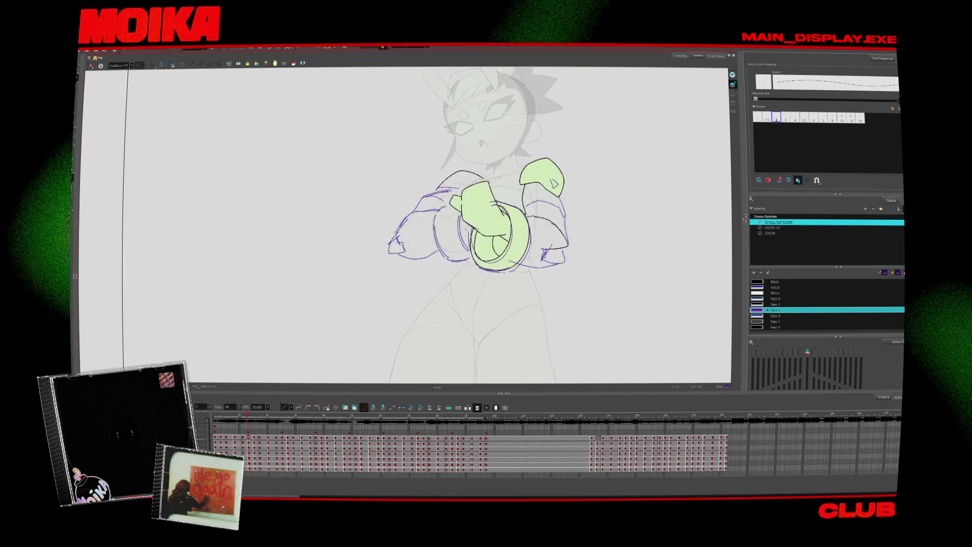
{"action": "key", "text": "period"}
{"action": "key", "text": "period"}
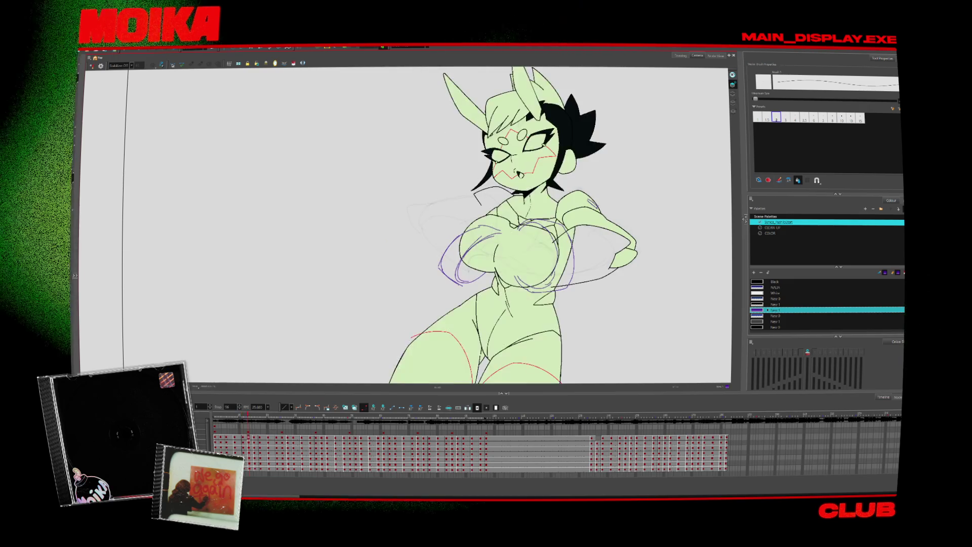
- Mirror the canvas briefly to check the drawing, then step to the next drawing
{"action": "key", "text": "comma"}
{"action": "left_click", "coordinate": [91, 66]}
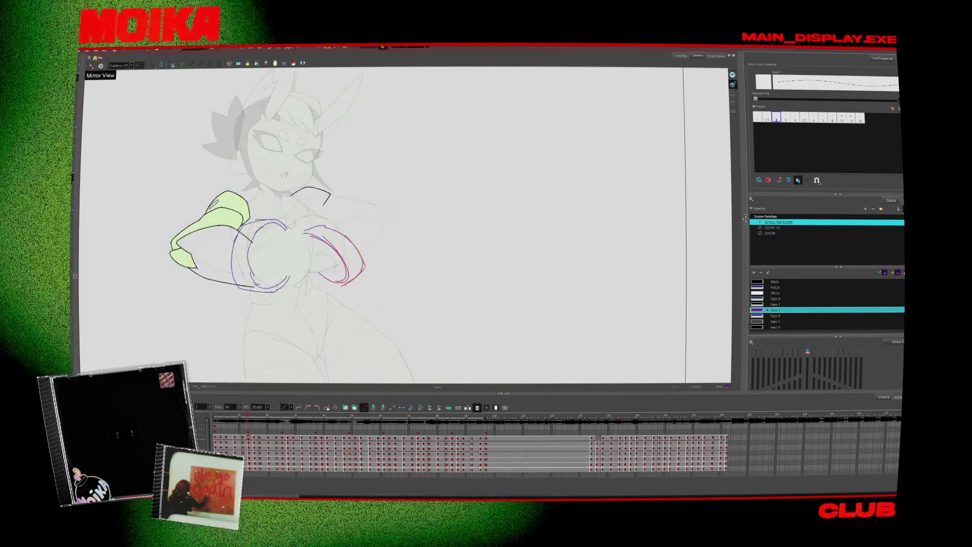
{"action": "left_click", "coordinate": [91, 66]}
{"action": "key", "text": "period"}
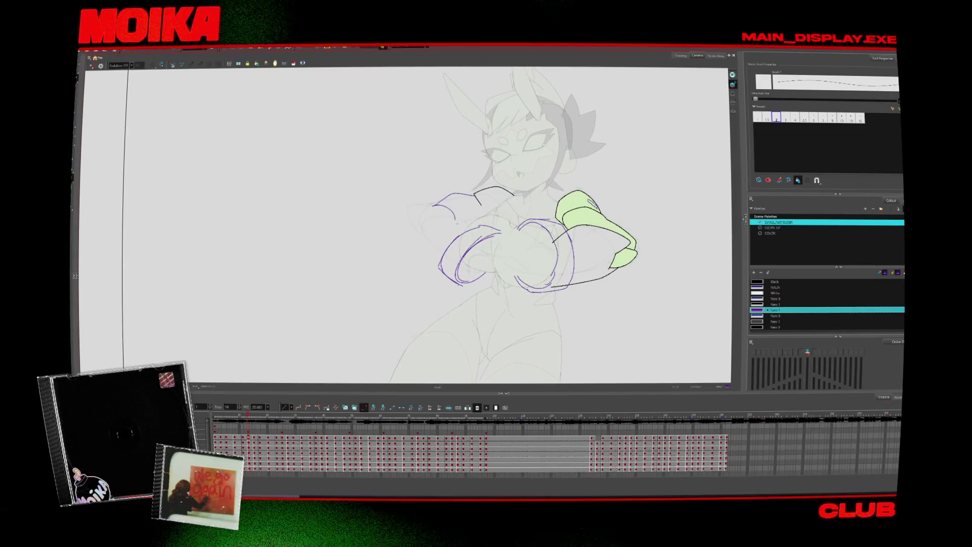
{"action": "key", "text": "comma"}
{"action": "key", "text": "period"}
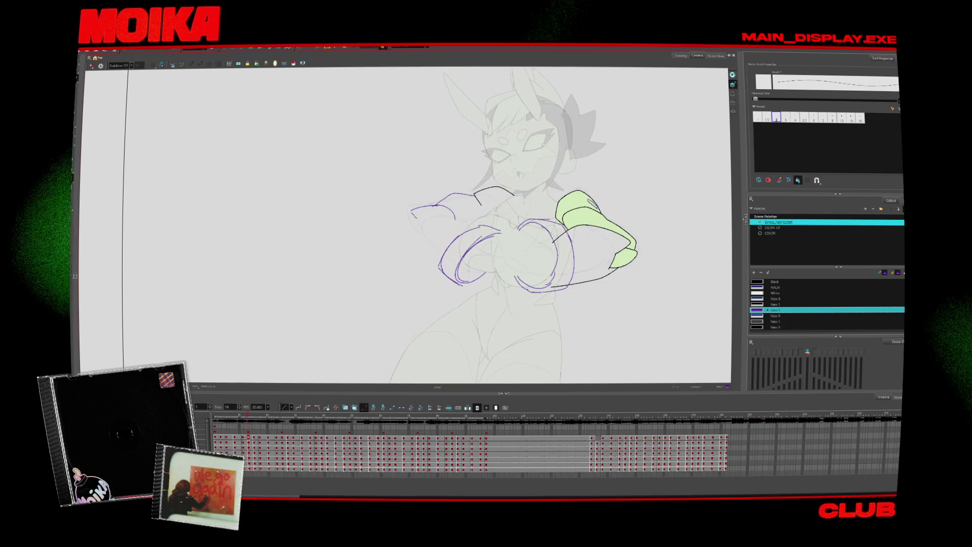
- In mirrored view, sketch a purple sleeve curve over the shoulder and play it back
{"action": "left_click", "coordinate": [92, 66]}
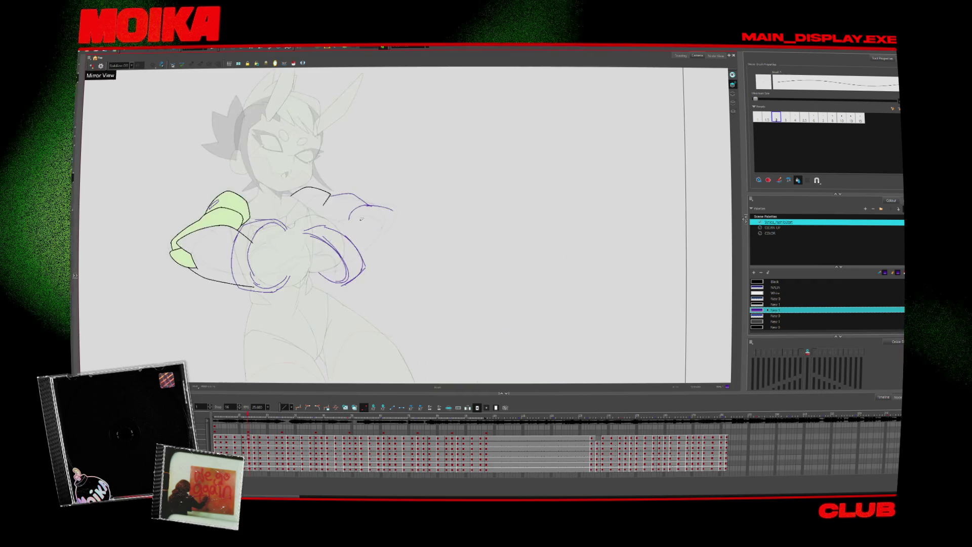
{"action": "left_click_drag", "start_coordinate": [336, 227], "coordinate": [383, 229]}
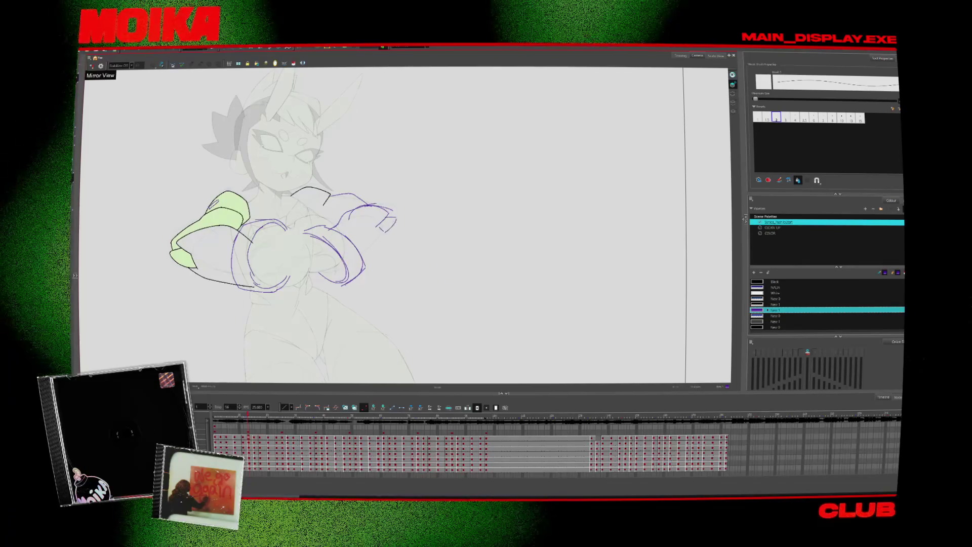
{"action": "left_click", "coordinate": [92, 66]}
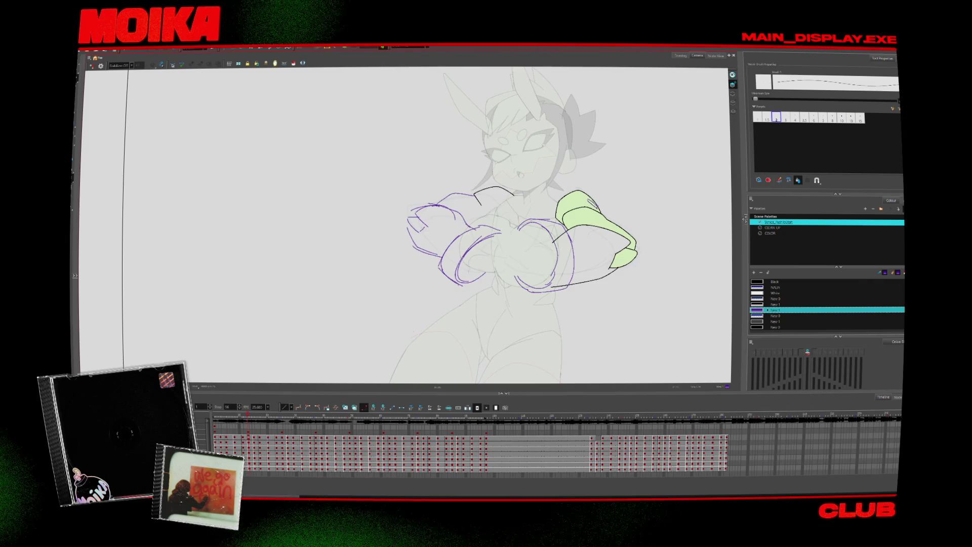
{"action": "key", "text": "Return"}
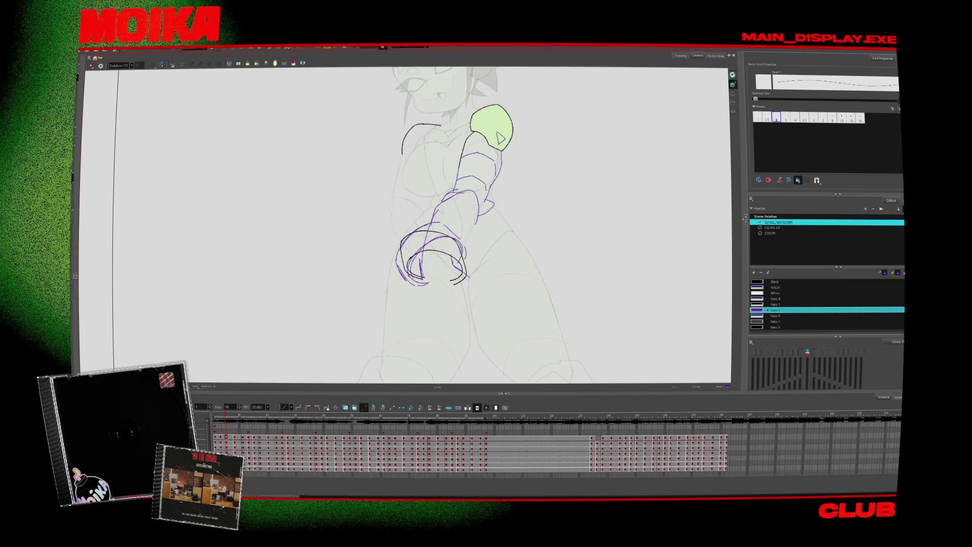
- Sketch a purple stroke below the hand in mirrored view and add short dark strokes near the lower hand
{"action": "key", "text": "m"}
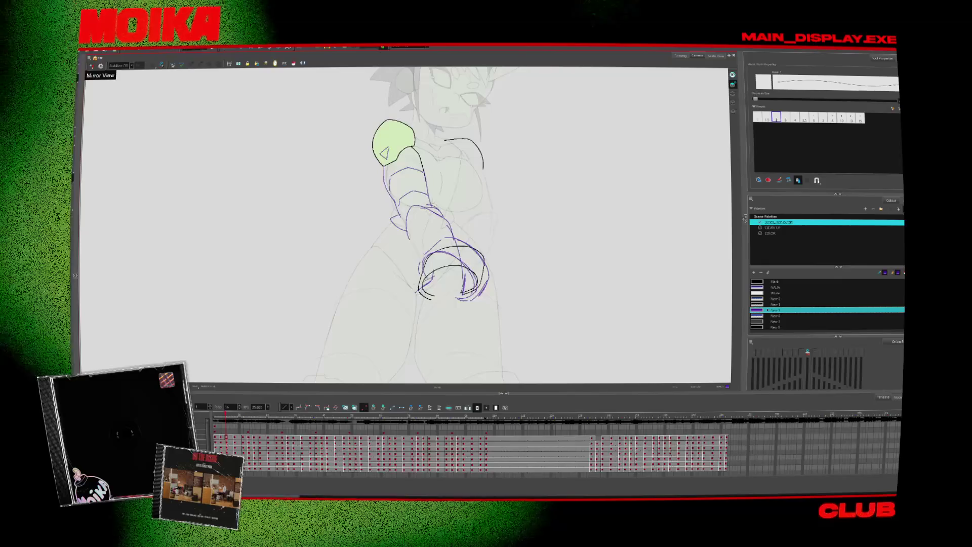
{"action": "left_click_drag", "start_coordinate": [434, 274], "coordinate": [401, 314]}
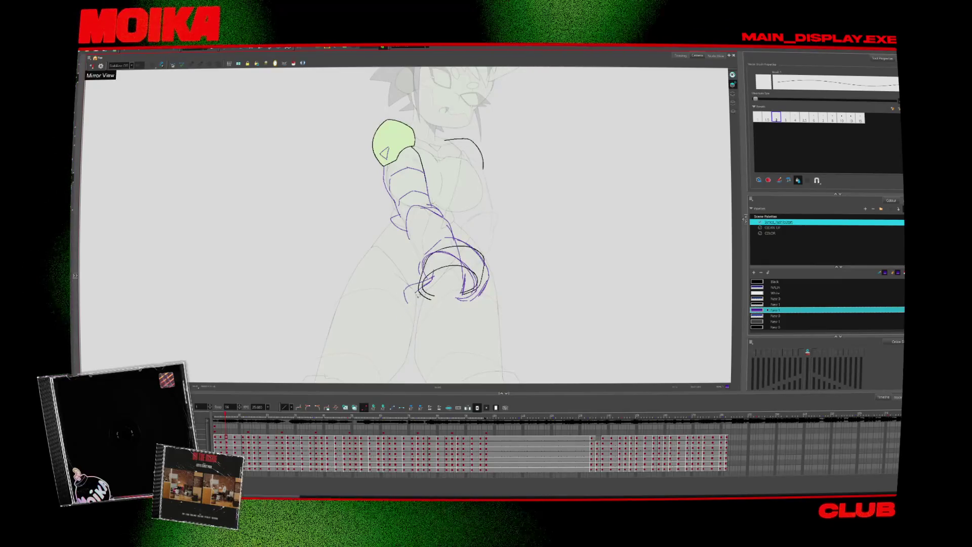
{"action": "key", "text": "m"}
{"action": "key", "text": "comma"}
{"action": "key", "text": "period"}
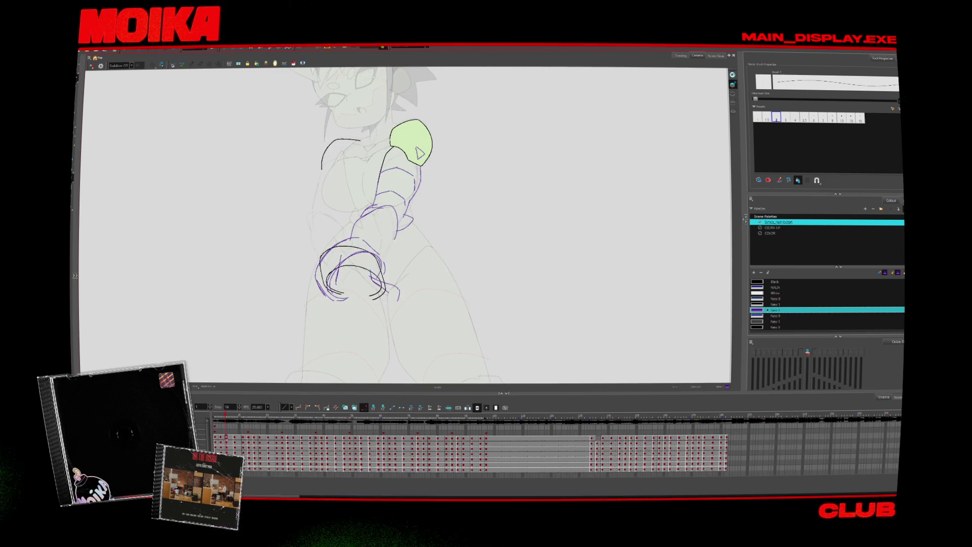
{"action": "key", "text": "4"}
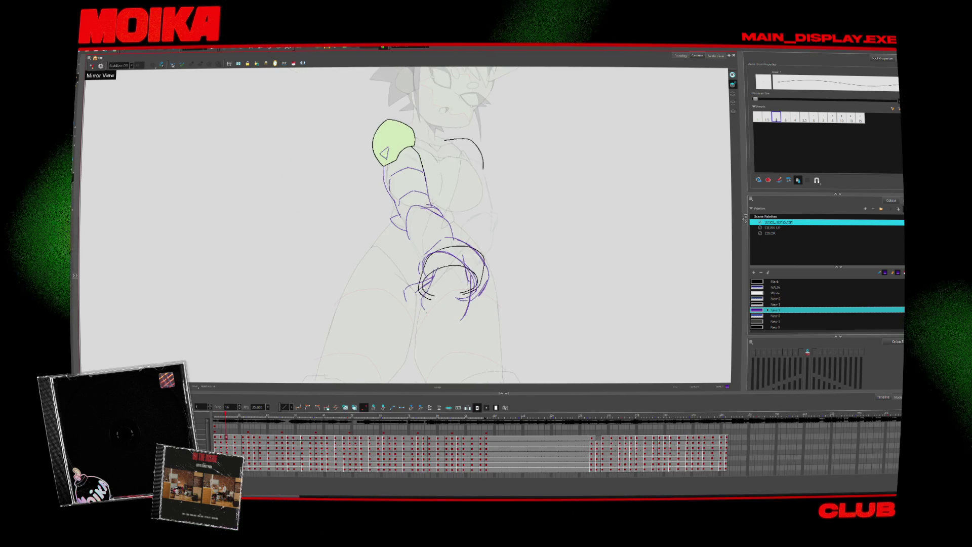
{"action": "key", "text": "comma"}
{"action": "key", "text": "period"}
{"action": "key", "text": "4"}
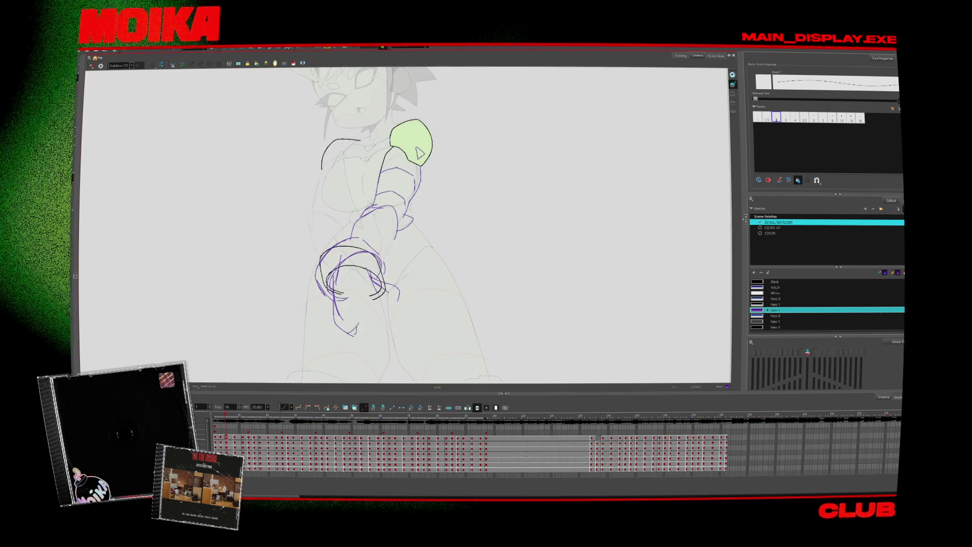
{"action": "left_click_drag", "start_coordinate": [350, 327], "coordinate": [377, 307]}
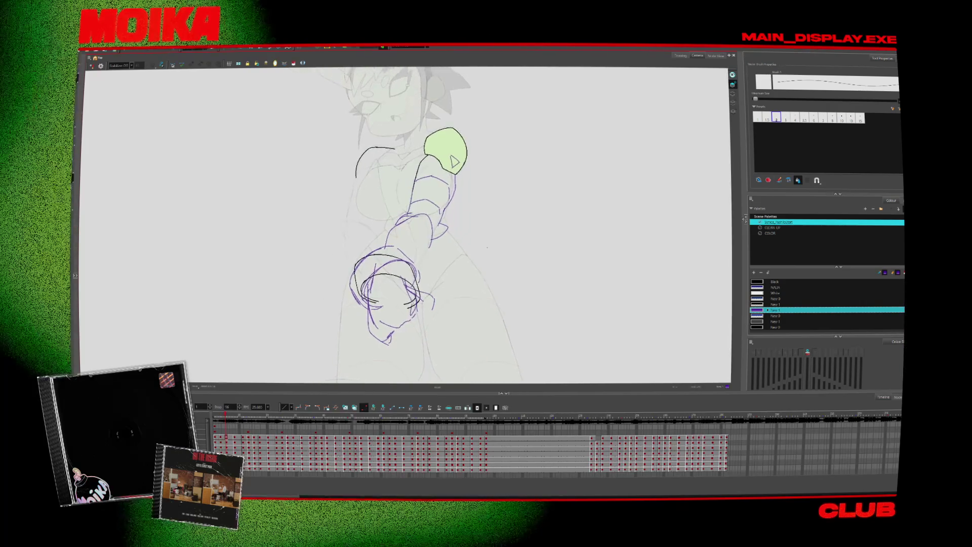
- Step through the crossed-arm drawings against the coloured fists, ending on the purple-hands frame
{"action": "key", "text": "comma"}
{"action": "key", "text": "period"}
{"action": "key", "text": "comma"}
{"action": "key", "text": "period"}
{"action": "key", "text": "period"}
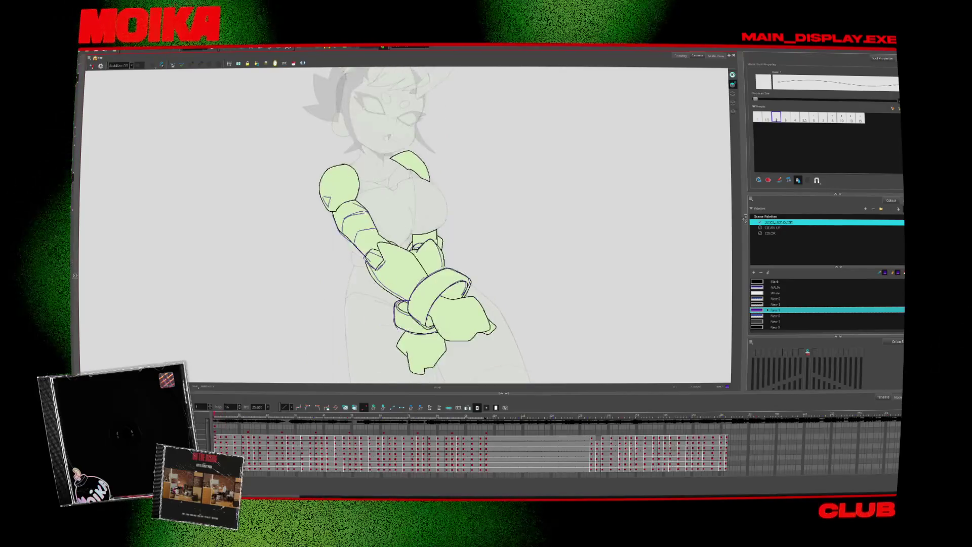
{"action": "key", "text": "comma"}
{"action": "key", "text": "comma"}
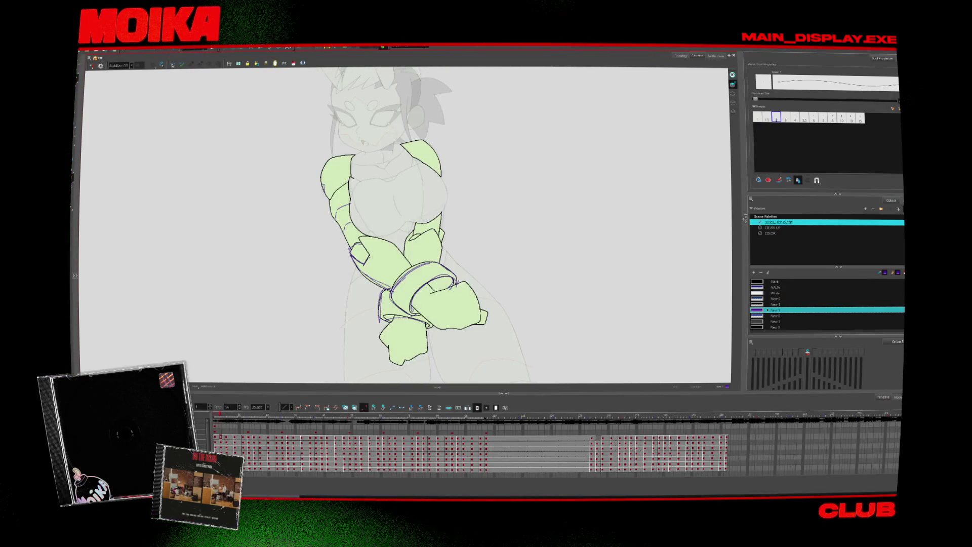
{"action": "key", "text": "period"}
{"action": "key", "text": "period"}
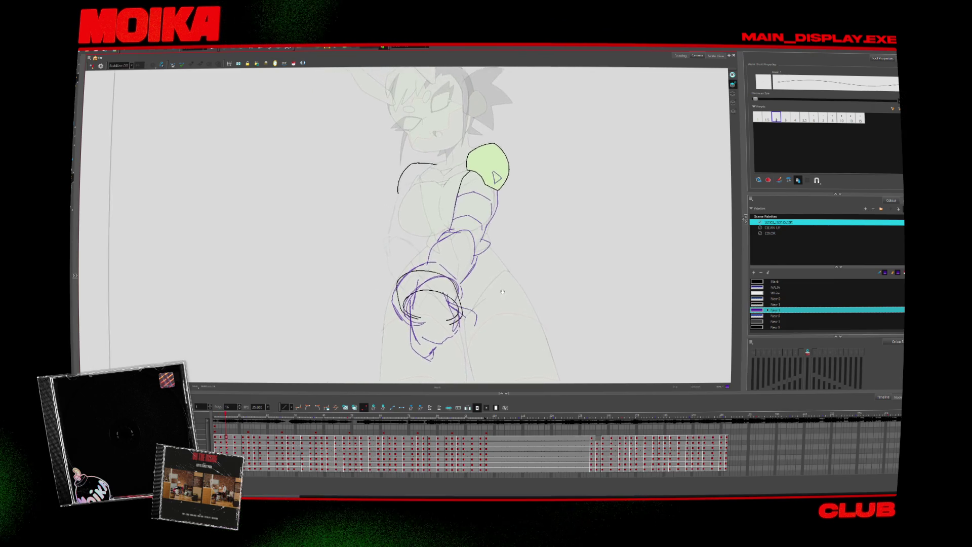
{"action": "key", "text": "period"}
{"action": "key", "text": "period"}
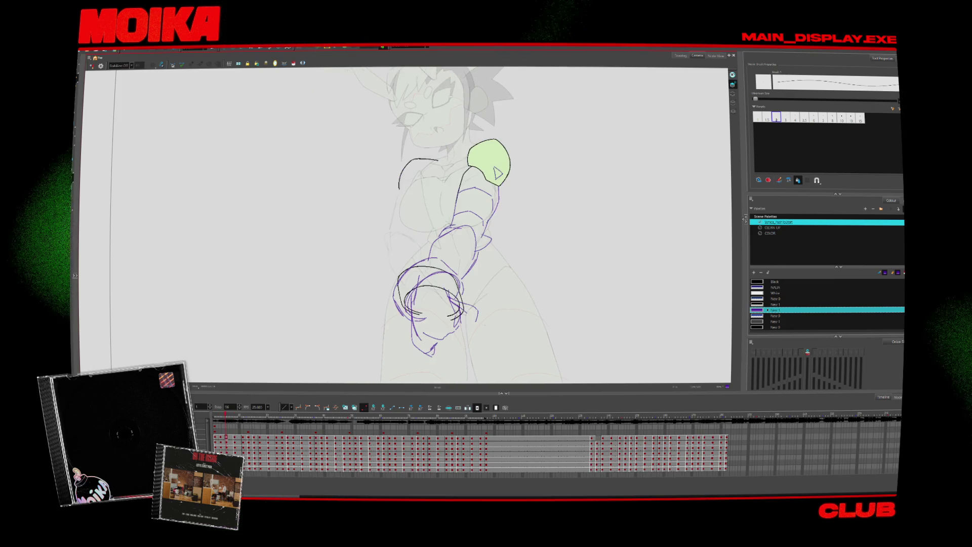
{"action": "key", "text": "comma"}
{"action": "key", "text": "comma"}
{"action": "key", "text": "period"}
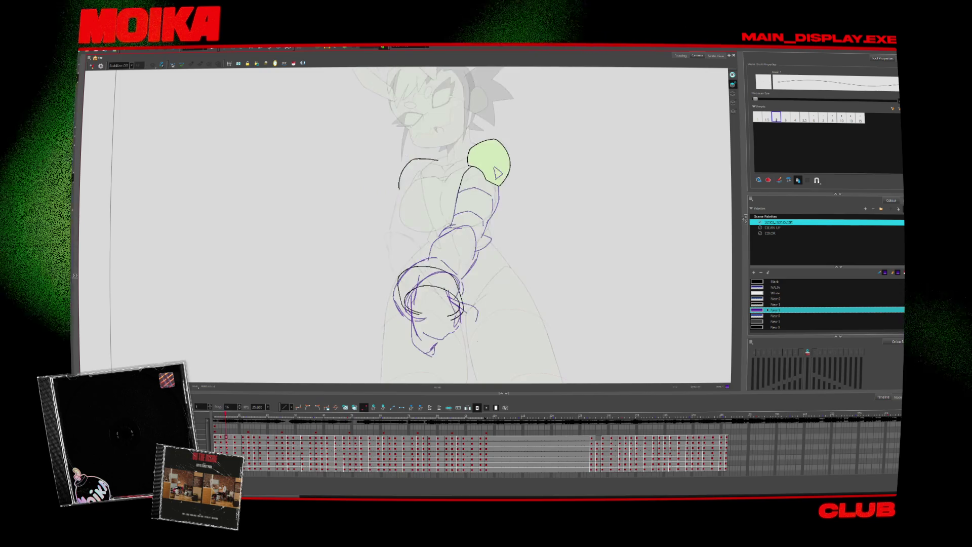
{"action": "key", "text": "comma"}
{"action": "key", "text": "comma"}
{"action": "key", "text": "comma"}
{"action": "key", "text": "comma"}
{"action": "key", "text": "period"}
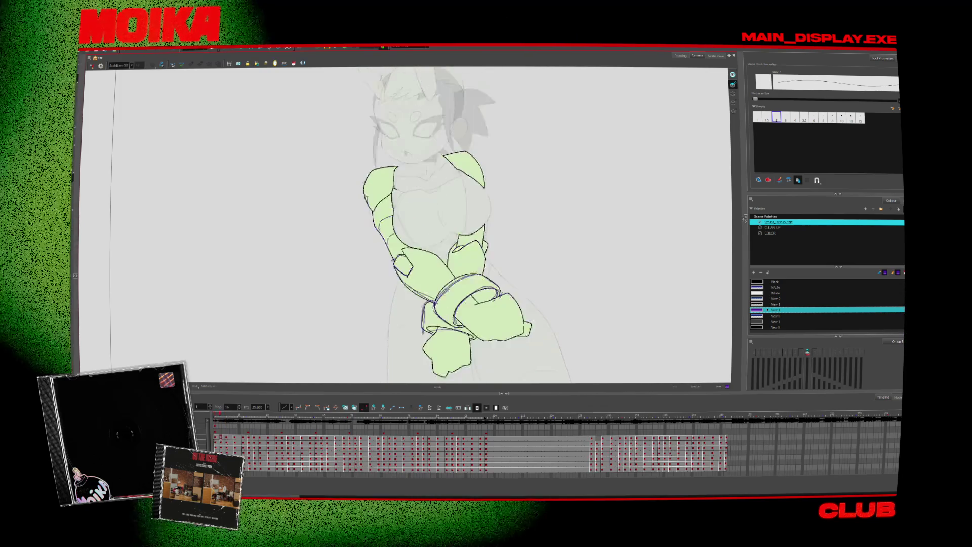
{"action": "key", "text": "period"}
{"action": "key", "text": "period"}
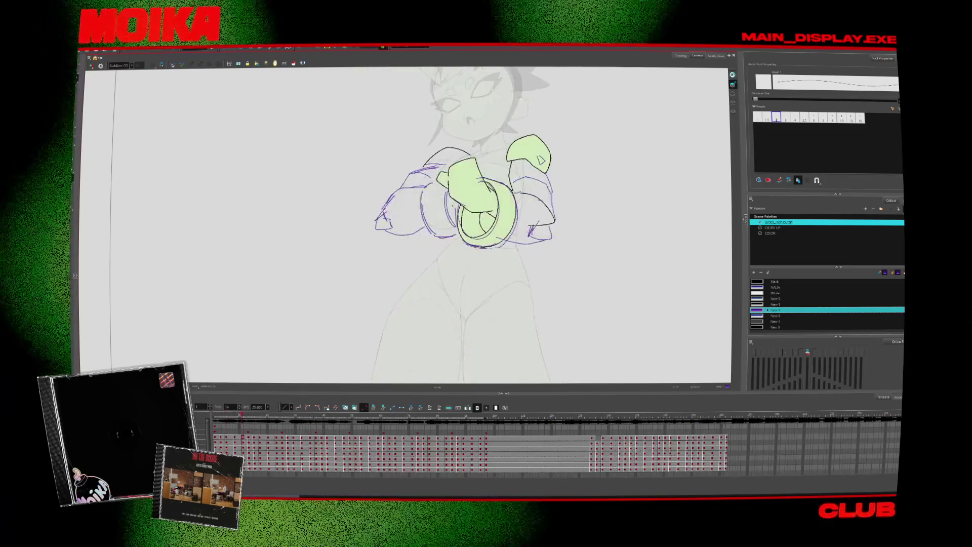
{"action": "key", "text": "period"}
{"action": "key", "text": "period"}
{"action": "key", "text": "period"}
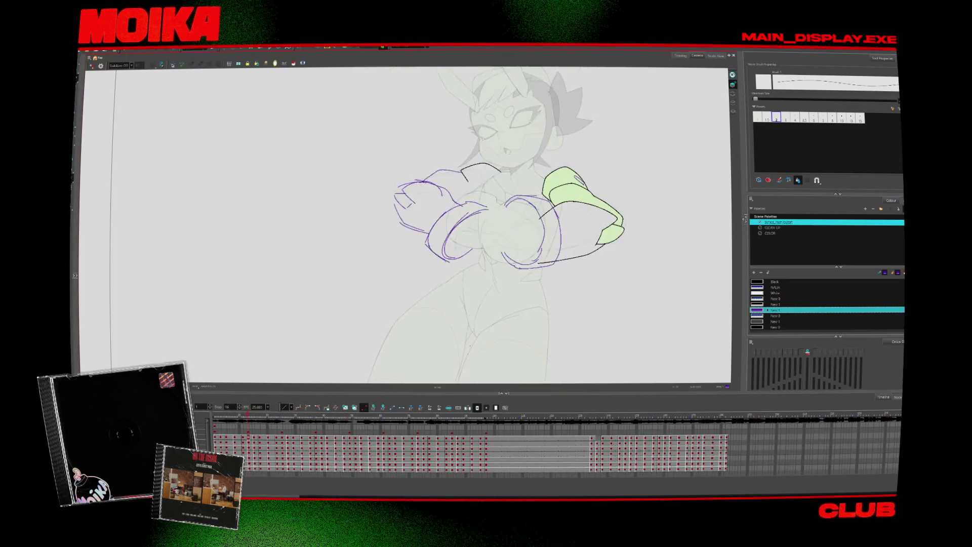
{"action": "key", "text": "period"}
{"action": "key", "text": "period"}
{"action": "key", "text": "period"}
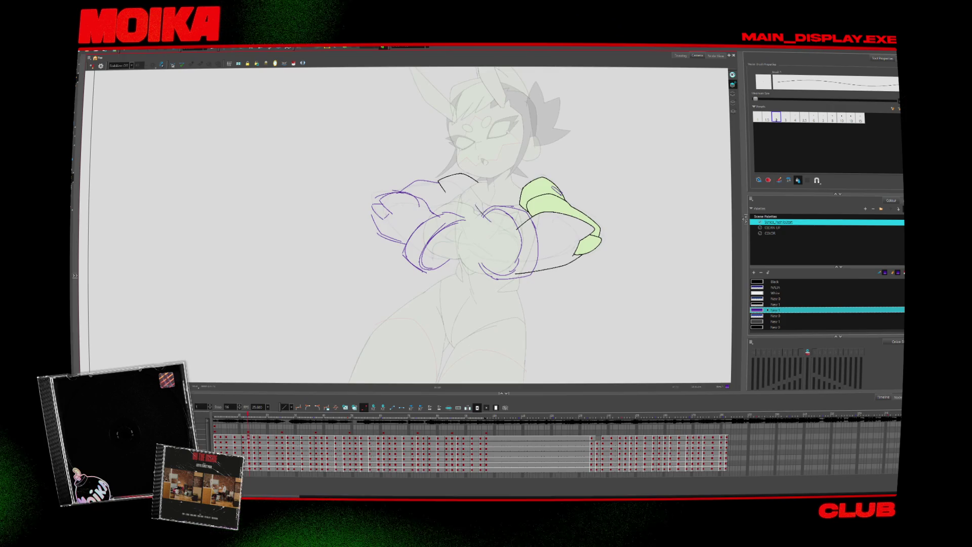
{"action": "key", "text": "period"}
{"action": "key", "text": "period"}
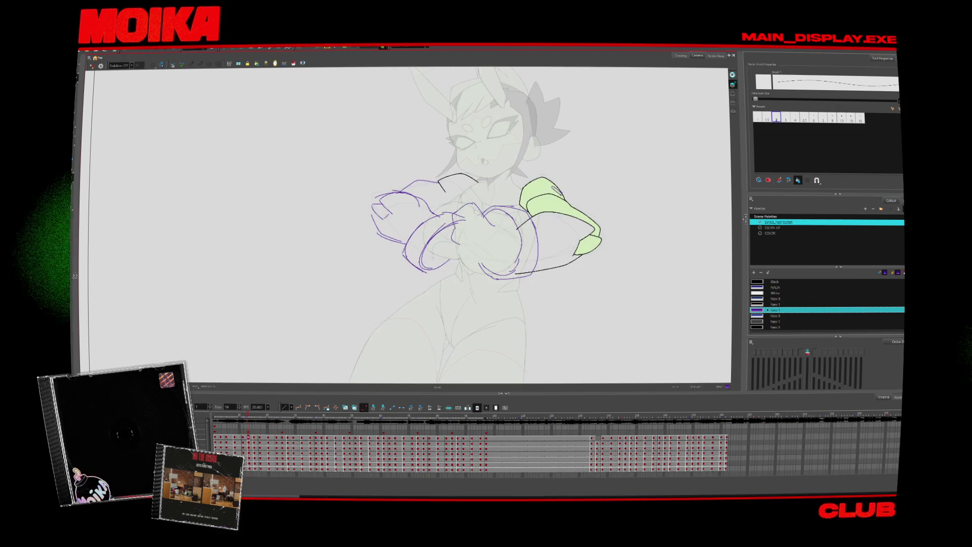
{"action": "key", "text": "period"}
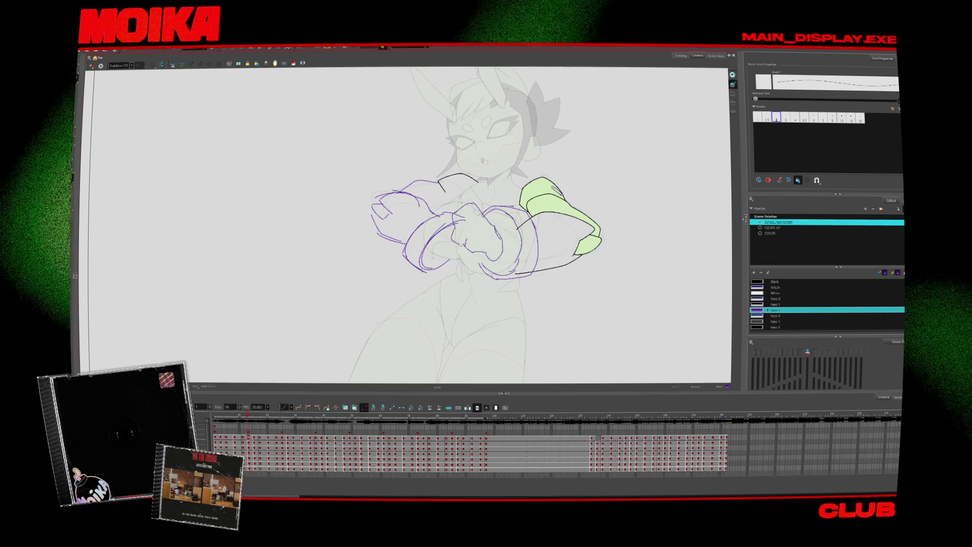
{"action": "key", "text": "period"}
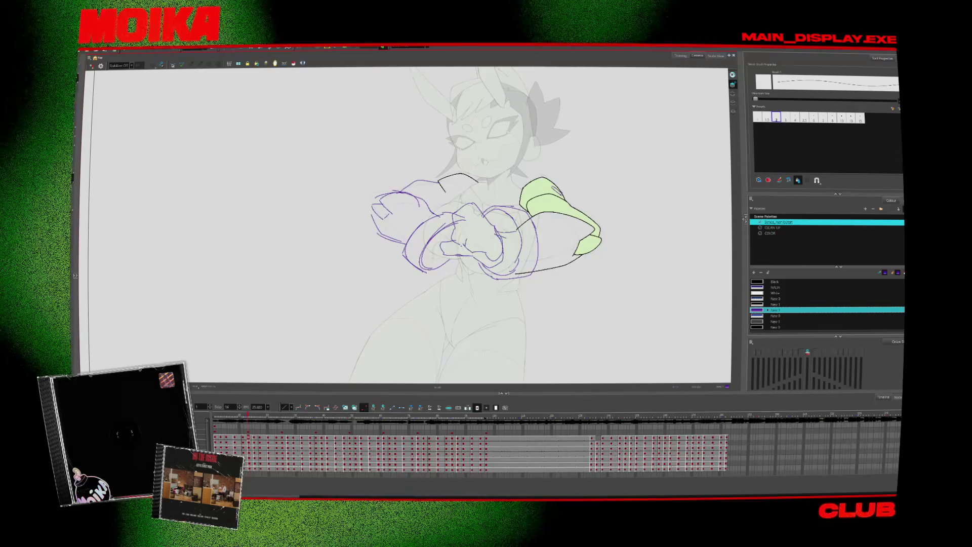
{"action": "key", "text": "period"}
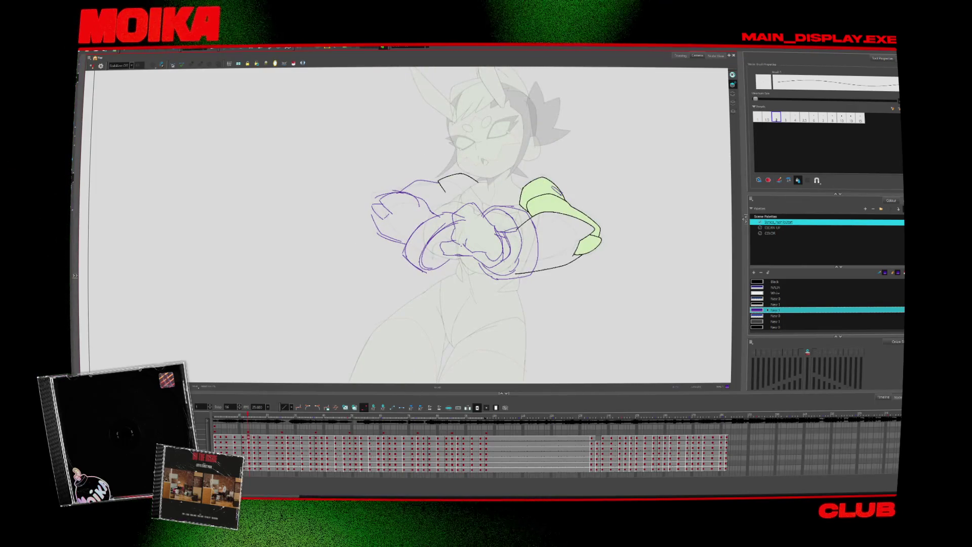
{"action": "key", "text": "comma"}
{"action": "key", "text": "period"}
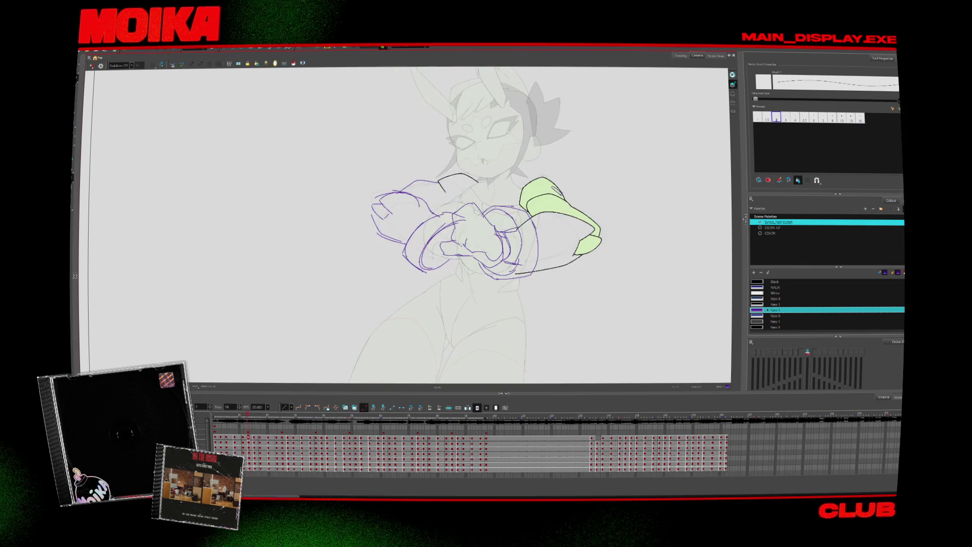
{"action": "key", "text": "comma"}
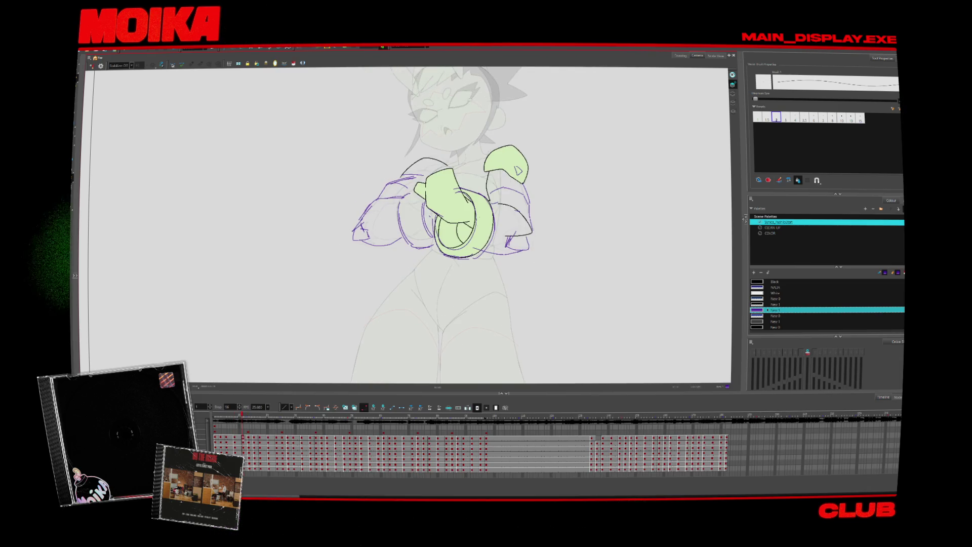
{"action": "key", "text": "period"}
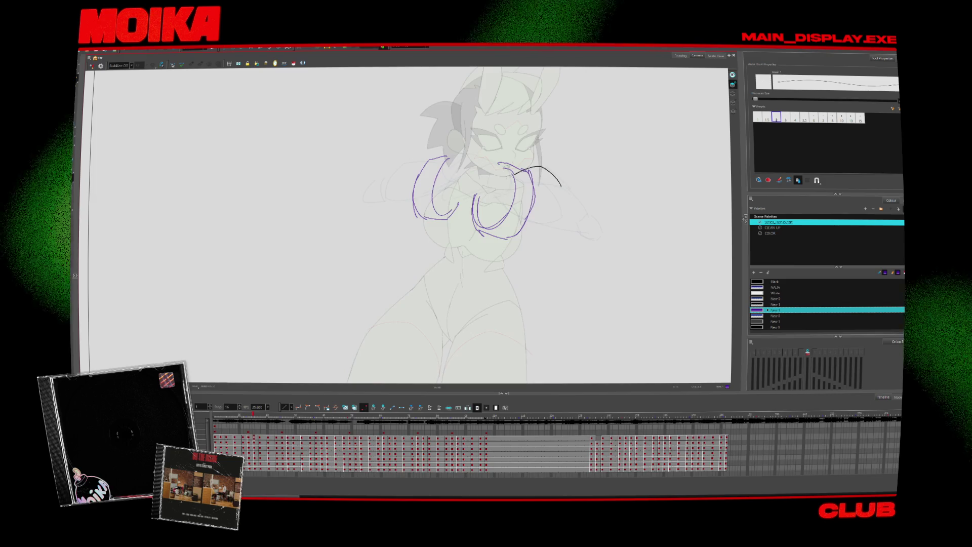
- On the next frame, sketch purple arm lines, scale one stroke down and select the right arm strokes
{"action": "key", "text": "period"}
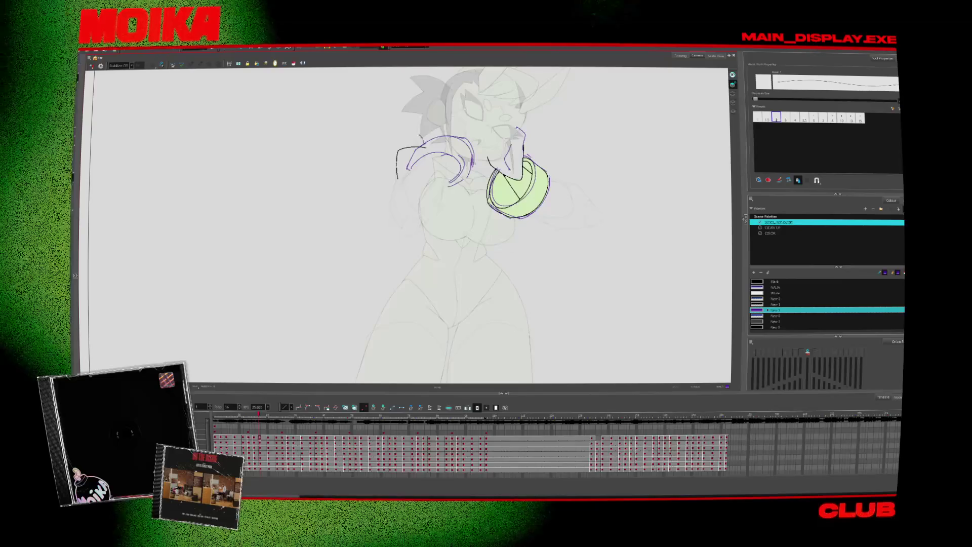
{"action": "left_click_drag", "start_coordinate": [444, 116], "coordinate": [418, 140]}
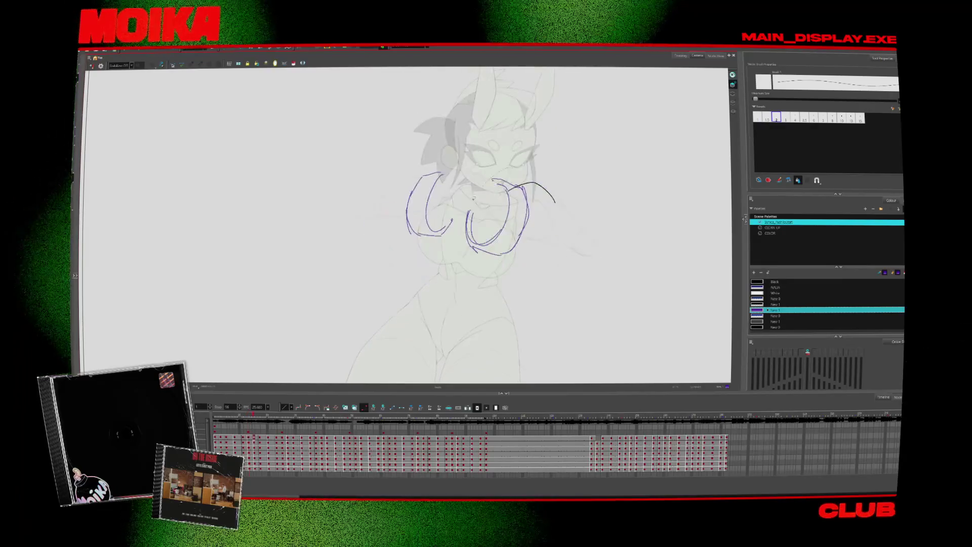
{"action": "left_click_drag", "start_coordinate": [530, 179], "coordinate": [523, 187]}
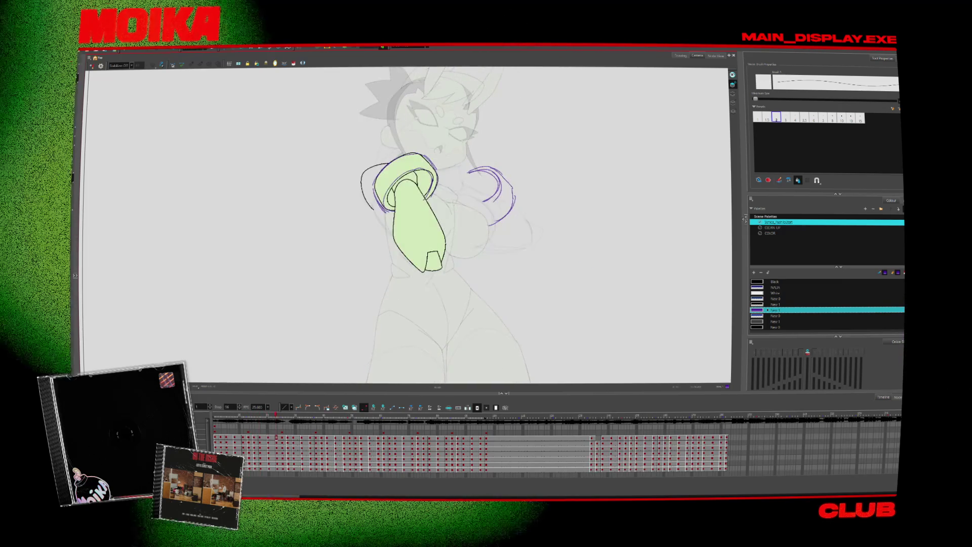
{"action": "left_click_drag", "start_coordinate": [469, 230], "coordinate": [526, 172]}
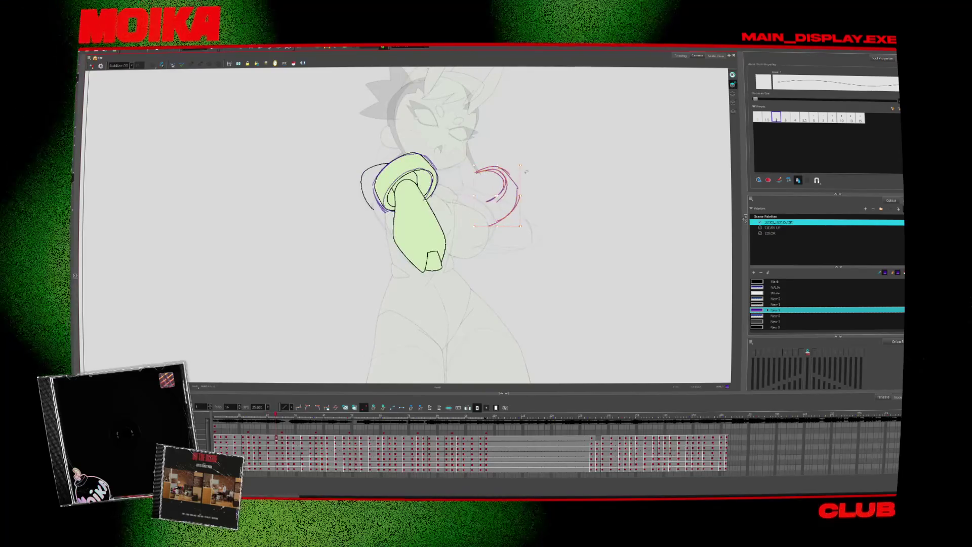
- Compare against neighbouring frames, then add a small purple stroke below the green fist
{"action": "key", "text": "period"}
{"action": "key", "text": "comma"}
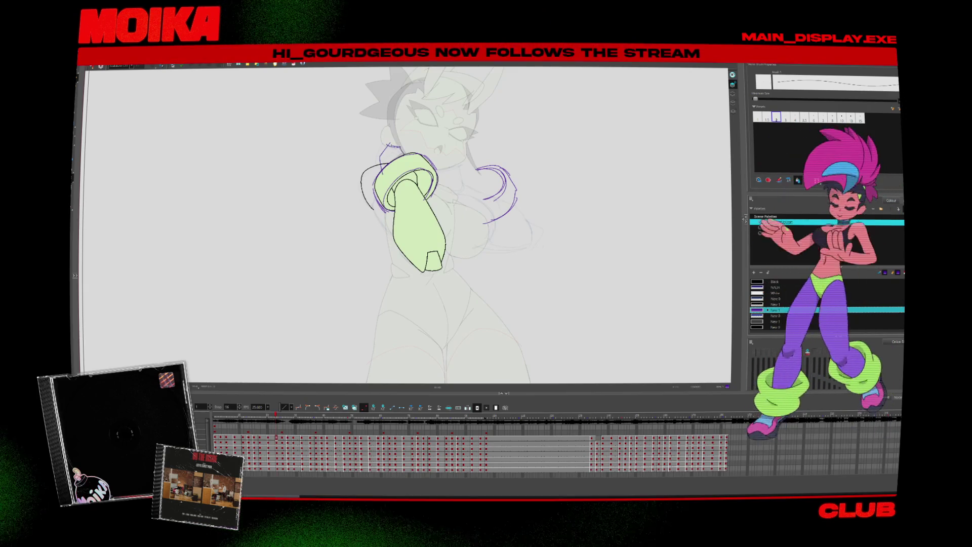
{"action": "key", "text": "comma"}
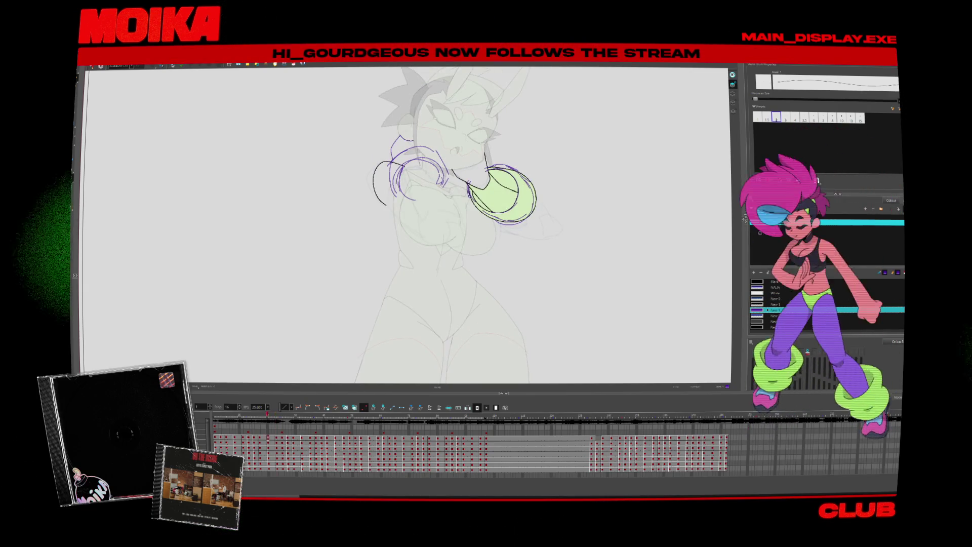
{"action": "key", "text": "period"}
{"action": "key", "text": "comma"}
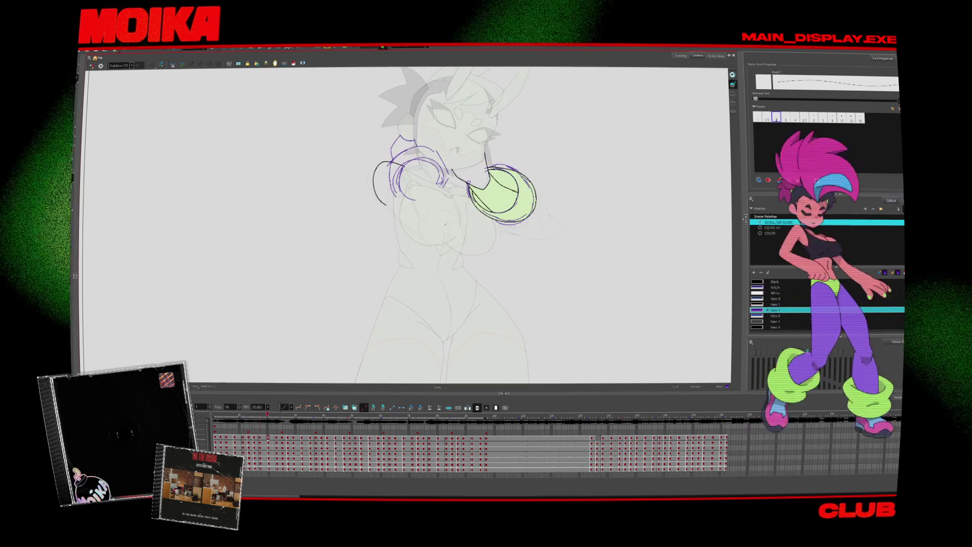
{"action": "left_click_drag", "start_coordinate": [446, 224], "coordinate": [453, 248]}
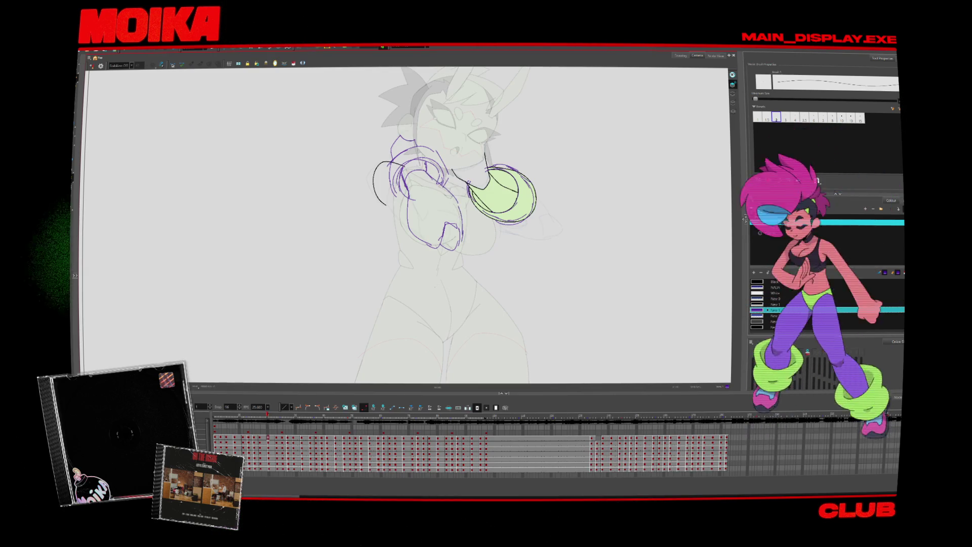
- Sketch a purple line down the character's left arm and compare it against neighbouring frames
{"action": "key", "text": "alt+e"}
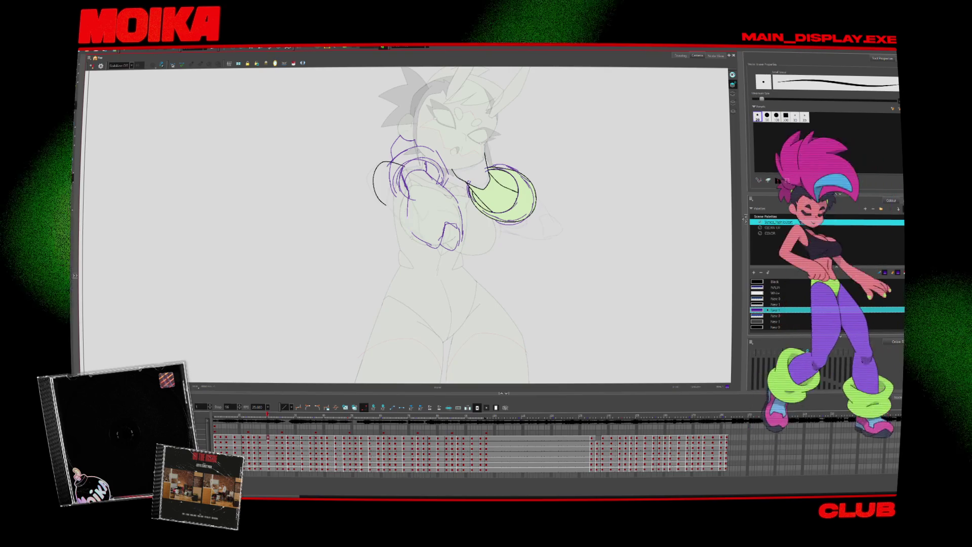
{"action": "left_click_drag", "start_coordinate": [390, 186], "coordinate": [408, 230]}
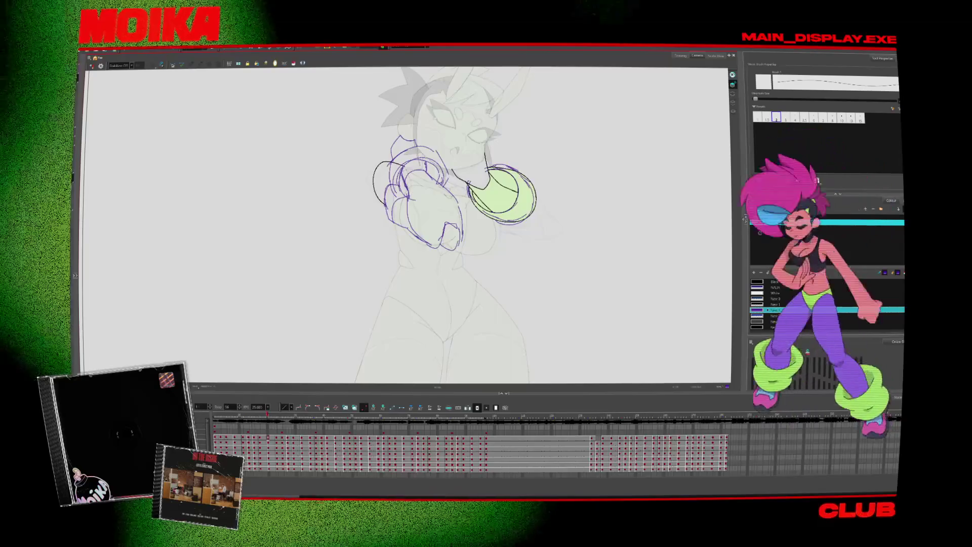
{"action": "key", "text": "period"}
{"action": "key", "text": "comma"}
{"action": "key", "text": "period"}
{"action": "key", "text": "comma"}
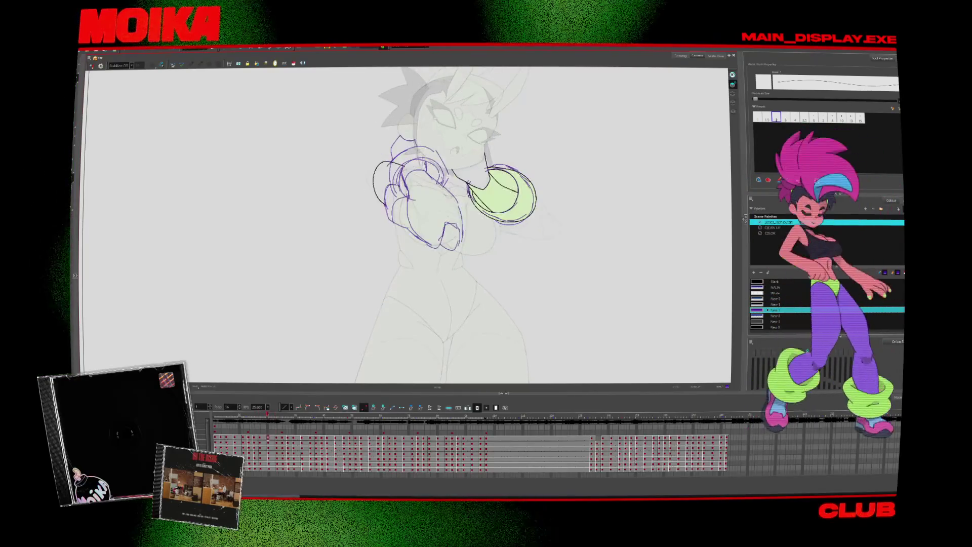
{"action": "key", "text": "alt+e"}
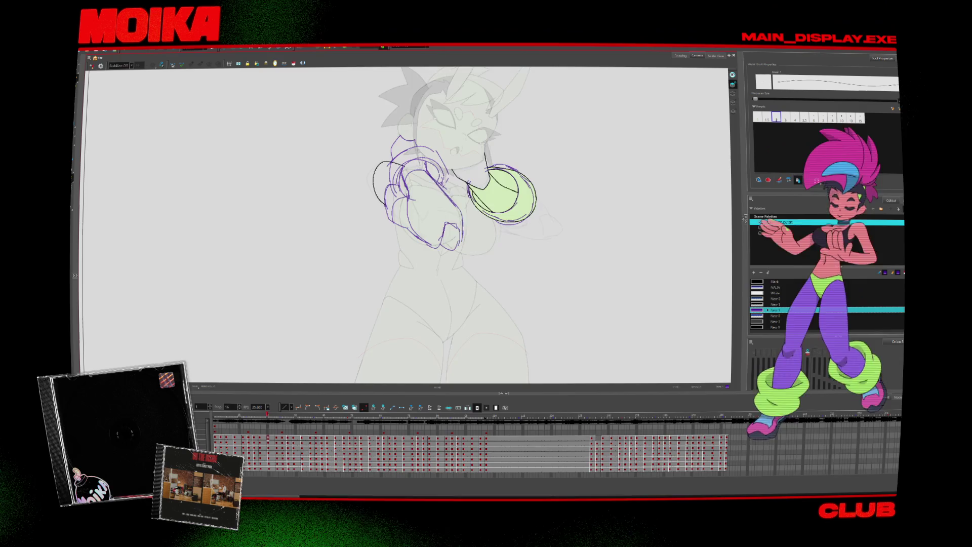
{"action": "key", "text": "period"}
{"action": "key", "text": "period"}
{"action": "key", "text": "period"}
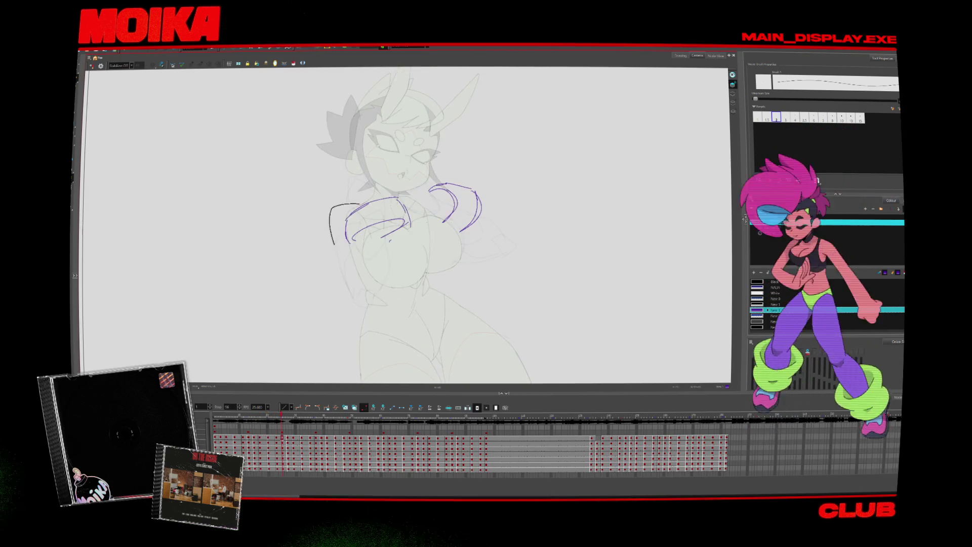
{"action": "key", "text": "comma"}
{"action": "key", "text": "comma"}
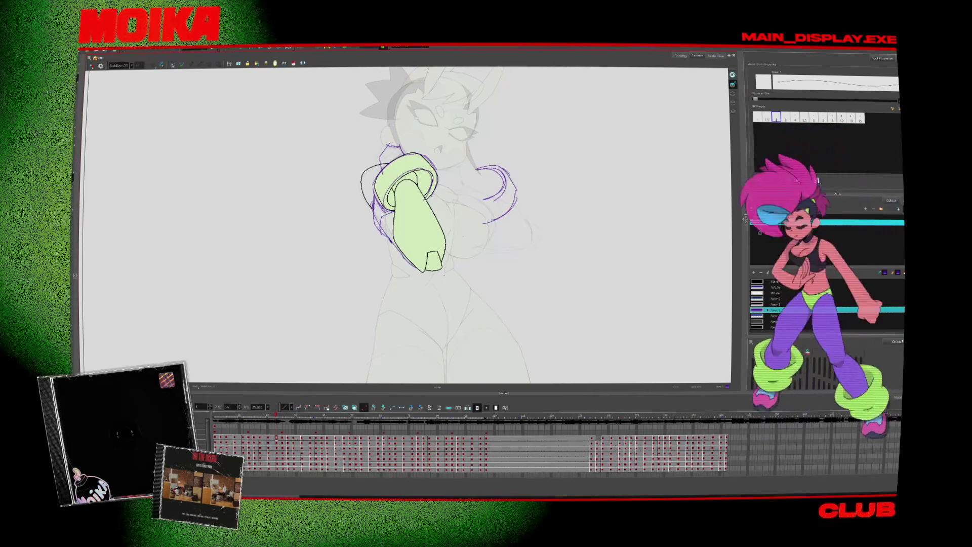
{"action": "key", "text": "period"}
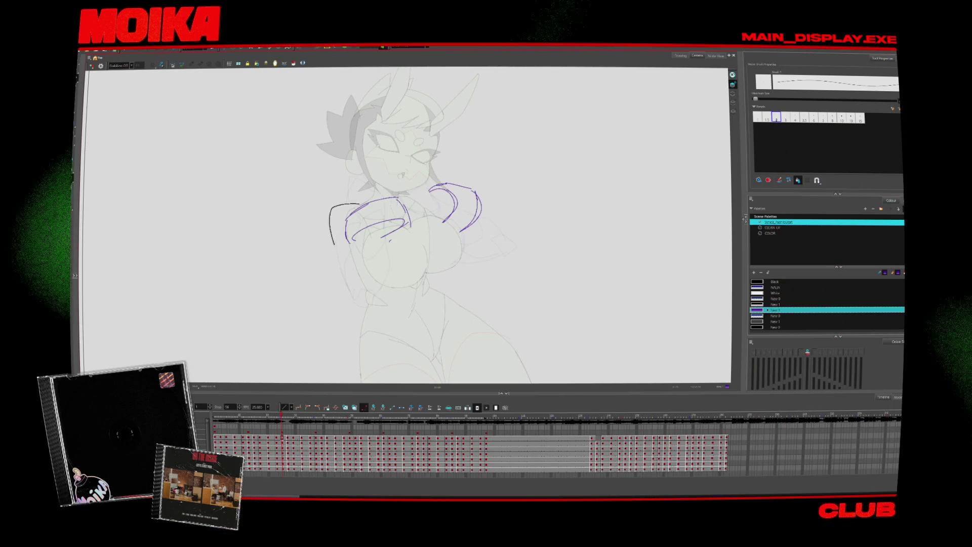
{"action": "key", "text": "period"}
{"action": "key", "text": "comma"}
{"action": "key", "text": "period"}
{"action": "key", "text": "comma"}
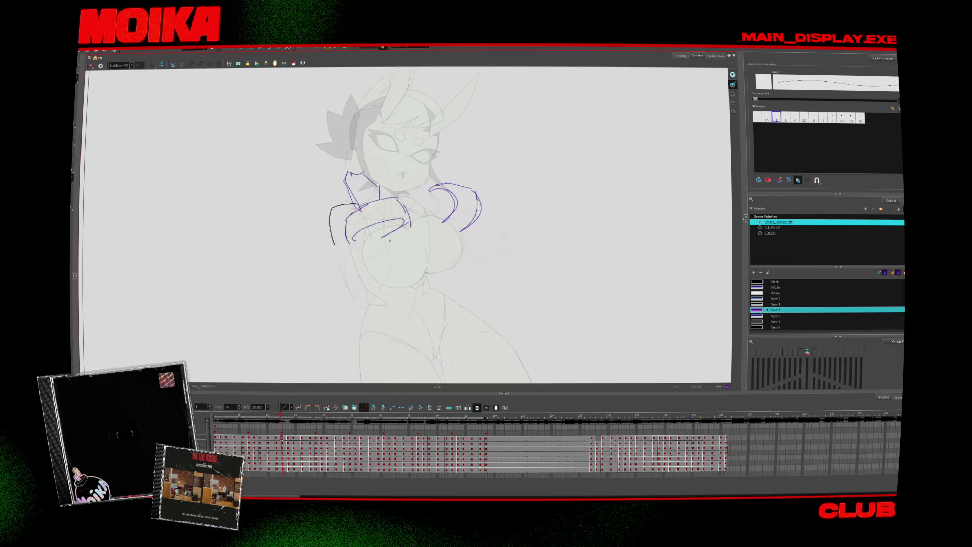
- Replace the stroke crossing the chest with one long curve down the chest, checking it mirrored
{"action": "left_click", "coordinate": [390, 184]}
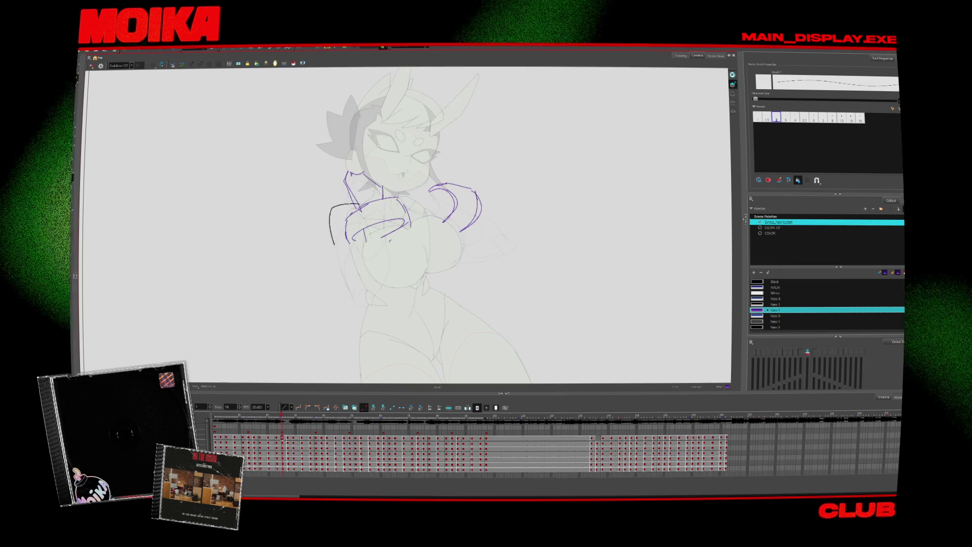
{"action": "key", "text": "4"}
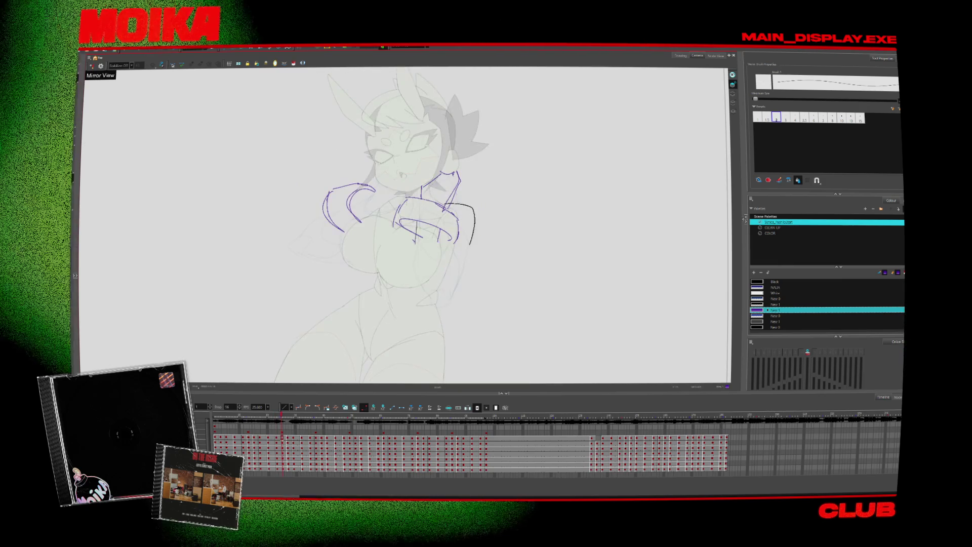
{"action": "key", "text": "4"}
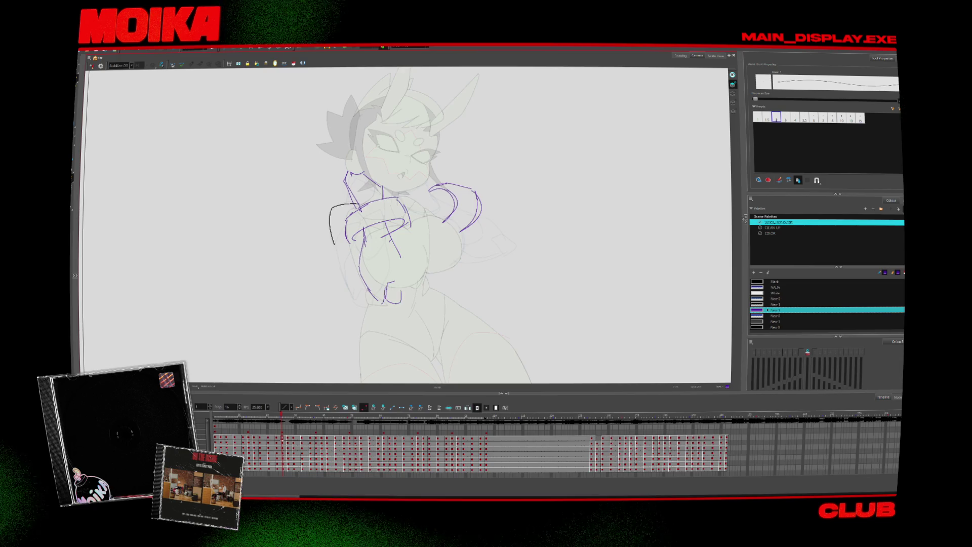
{"action": "key", "text": "4"}
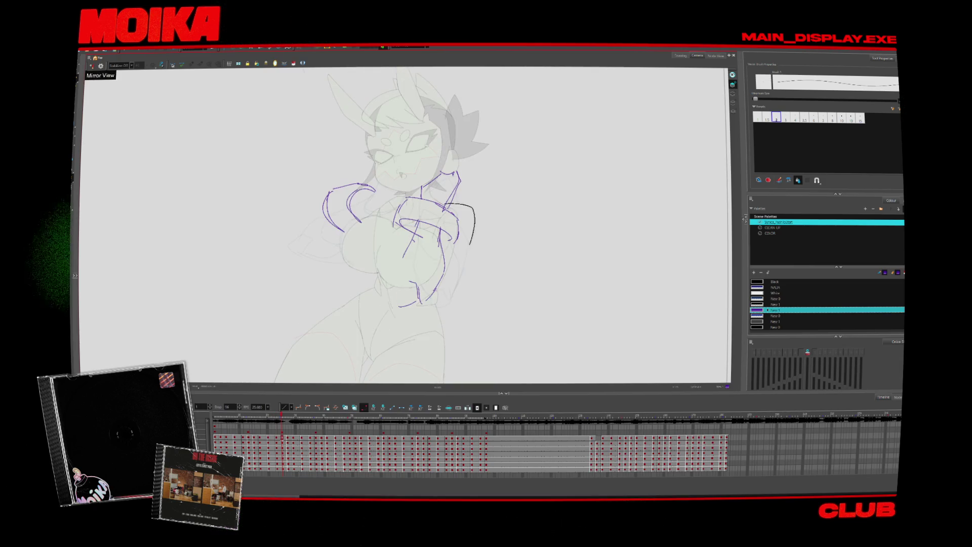
{"action": "key", "text": "ctrl+z"}
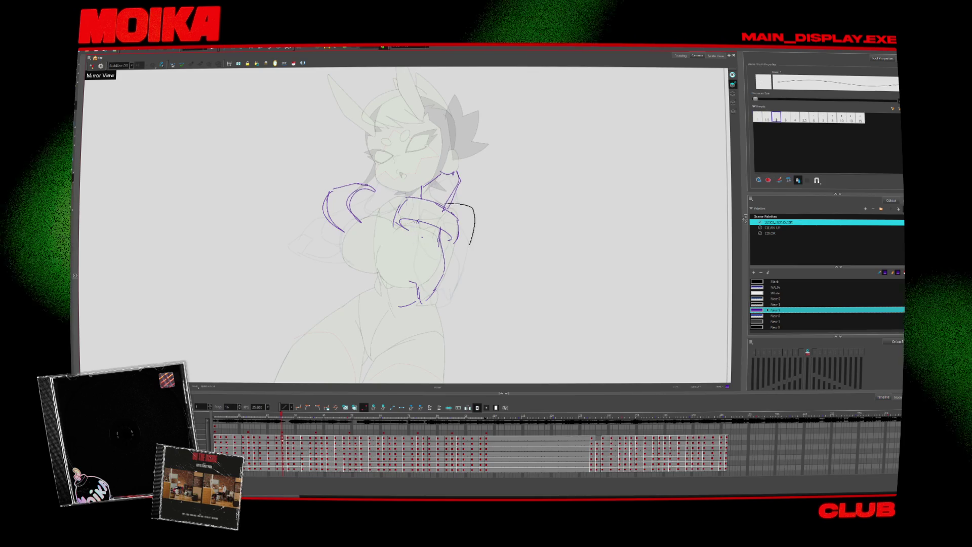
{"action": "left_click_drag", "start_coordinate": [407, 218], "coordinate": [391, 284]}
{"action": "key", "text": "4"}
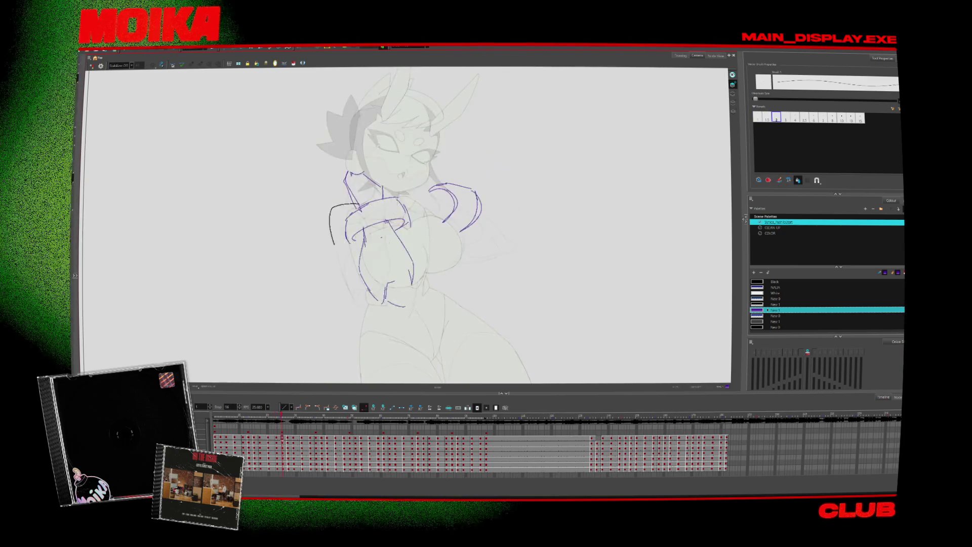
- Hide the onion skin and add short strokes along the chest's lower edge and side
{"action": "key", "text": "alt+o"}
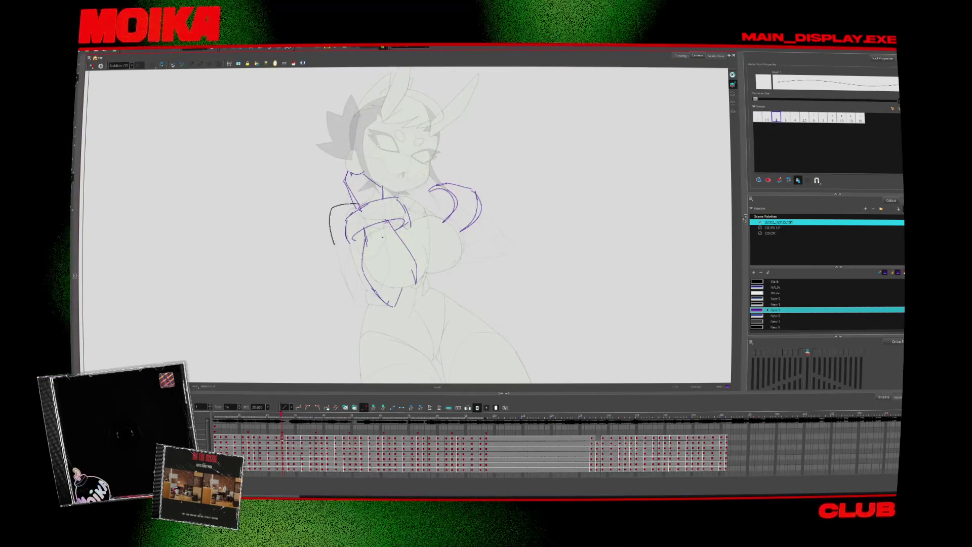
{"action": "left_click_drag", "start_coordinate": [383, 297], "coordinate": [394, 310]}
{"action": "key", "text": "alt+e"}
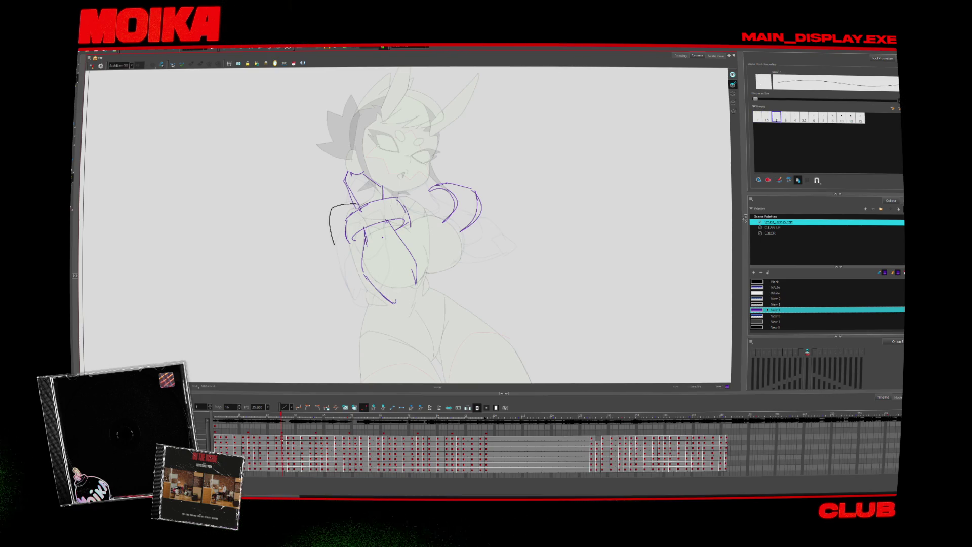
{"action": "left_click_drag", "start_coordinate": [403, 294], "coordinate": [411, 300]}
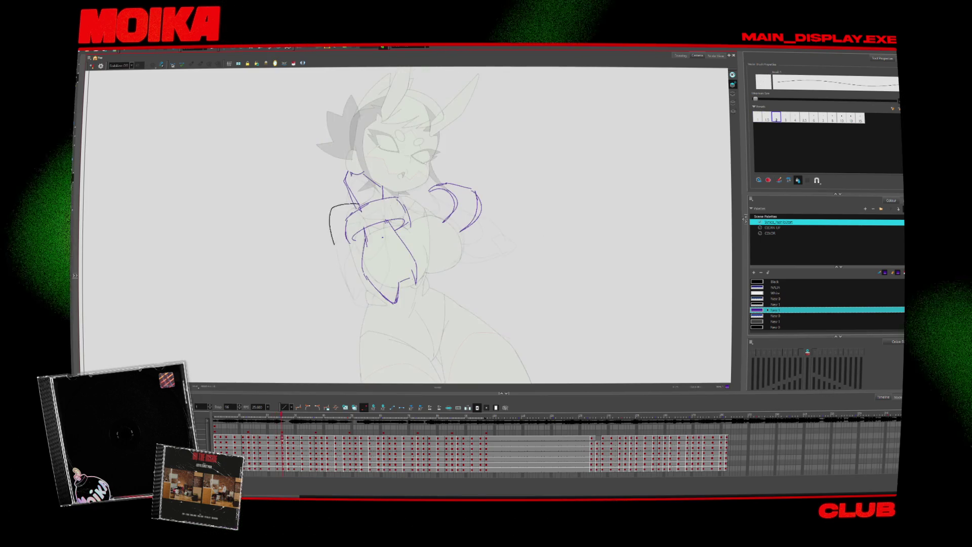
{"action": "key", "text": "4"}
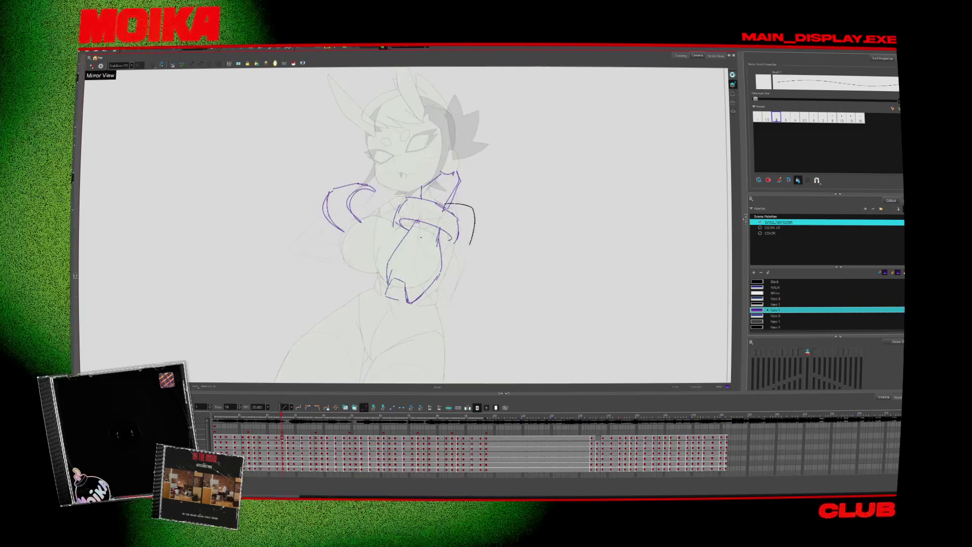
{"action": "key", "text": "4"}
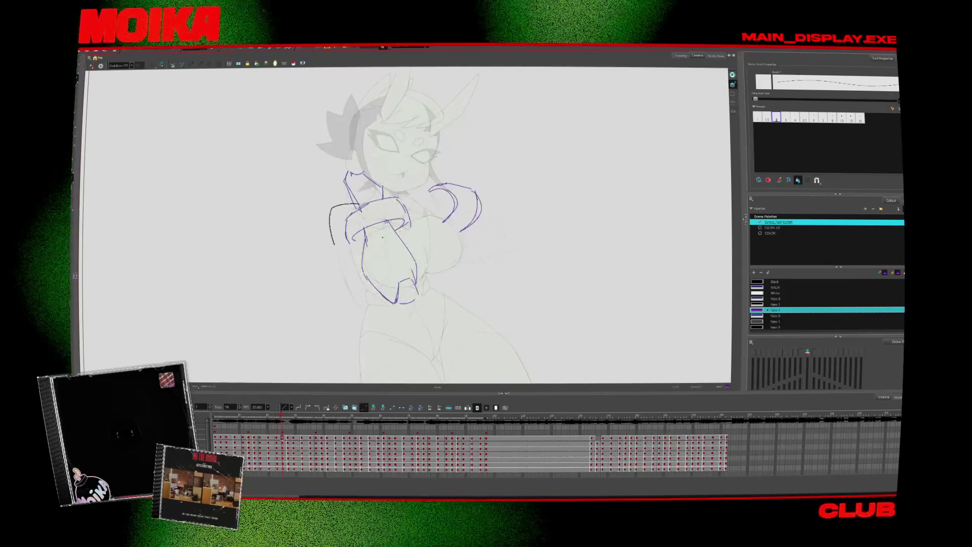
{"action": "left_click_drag", "start_coordinate": [409, 249], "coordinate": [415, 276]}
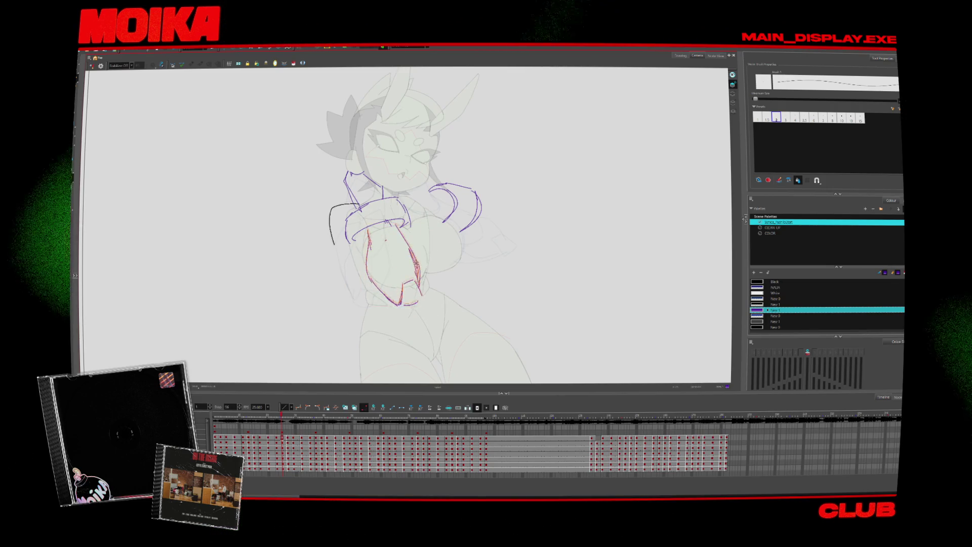
- Sketch extra purple lines on the left forearm and along the belly, checking them in mirror view
{"action": "key", "text": "Escape"}
{"action": "left_click_drag", "start_coordinate": [337, 226], "coordinate": [333, 245]}
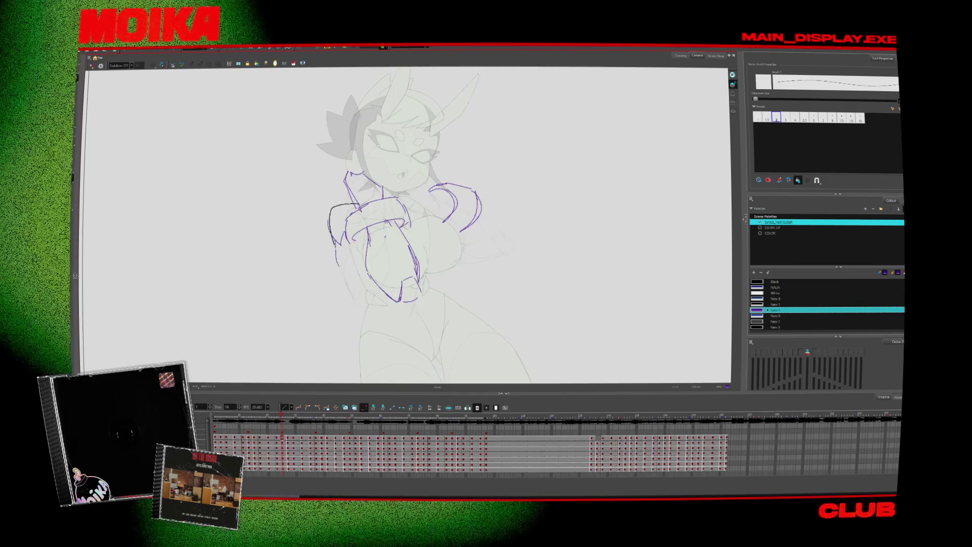
{"action": "key", "text": "4"}
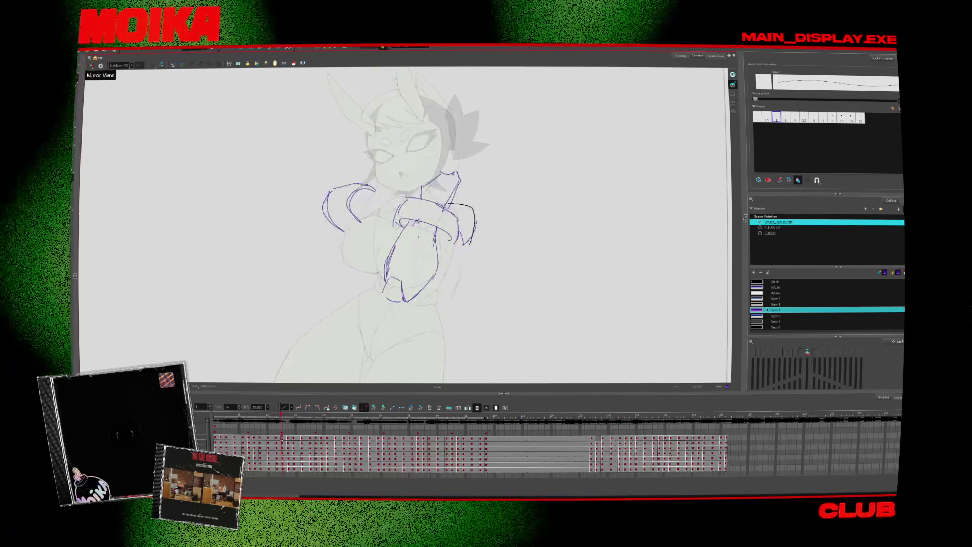
{"action": "key", "text": "4"}
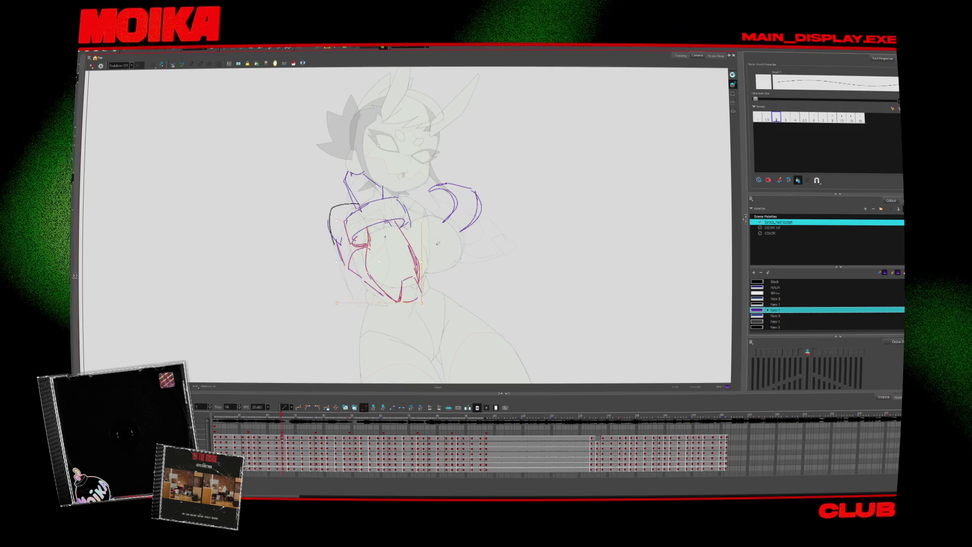
{"action": "left_click_drag", "start_coordinate": [348, 268], "coordinate": [357, 296]}
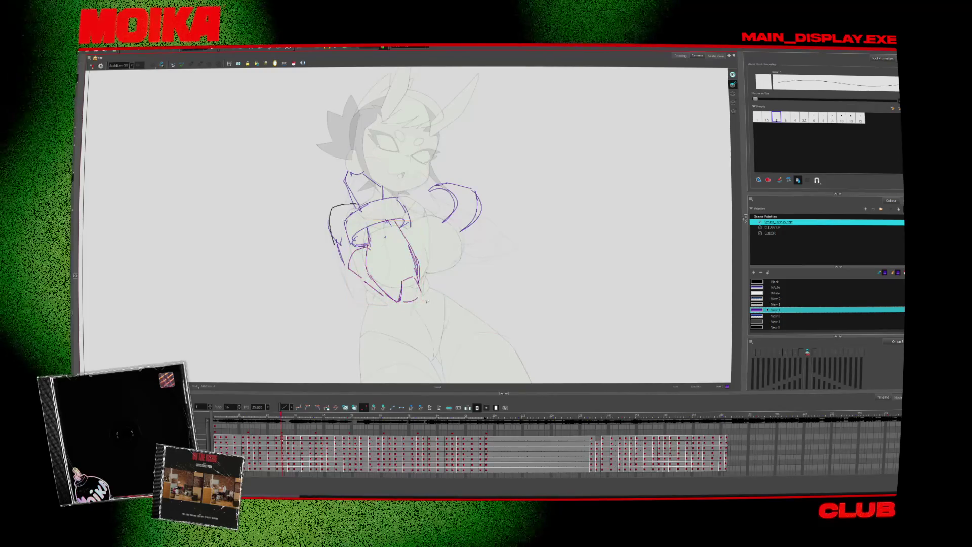
{"action": "key", "text": "4"}
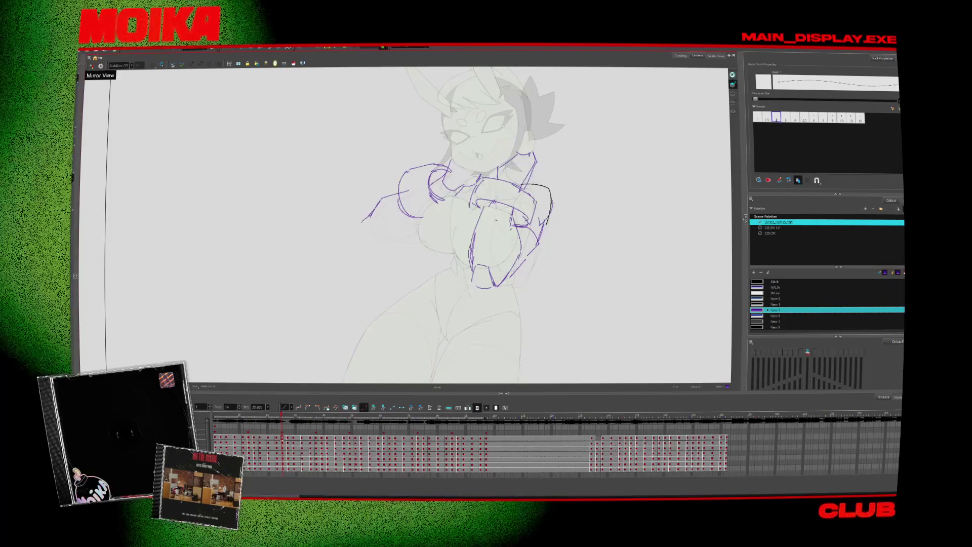
- Add strokes under the left sleeve, compare with undo/redo, then return to the previous drawing
{"action": "left_click_drag", "start_coordinate": [361, 223], "coordinate": [365, 234]}
{"action": "left_click_drag", "start_coordinate": [385, 238], "coordinate": [423, 228]}
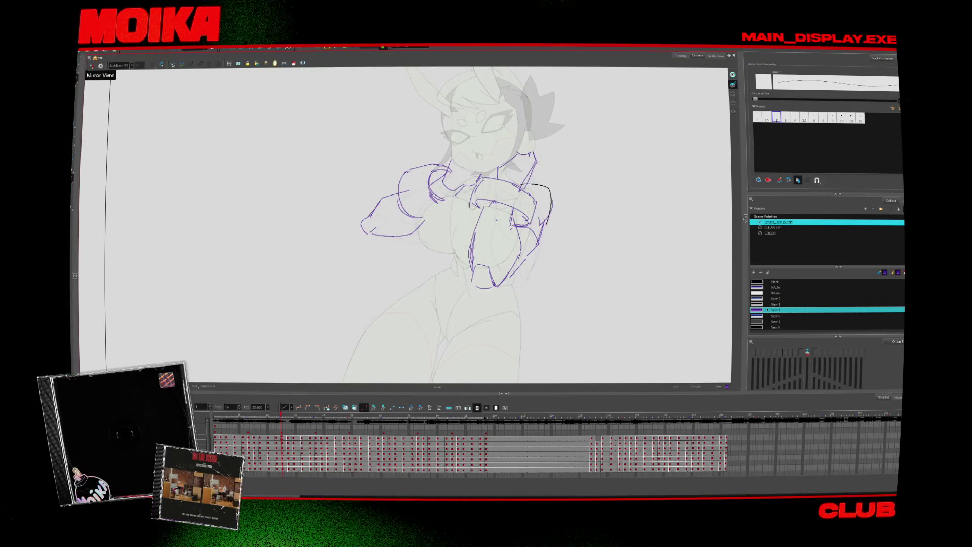
{"action": "left_click", "coordinate": [92, 66]}
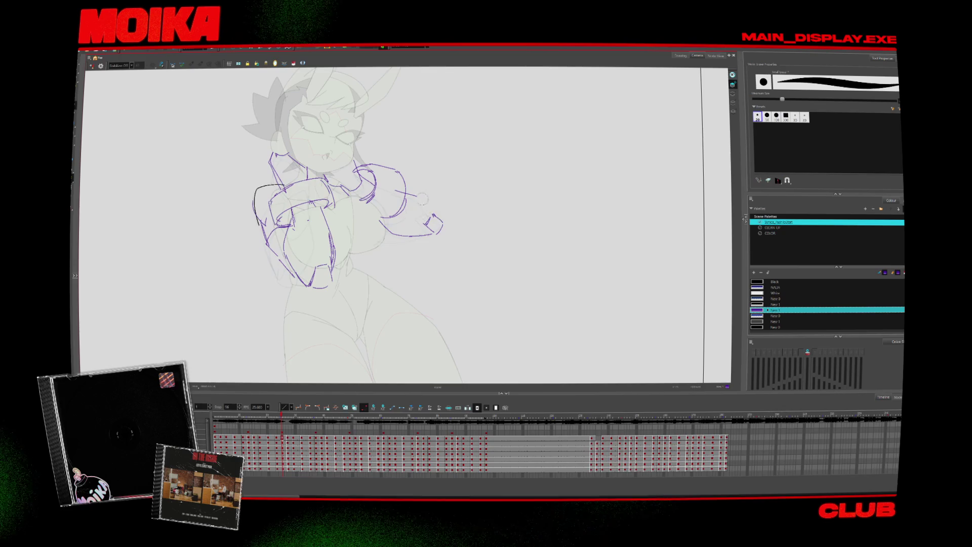
{"action": "left_click", "coordinate": [92, 66]}
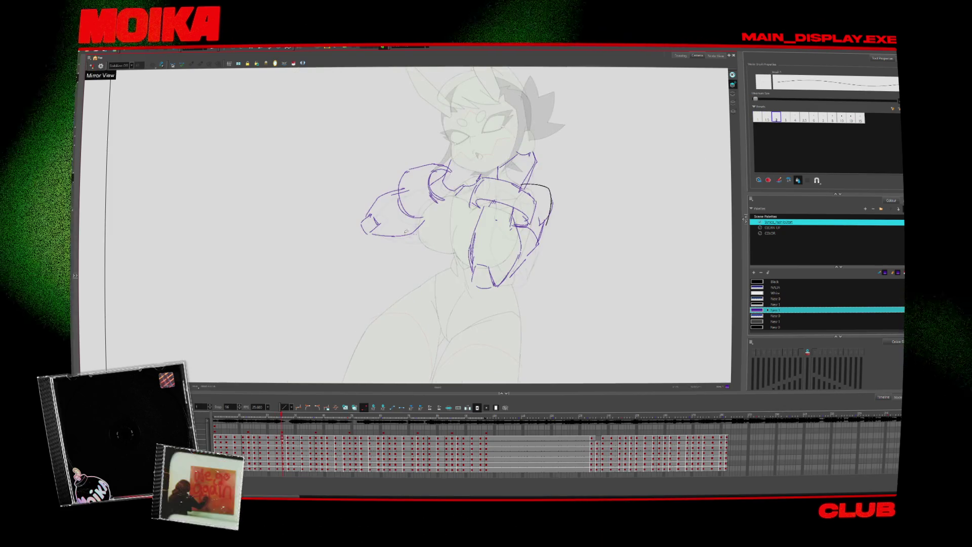
{"action": "key", "text": "ctrl+z"}
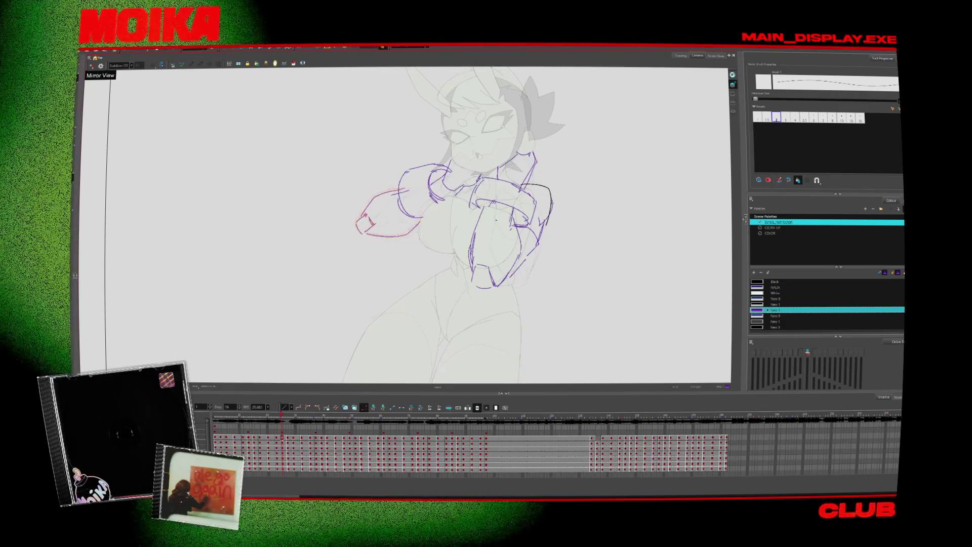
{"action": "key", "text": "ctrl+shift+z"}
{"action": "key", "text": "period"}
{"action": "key", "text": "comma"}
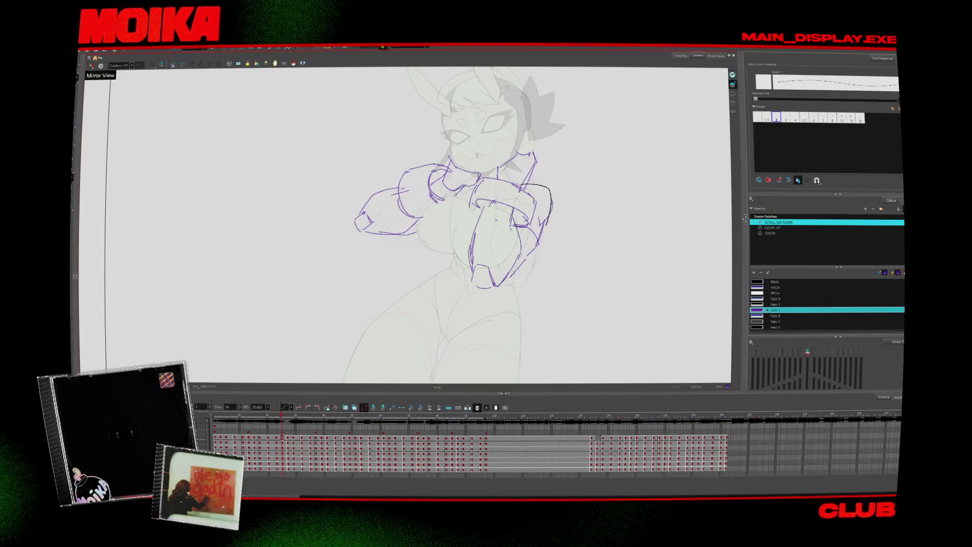
{"action": "key", "text": "comma"}
{"action": "key", "text": "comma"}
{"action": "key", "text": "comma"}
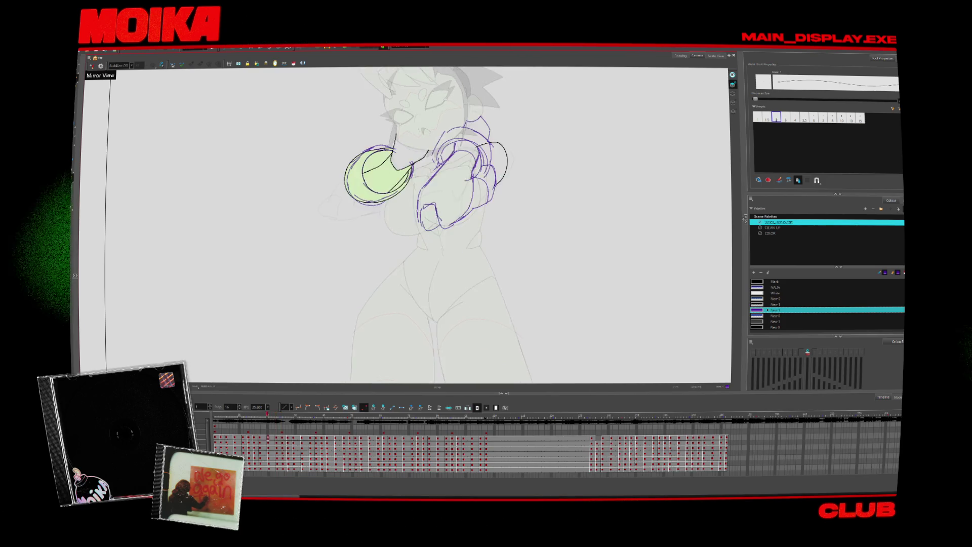
- Shift the punching drawing's lower-arm strokes slightly down and to the right
{"action": "key", "text": "period"}
{"action": "key", "text": "period"}
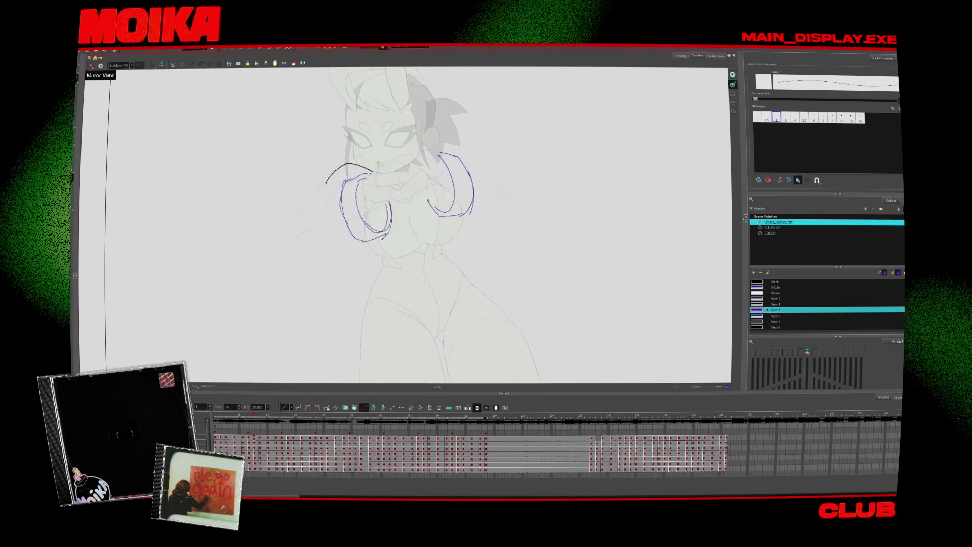
{"action": "key", "text": "comma"}
{"action": "key", "text": "comma"}
{"action": "key", "text": "period"}
{"action": "key", "text": "comma"}
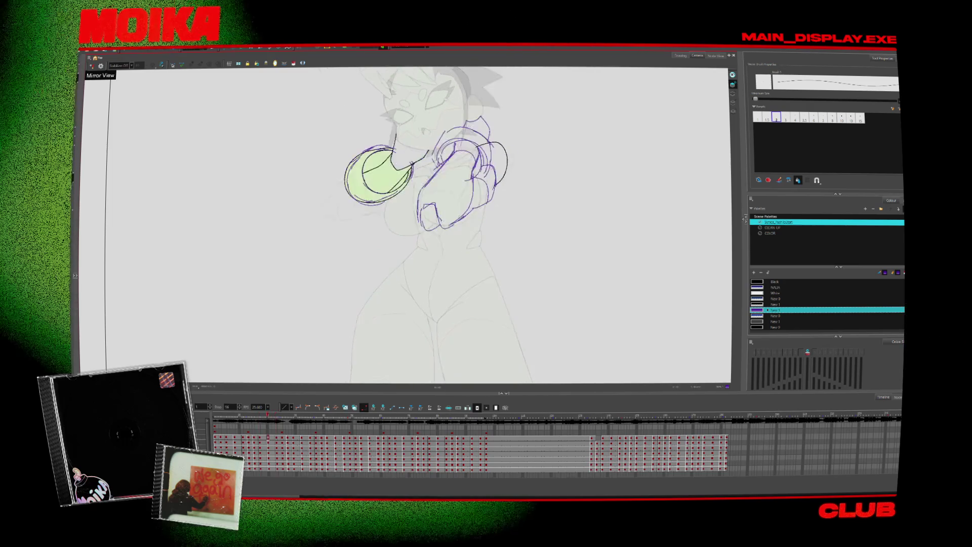
{"action": "left_click", "coordinate": [503, 209]}
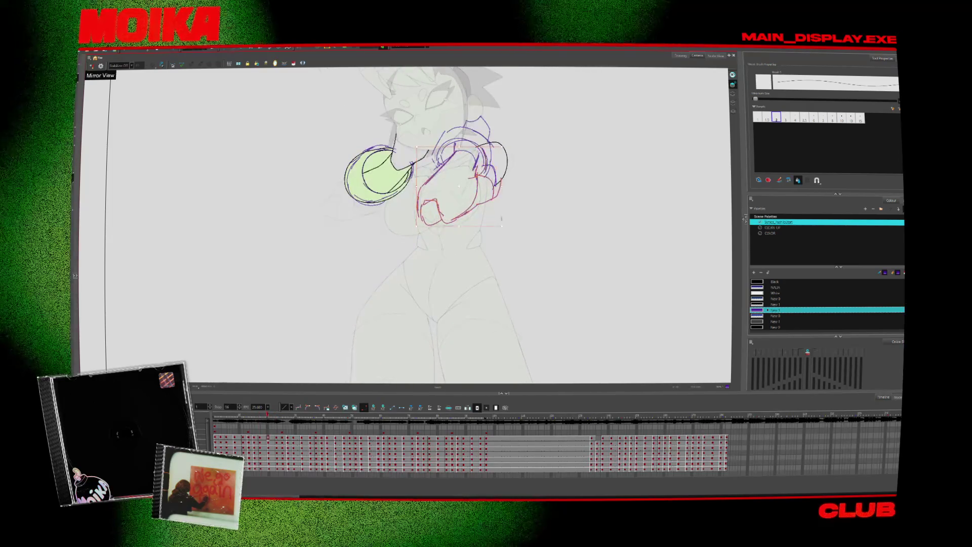
{"action": "left_click_drag", "start_coordinate": [503, 209], "coordinate": [507, 214]}
{"action": "key", "text": "alt+b"}
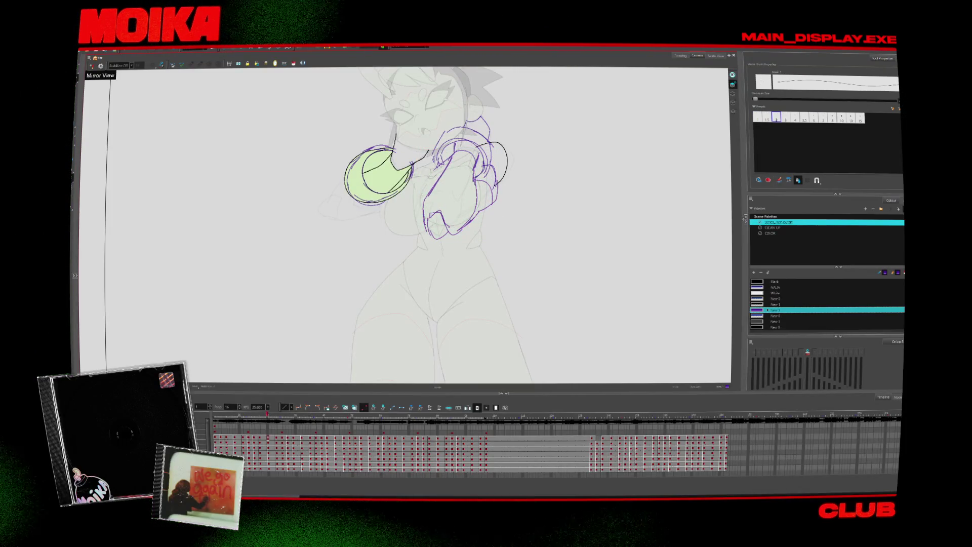
- Flip back and forth through the neighbouring drawings to preview the arm motion
{"action": "key", "text": "period"}
{"action": "key", "text": "period"}
{"action": "key", "text": "comma"}
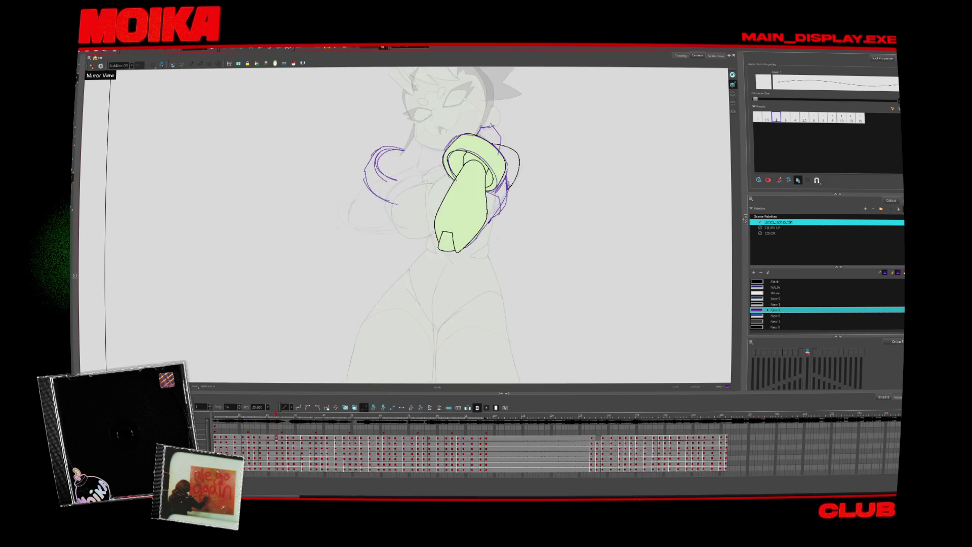
{"action": "key", "text": "comma"}
{"action": "key", "text": "comma"}
{"action": "key", "text": "comma"}
{"action": "key", "text": "comma"}
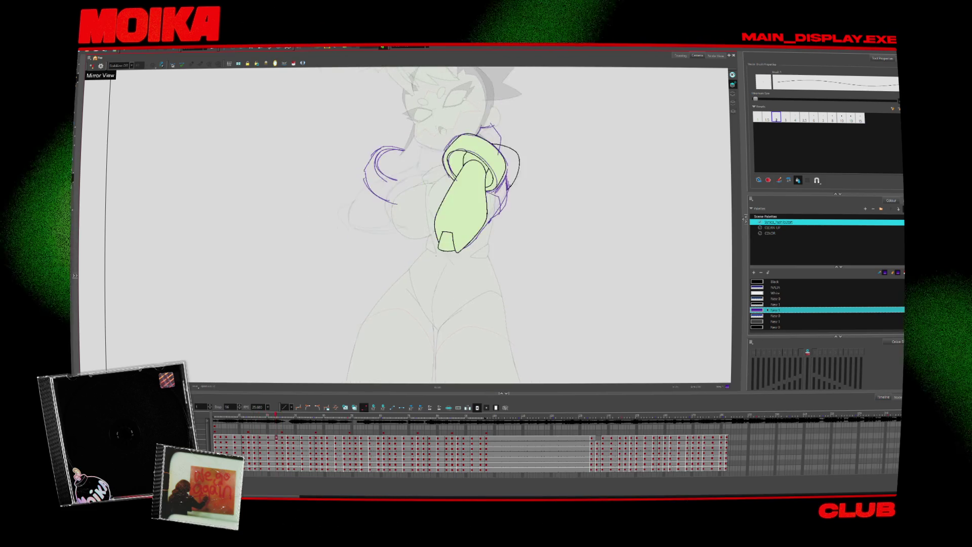
{"action": "key", "text": "comma"}
{"action": "key", "text": "comma"}
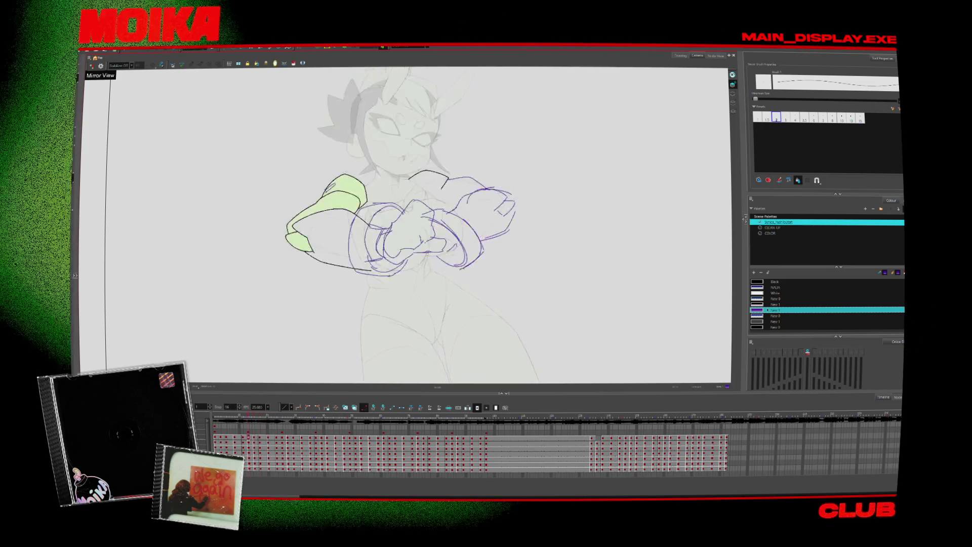
{"action": "key", "text": "period"}
{"action": "key", "text": "period"}
{"action": "key", "text": "comma"}
{"action": "key", "text": "comma"}
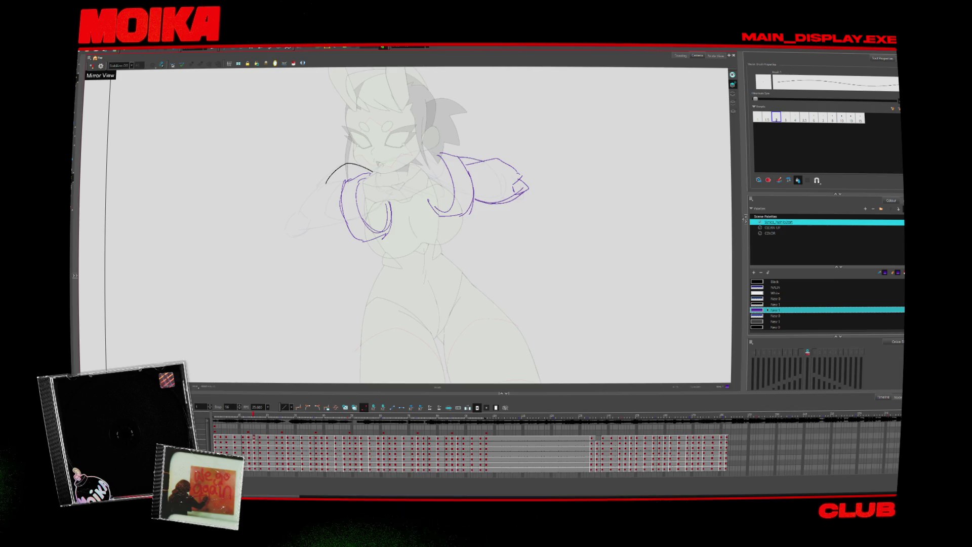
- Restore the normal canvas view and step through neighbouring drawings to compare poses
{"action": "key", "text": "4"}
{"action": "key", "text": "period"}
{"action": "key", "text": "period"}
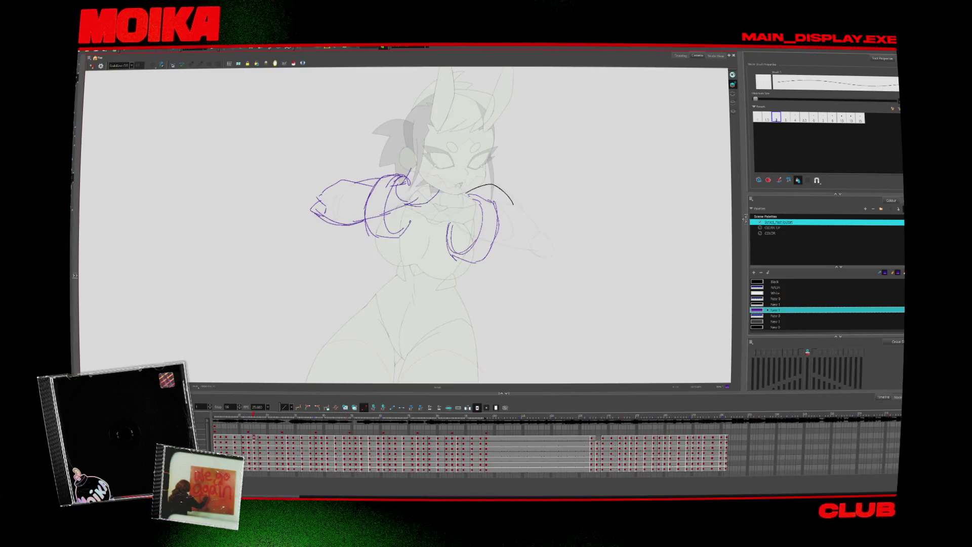
{"action": "key", "text": "."}
{"action": "key", "text": "comma"}
{"action": "key", "text": "comma"}
{"action": "key", "text": "period"}
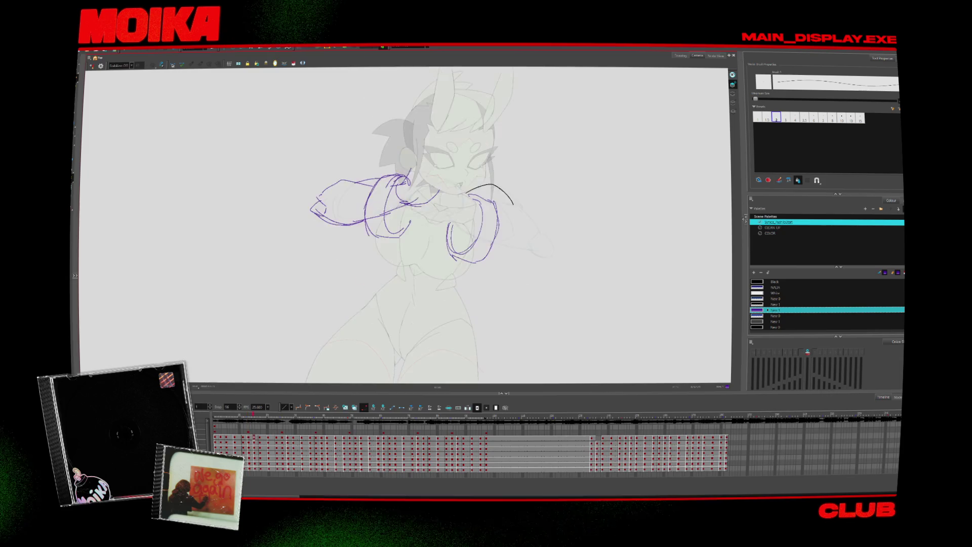
{"action": "key", "text": "period"}
{"action": "key", "text": "comma"}
{"action": "key", "text": "comma"}
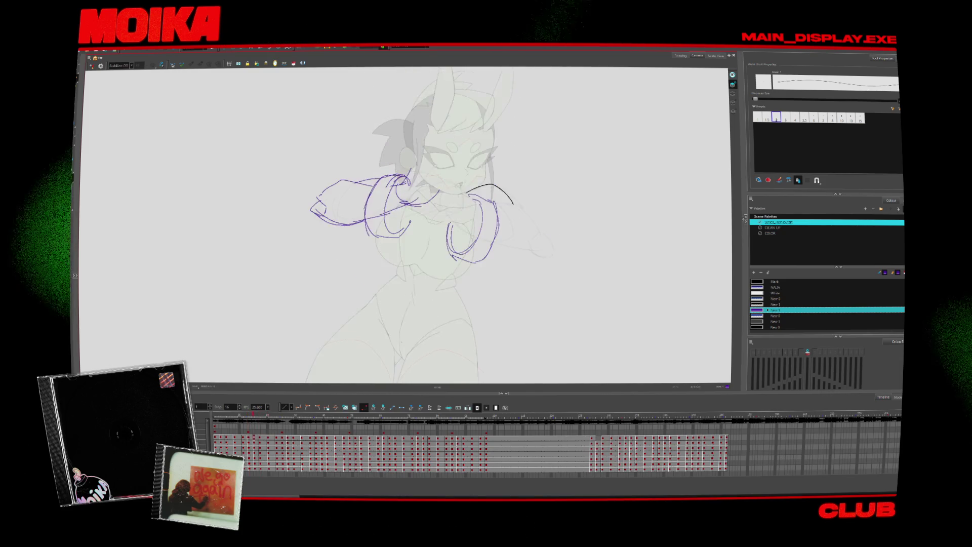
{"action": "key", "text": "comma"}
{"action": "key", "text": "comma"}
- Enlarge and shift the left arm strokes, then flip frames to preview the motion
{"action": "left_click_drag", "start_coordinate": [327, 250], "coordinate": [400, 167]}
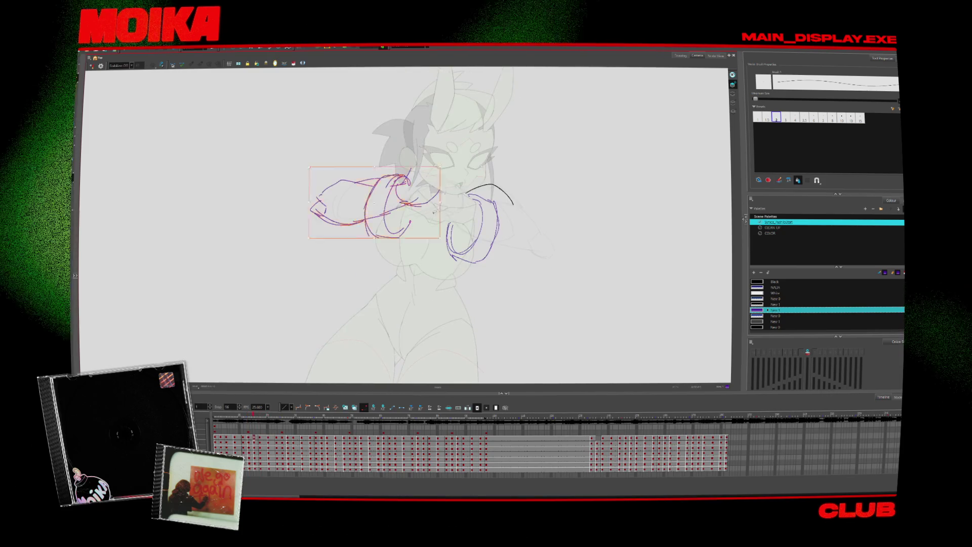
{"action": "left_click_drag", "start_coordinate": [364, 213], "coordinate": [377, 222]}
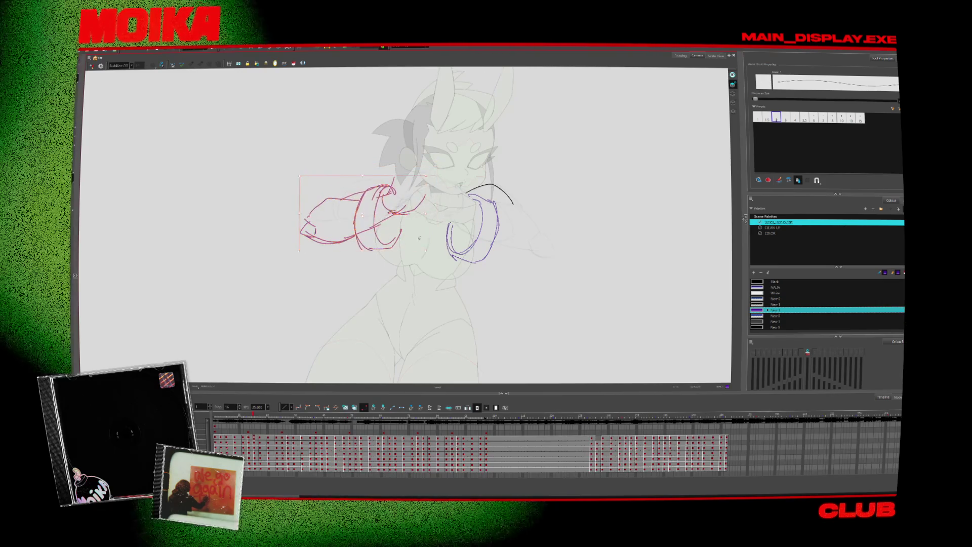
{"action": "key", "text": "comma"}
{"action": "key", "text": "period"}
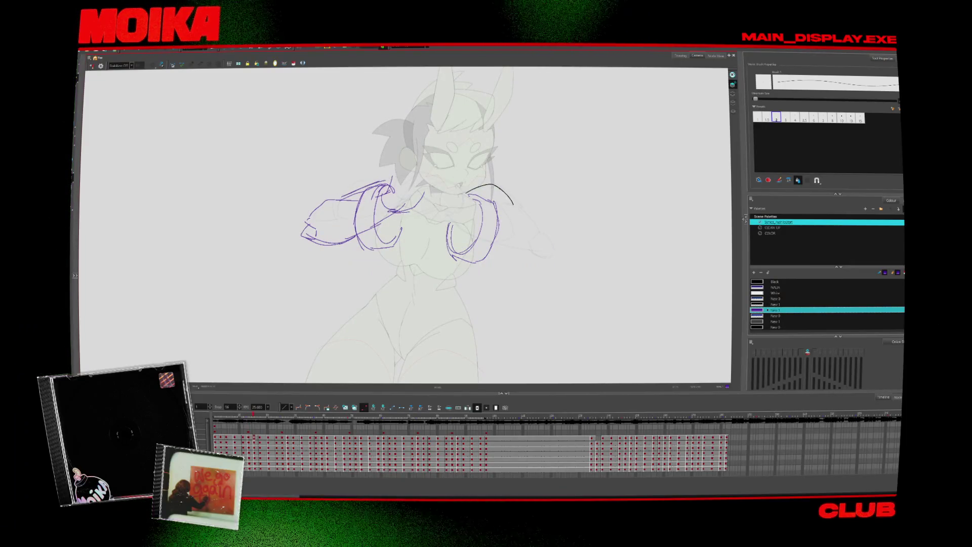
{"action": "key", "text": "period"}
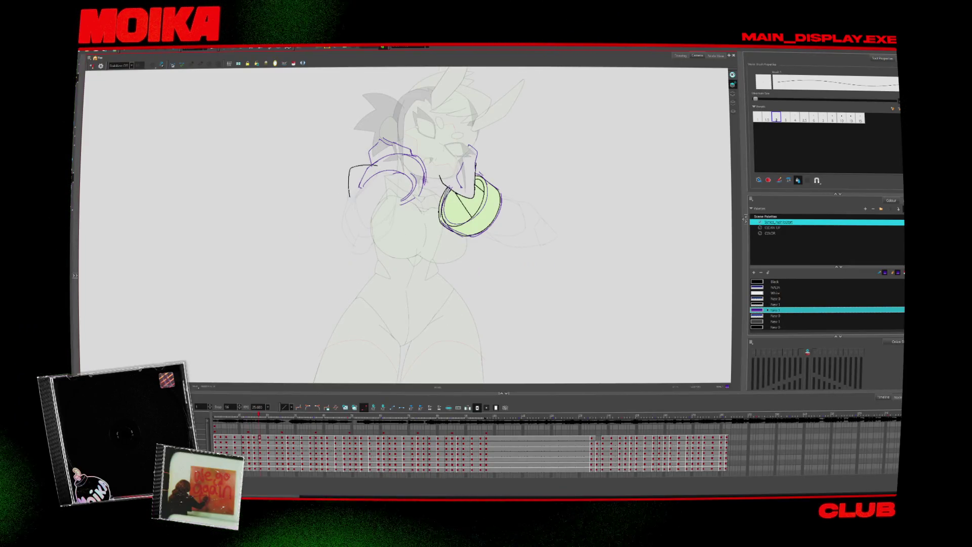
{"action": "key", "text": "comma"}
{"action": "key", "text": "comma"}
{"action": "key", "text": "period"}
{"action": "key", "text": "period"}
{"action": "key", "text": "period"}
{"action": "key", "text": "comma"}
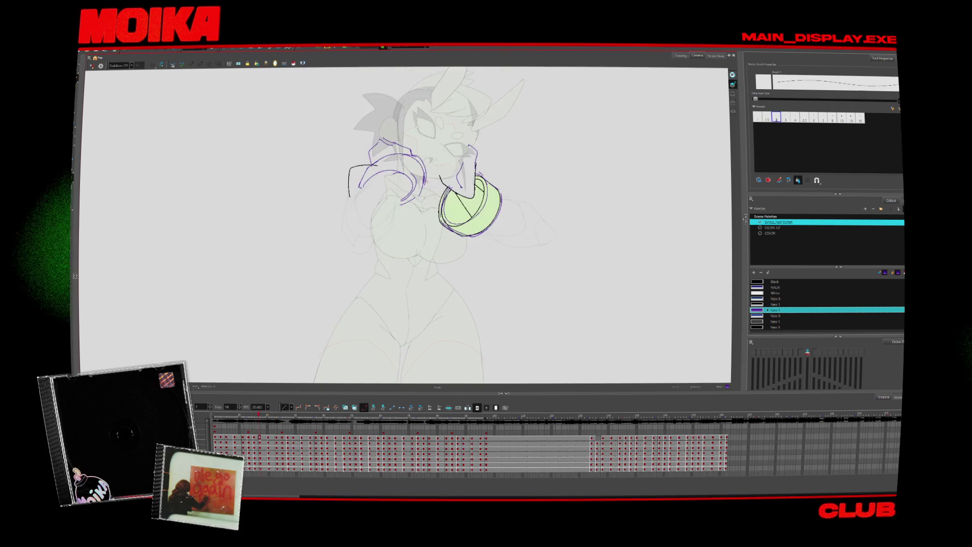
{"action": "key", "text": "period"}
{"action": "key", "text": "comma"}
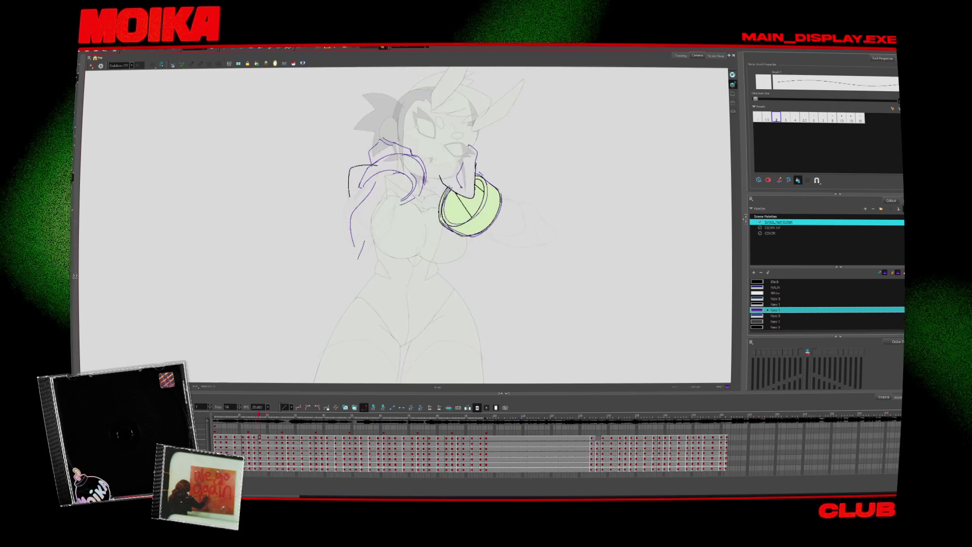
- Draw purple strokes down the left side and left arm, then advance to the next drawing
{"action": "left_click_drag", "start_coordinate": [361, 197], "coordinate": [376, 261]}
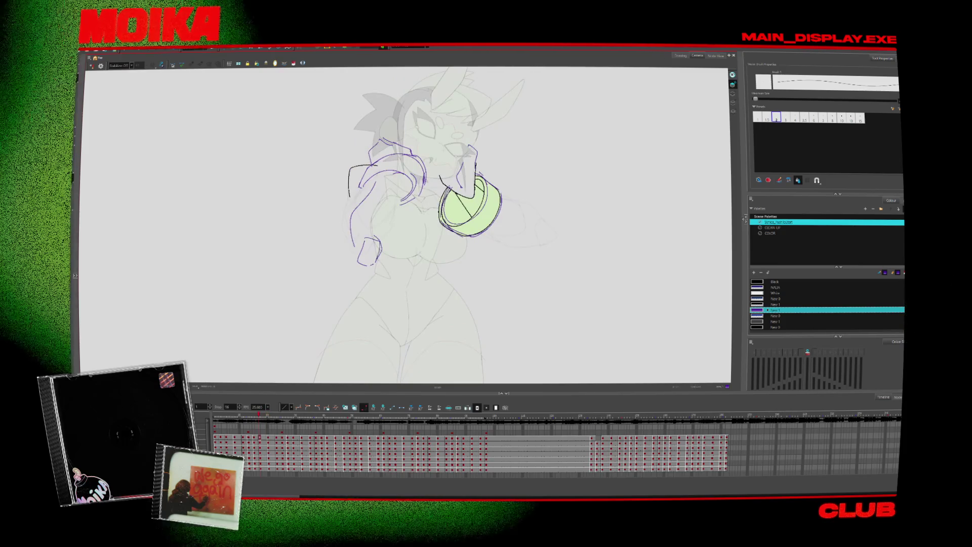
{"action": "left_click_drag", "start_coordinate": [403, 185], "coordinate": [377, 251]}
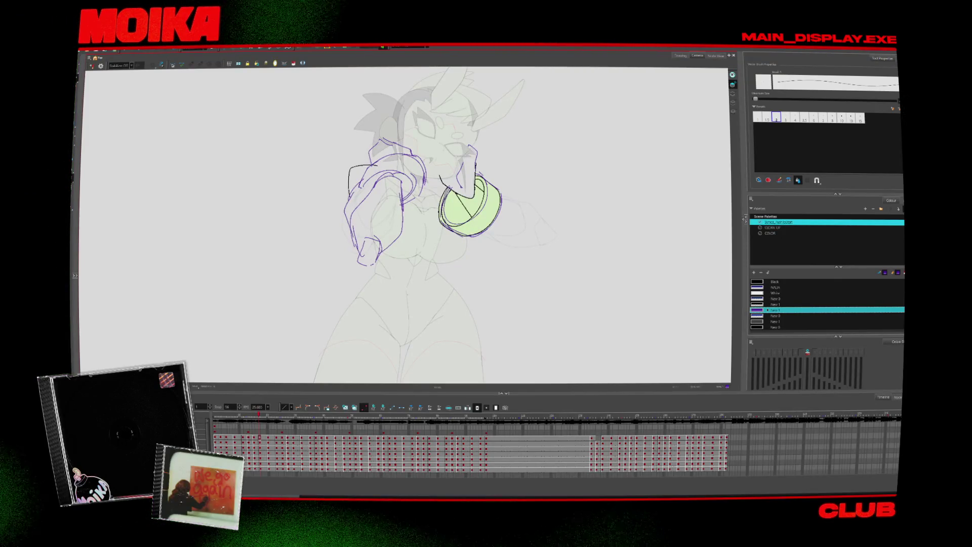
{"action": "key", "text": "period"}
{"action": "key", "text": "period"}
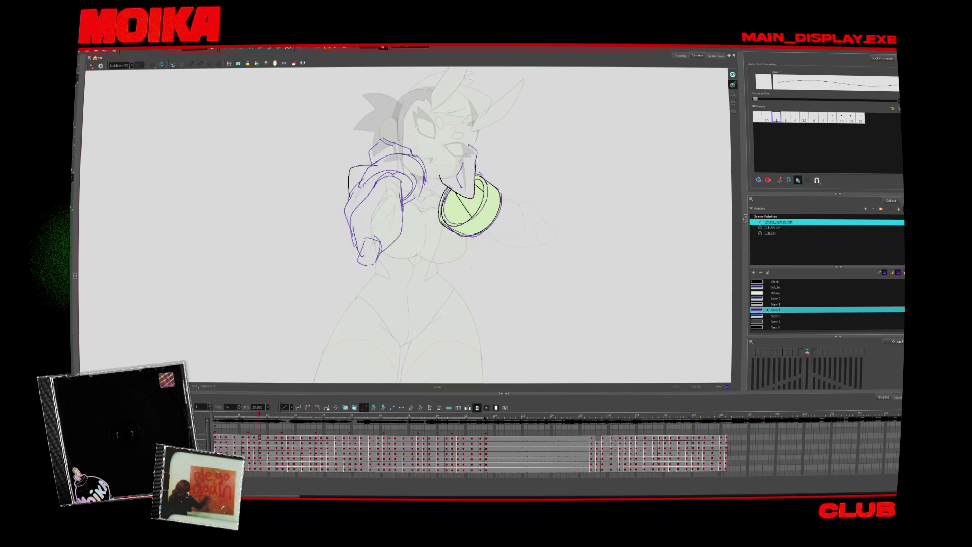
{"action": "key", "text": "period"}
{"action": "key", "text": "period"}
{"action": "key", "text": "period"}
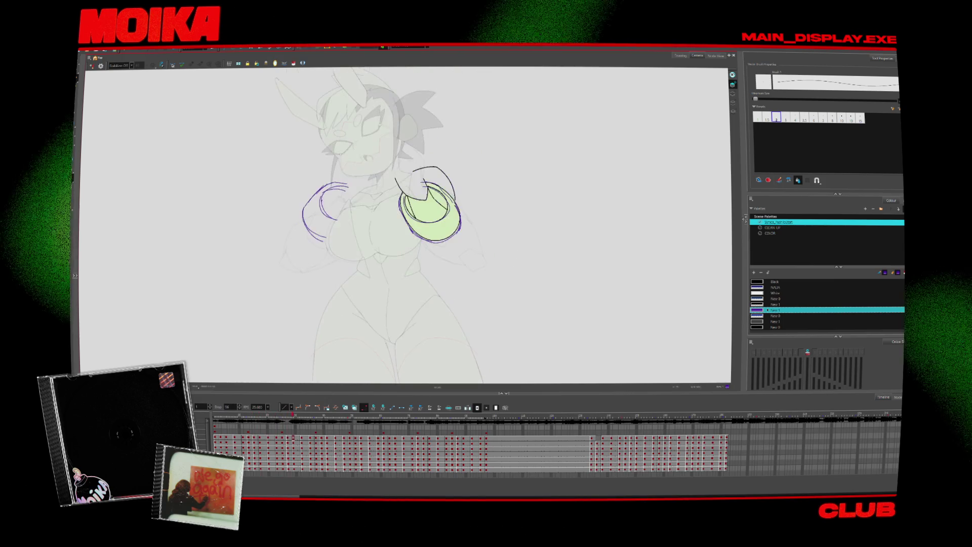
{"action": "key", "text": "period"}
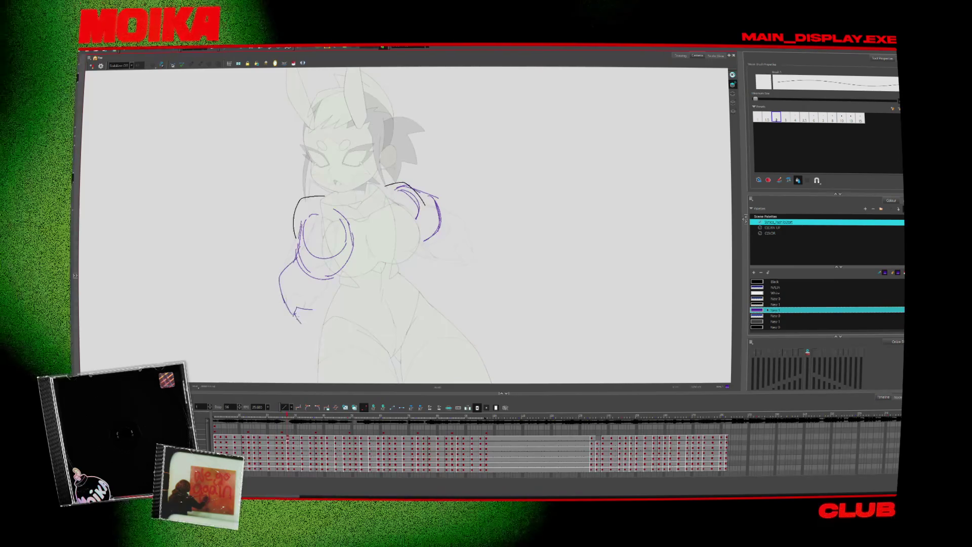
- Draw a short sleeve line on the lower-left arm and sketch the arm loop and wrist curve
{"action": "left_click_drag", "start_coordinate": [313, 309], "coordinate": [298, 322]}
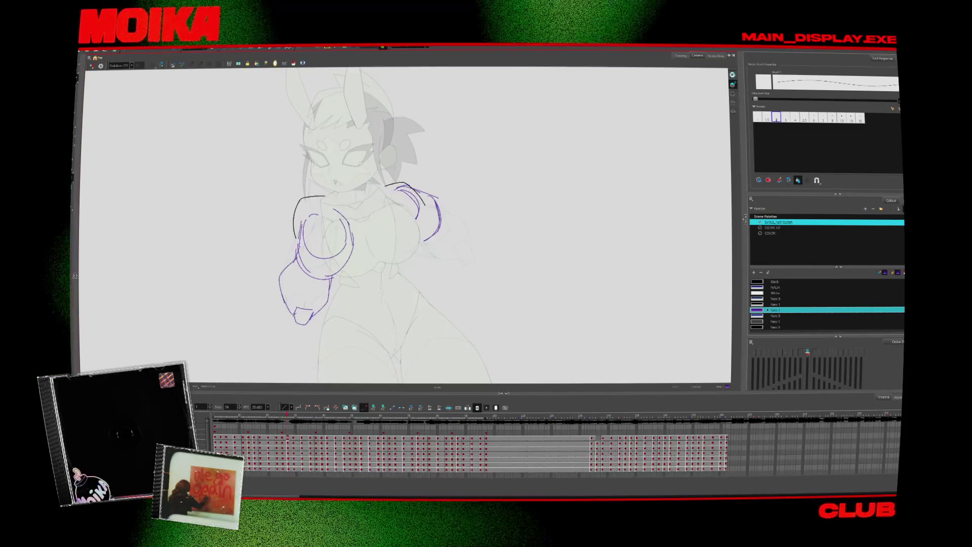
{"action": "key", "text": "comma"}
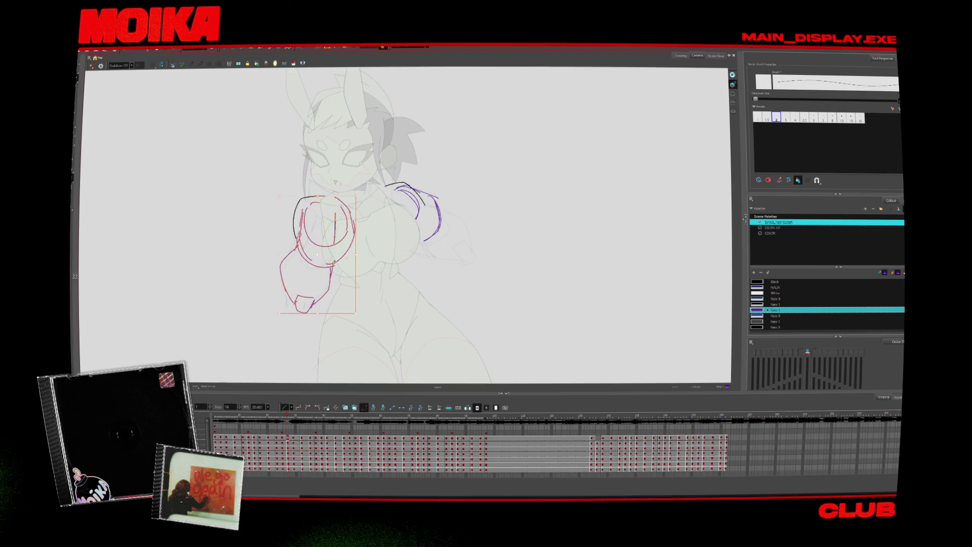
{"action": "key", "text": "comma"}
{"action": "key", "text": "period"}
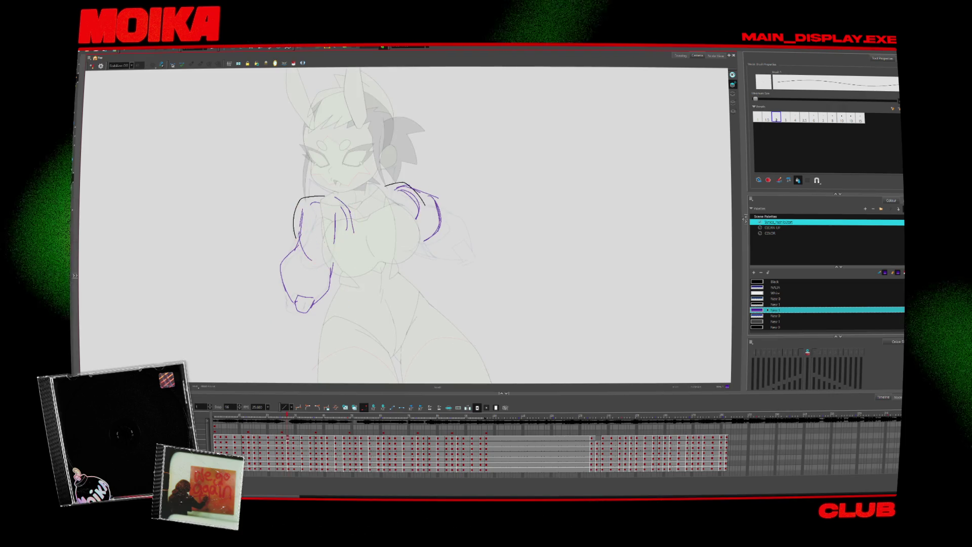
{"action": "mouse_move", "coordinate": [298, 203]}
{"action": "left_mouse_down"}
{"action": "mouse_move", "coordinate": [340, 261]}
{"action": "mouse_move", "coordinate": [318, 266]}
{"action": "left_mouse_up"}
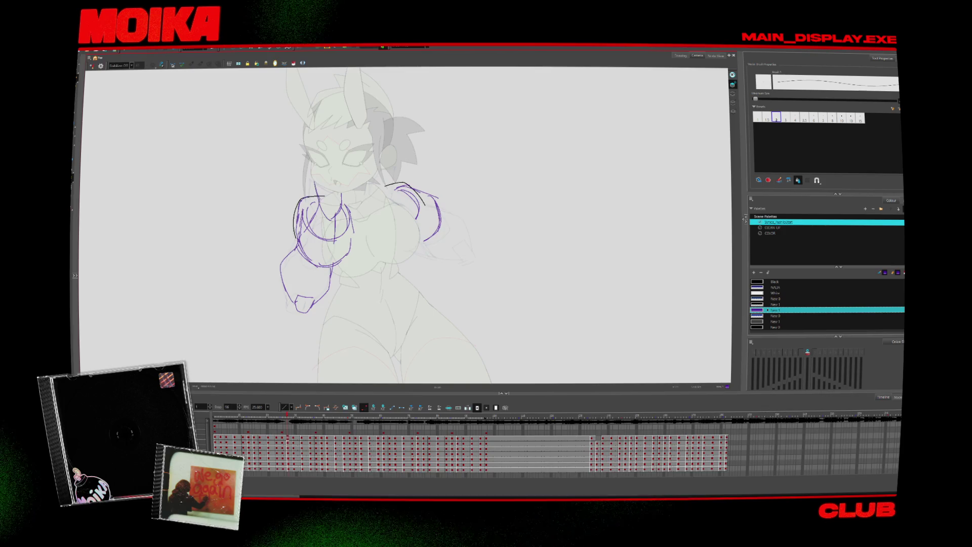
- Flip back and forth between neighbouring frames to check the arm motion
{"action": "key", "text": "period"}
{"action": "key", "text": "comma"}
{"action": "key", "text": "period"}
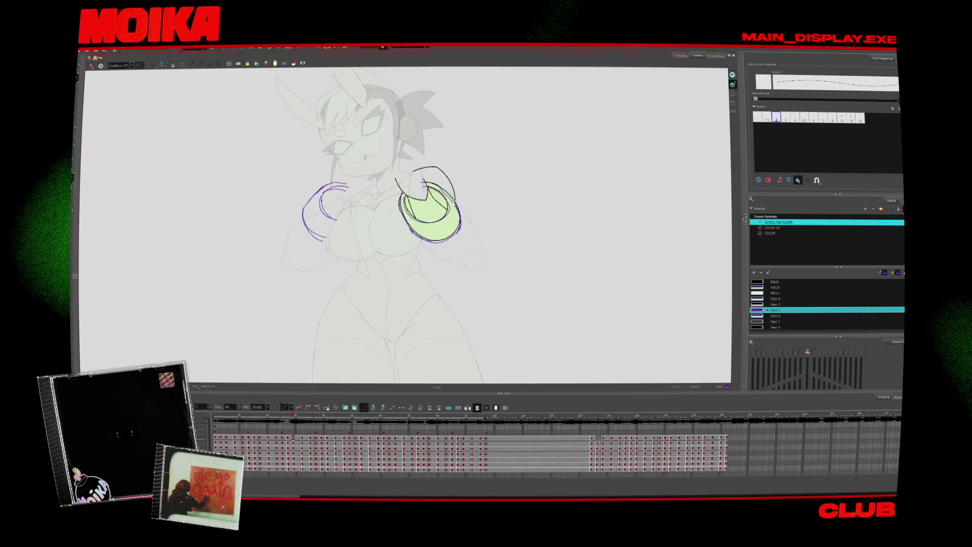
{"action": "key", "text": "comma"}
{"action": "key", "text": "period"}
{"action": "key", "text": "period"}
{"action": "key", "text": "period"}
{"action": "key", "text": "period"}
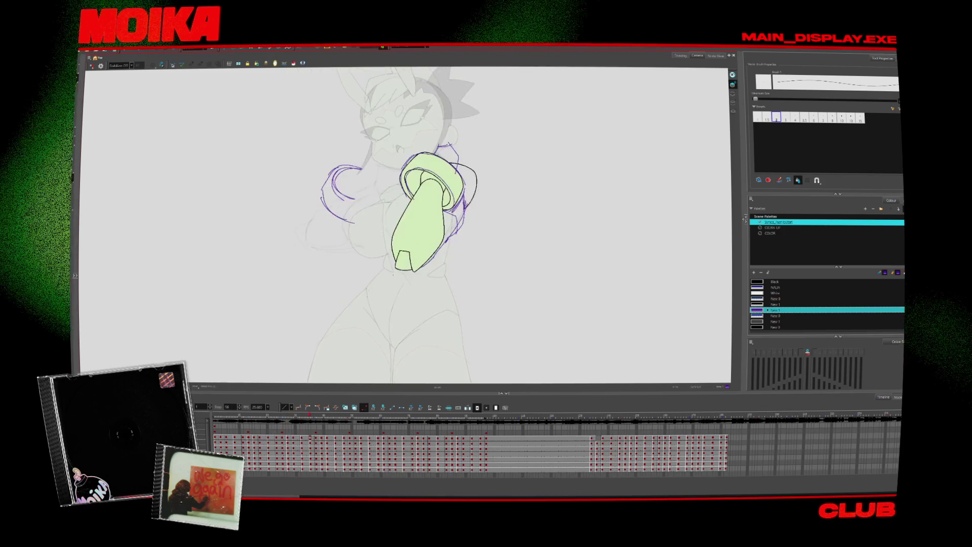
{"action": "key", "text": "comma"}
{"action": "key", "text": "comma"}
{"action": "key", "text": "comma"}
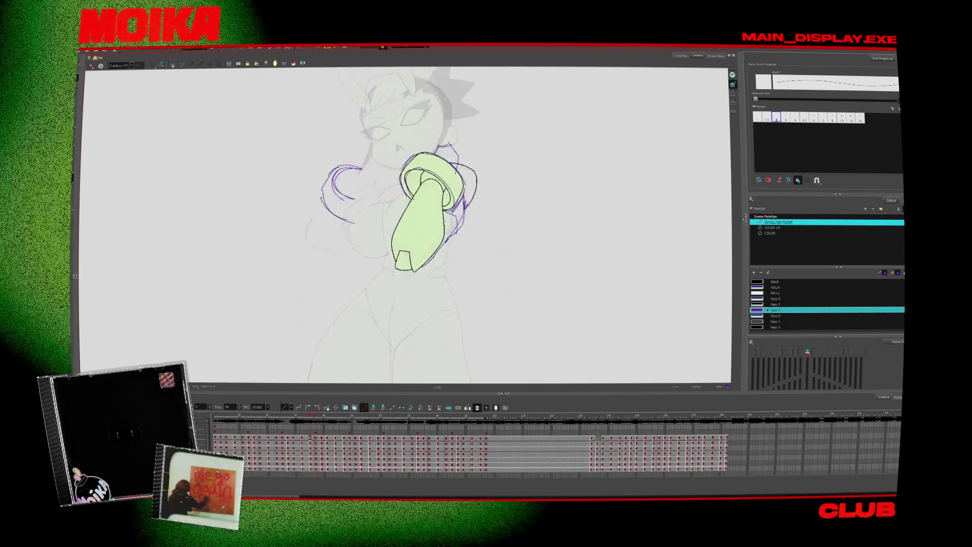
{"action": "key", "text": "comma"}
{"action": "key", "text": "comma"}
{"action": "key", "text": "comma"}
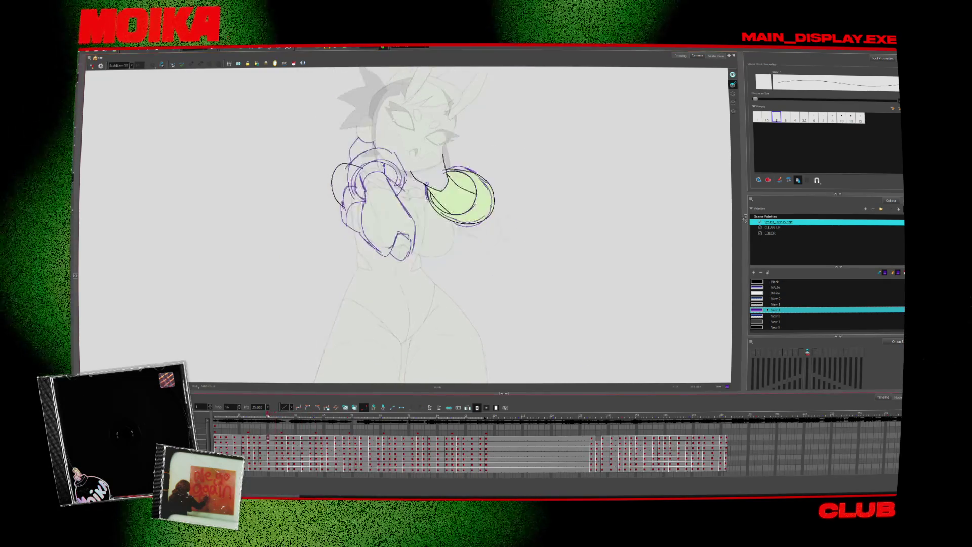
{"action": "key", "text": "period"}
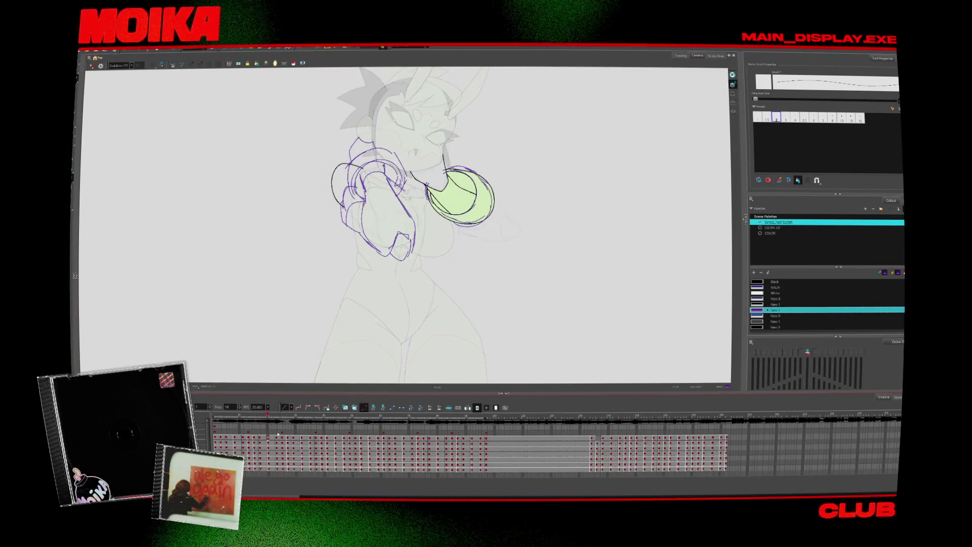
{"action": "key", "text": "period"}
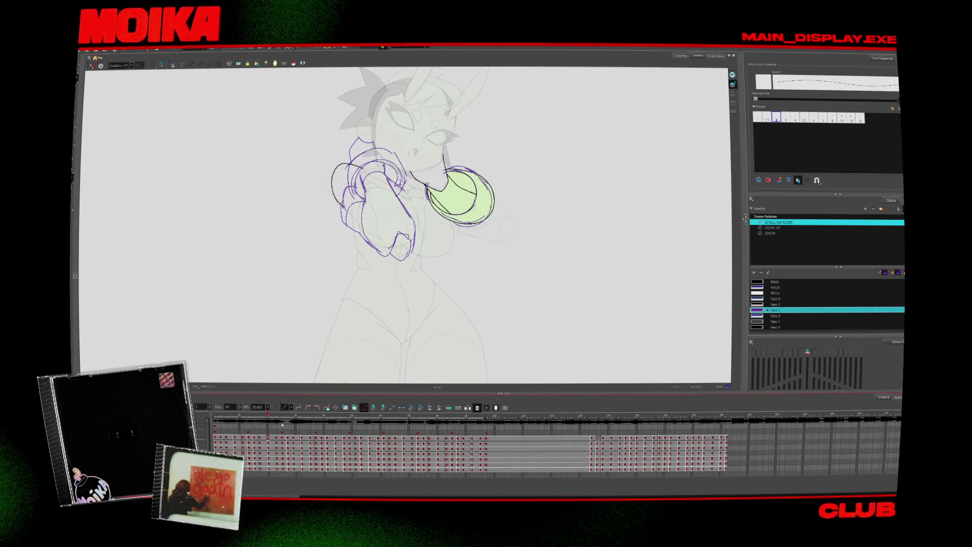
{"action": "key", "text": "comma"}
{"action": "key", "text": "comma"}
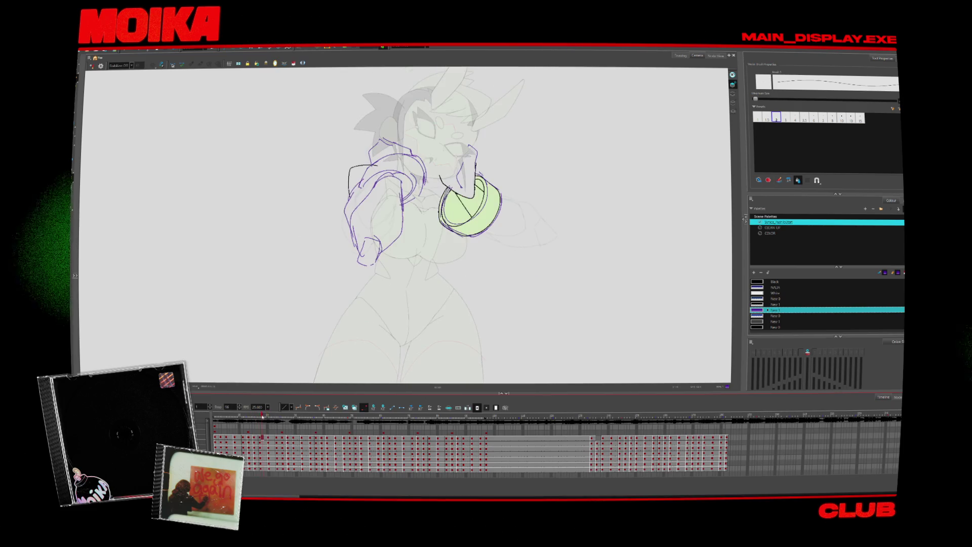
- Jump between frames on the timeline ruler to preview the middle frame between poses
{"action": "left_click", "coordinate": [260, 417]}
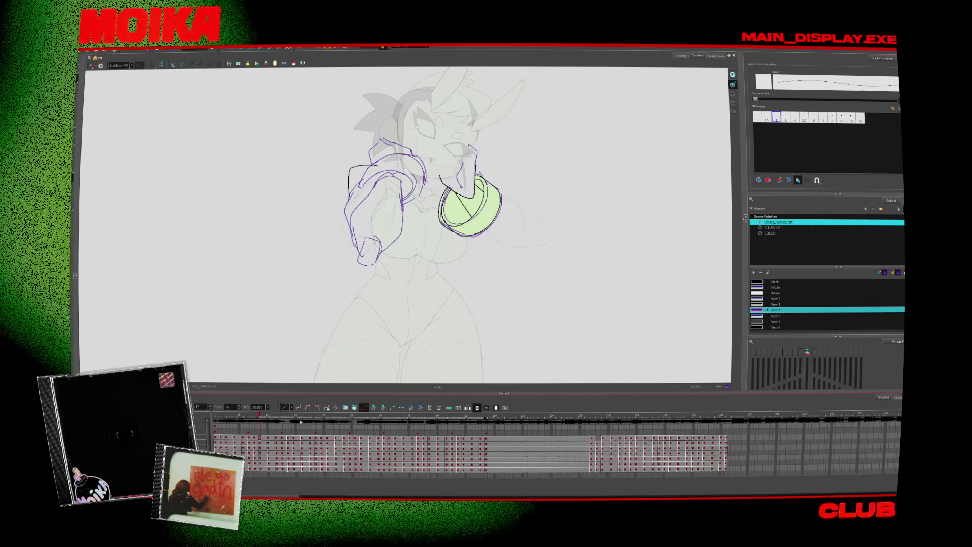
{"action": "left_click", "coordinate": [297, 417]}
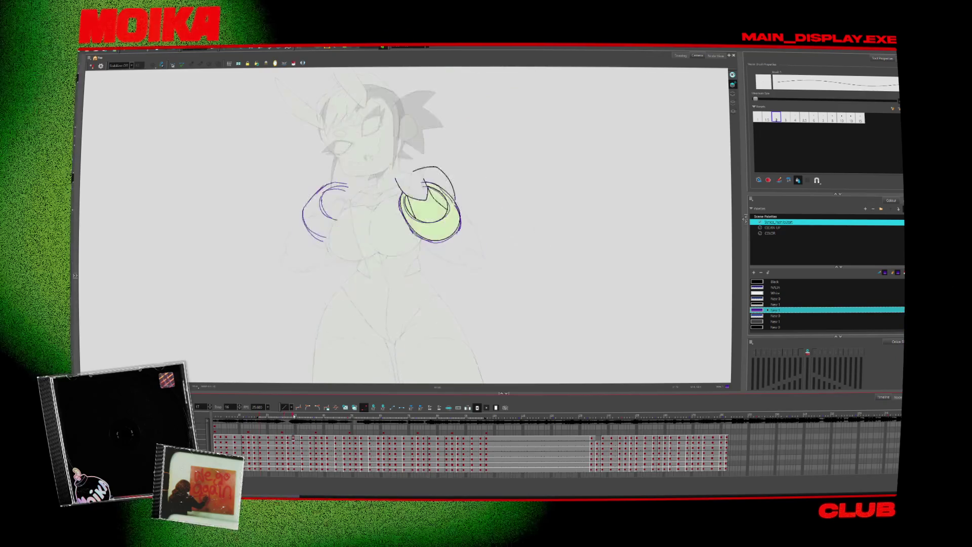
{"action": "left_click", "coordinate": [258, 416]}
{"action": "left_click", "coordinate": [296, 417]}
- Scrub the timeline back to the rough frame and check it in mirror view
{"action": "left_click_drag", "start_coordinate": [320, 421], "coordinate": [270, 429]}
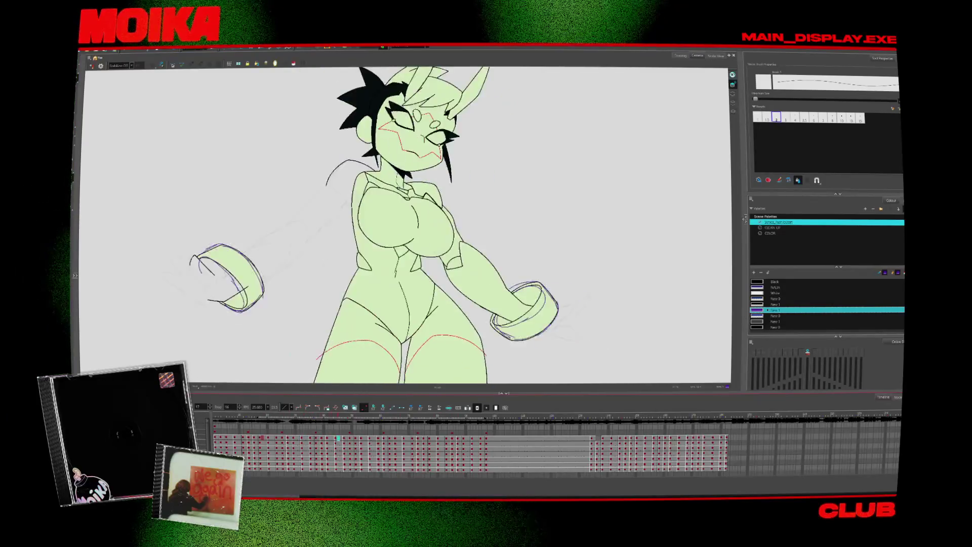
{"action": "left_click", "coordinate": [294, 415]}
{"action": "left_click_drag", "start_coordinate": [311, 417], "coordinate": [309, 414]}
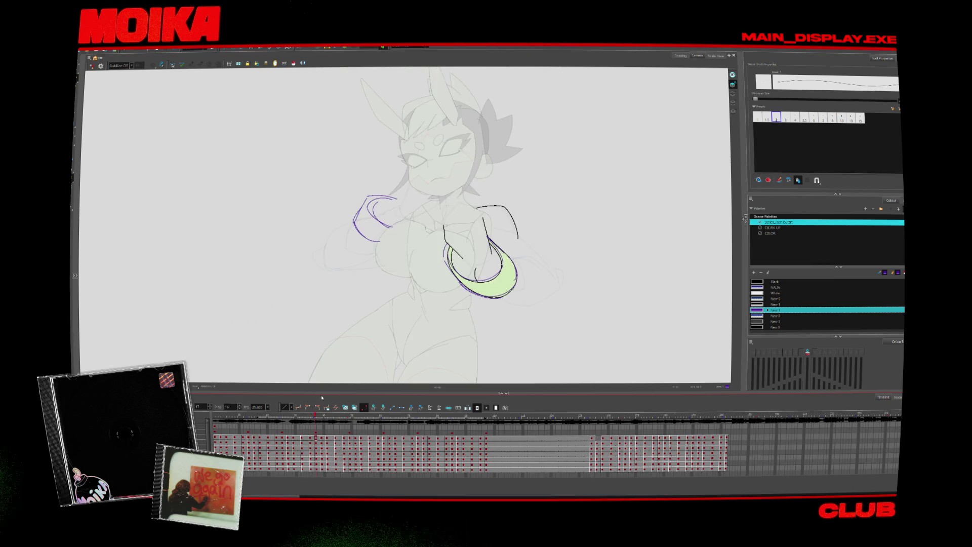
{"action": "key", "text": "4"}
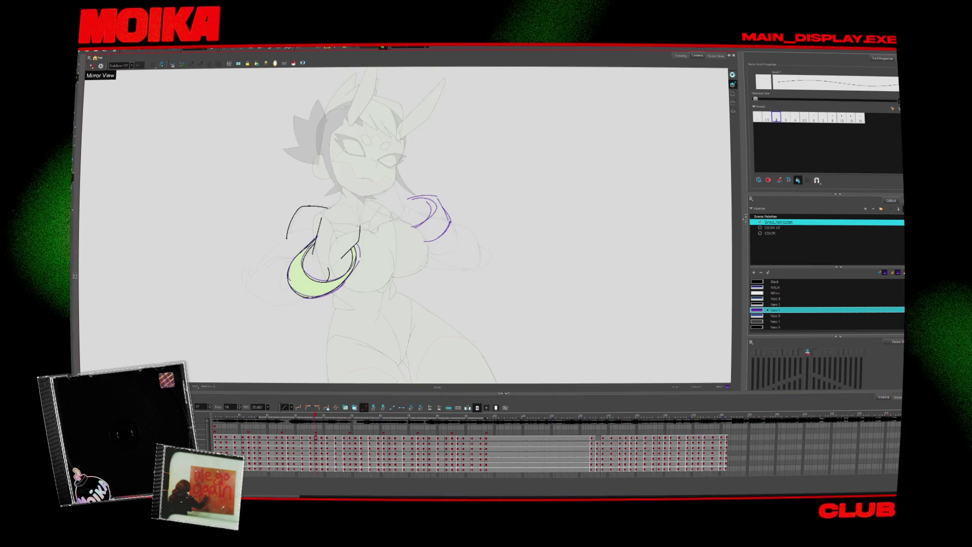
{"action": "key", "text": "4"}
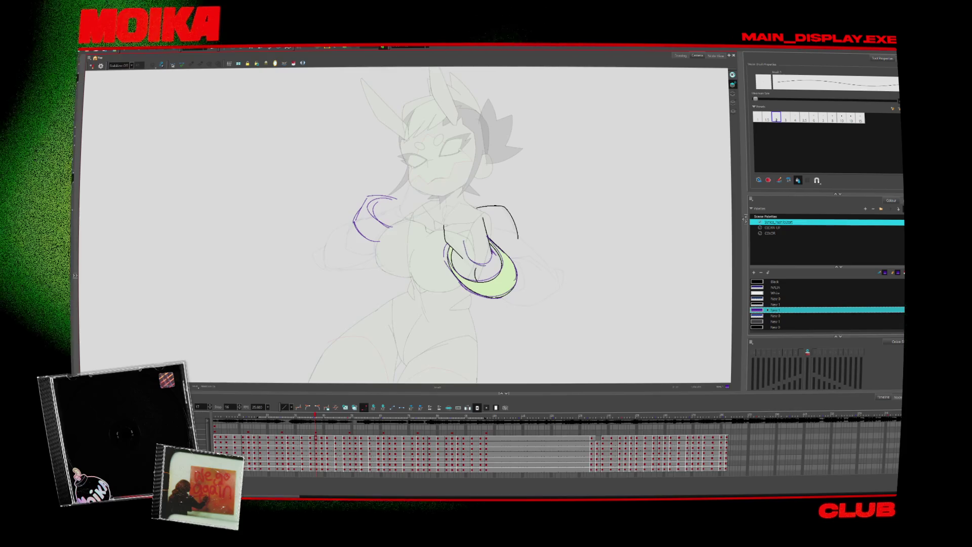
{"action": "key", "text": "period"}
{"action": "key", "text": "comma"}
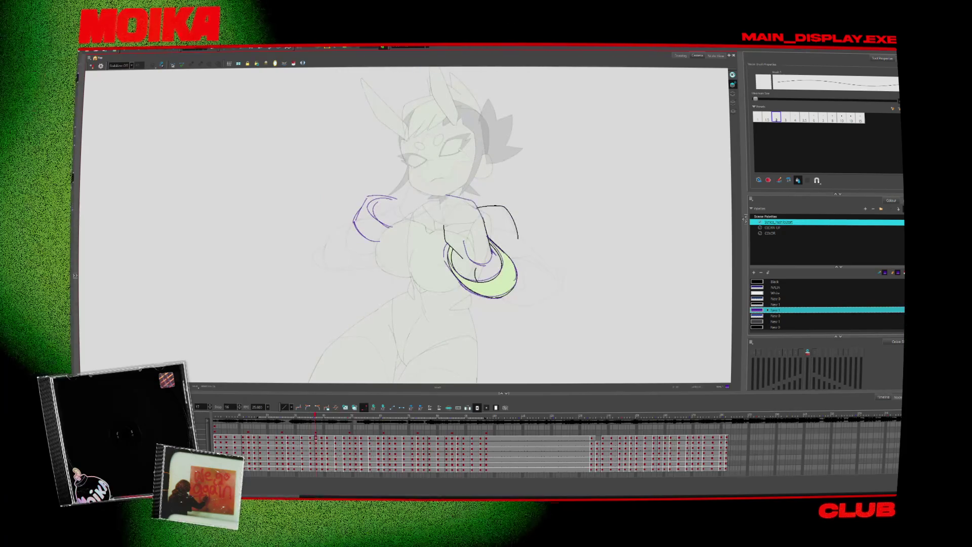
- Sketch the raised hand and fingers in purple, then compare with the arms-outstretched drawing
{"action": "left_click_drag", "start_coordinate": [439, 196], "coordinate": [459, 251]}
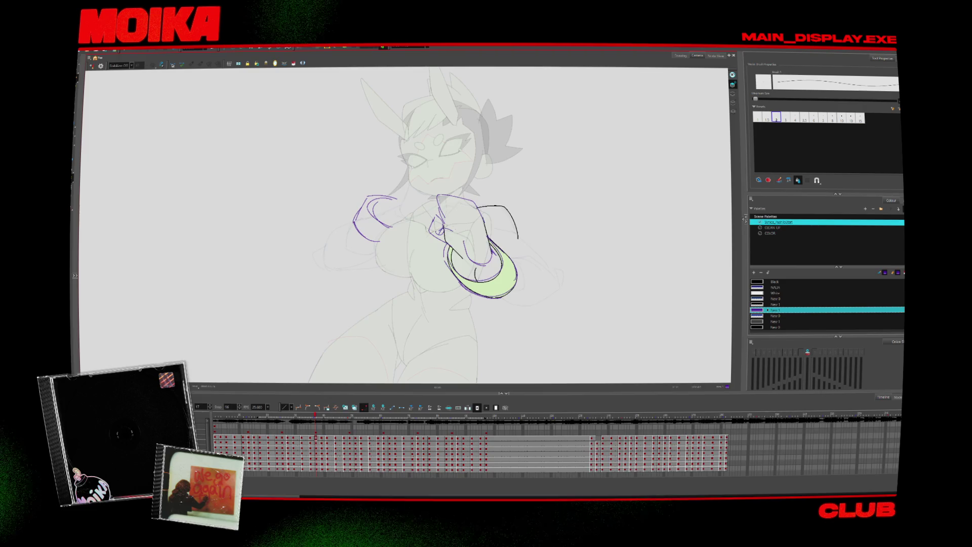
{"action": "key", "text": "4"}
{"action": "key", "text": "alt+b"}
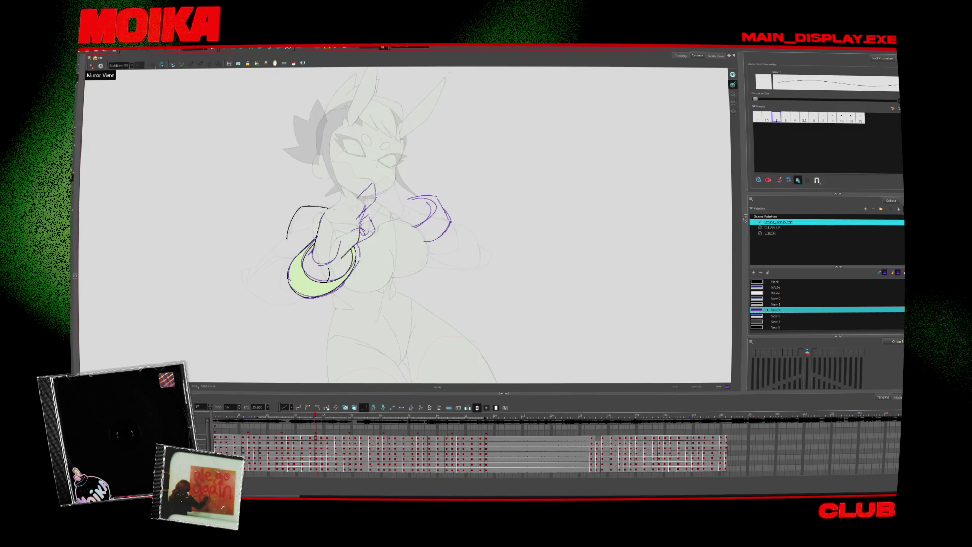
{"action": "key", "text": "4"}
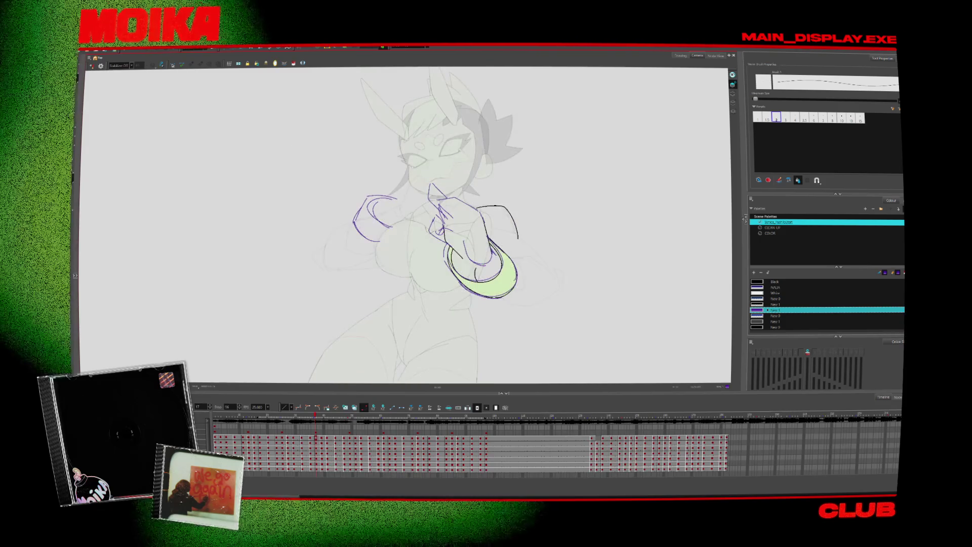
{"action": "key", "text": "period"}
{"action": "key", "text": "comma"}
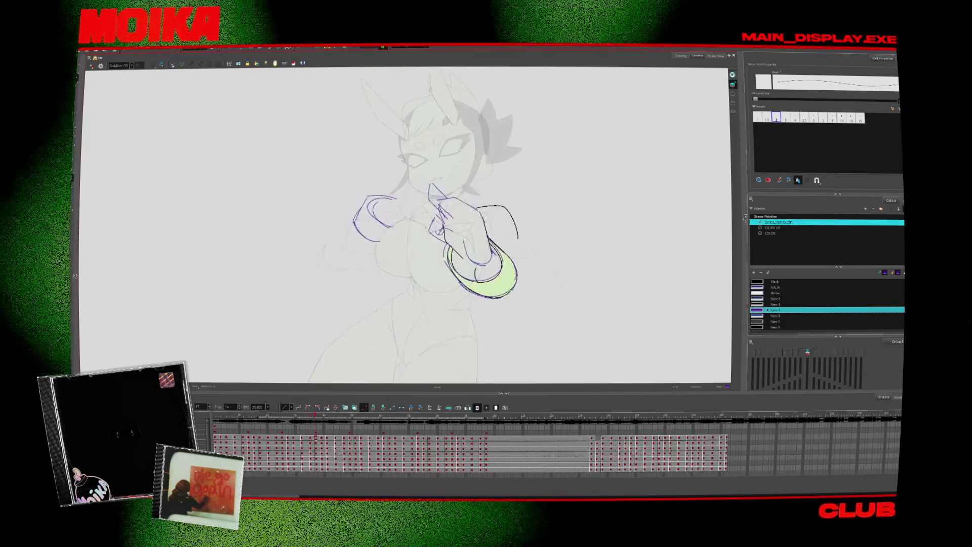
{"action": "key", "text": "period"}
{"action": "key", "text": "comma"}
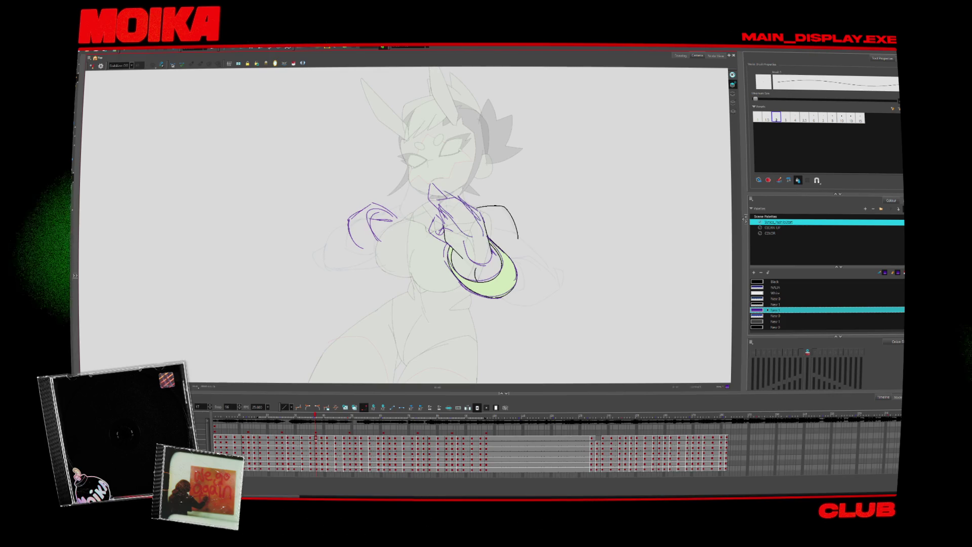
- Flip between adjacent frames with the view mirrored and unmirrored to check the pose
{"action": "key", "text": "4"}
{"action": "key", "text": "comma"}
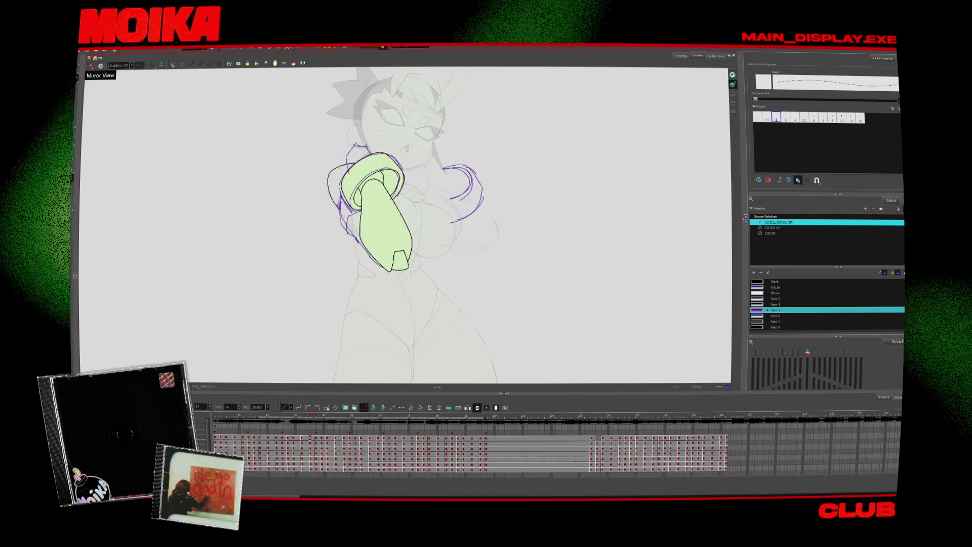
{"action": "key", "text": "period"}
{"action": "key", "text": "comma"}
{"action": "key", "text": "4"}
{"action": "key", "text": "period"}
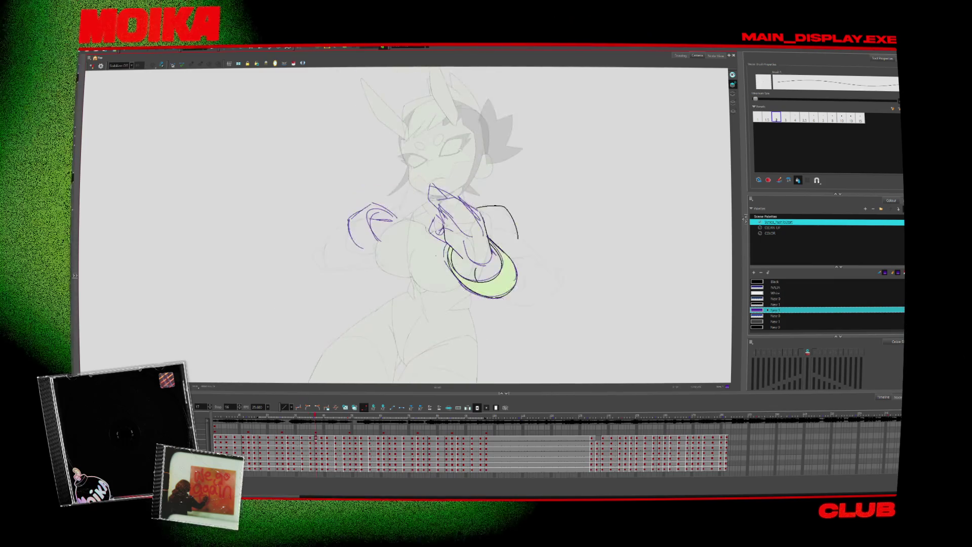
- Sketch the left arm curve and sleeve cuff strokes, trimming the cuff, then mirror-check and compare neighbours
{"action": "left_click_drag", "start_coordinate": [349, 223], "coordinate": [311, 257]}
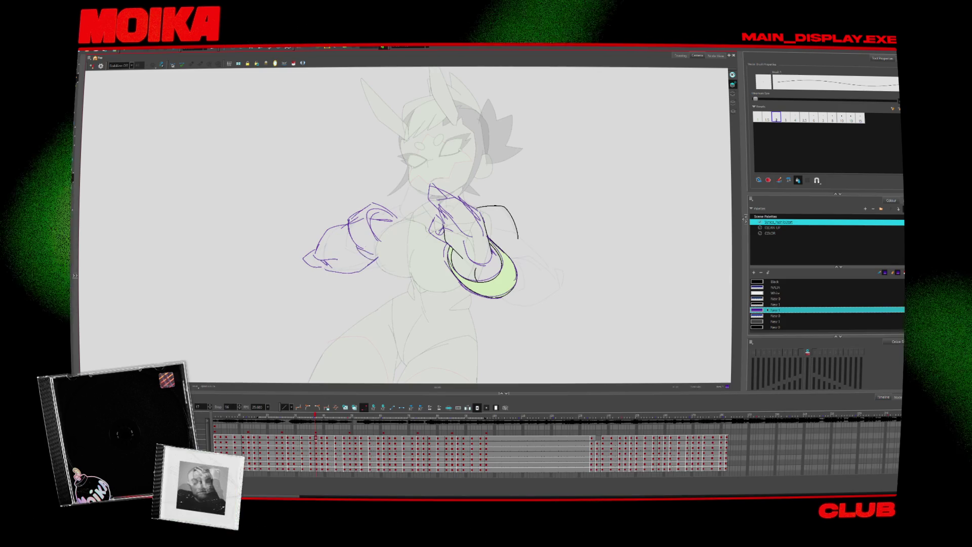
{"action": "left_click_drag", "start_coordinate": [354, 219], "coordinate": [376, 259]}
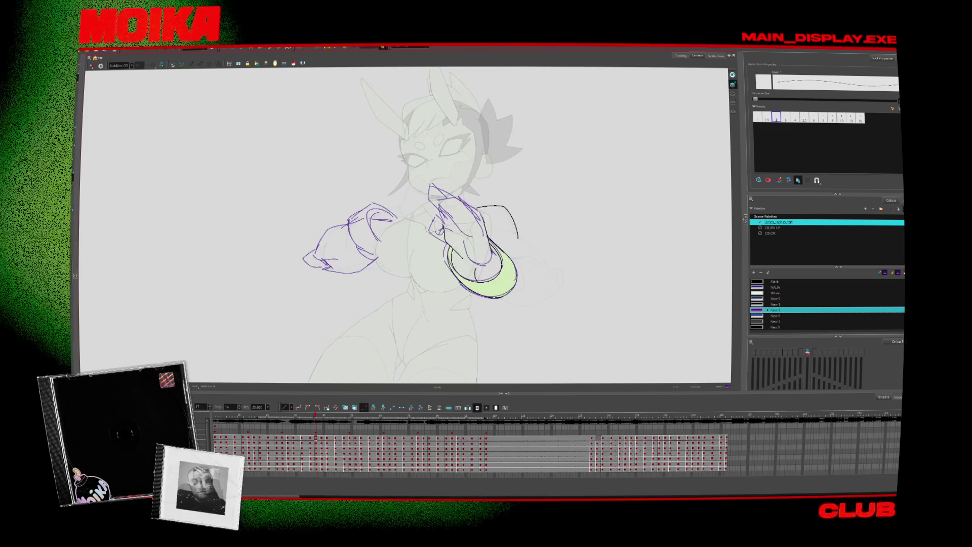
{"action": "key", "text": "alt+e"}
{"action": "key", "text": "alt+b"}
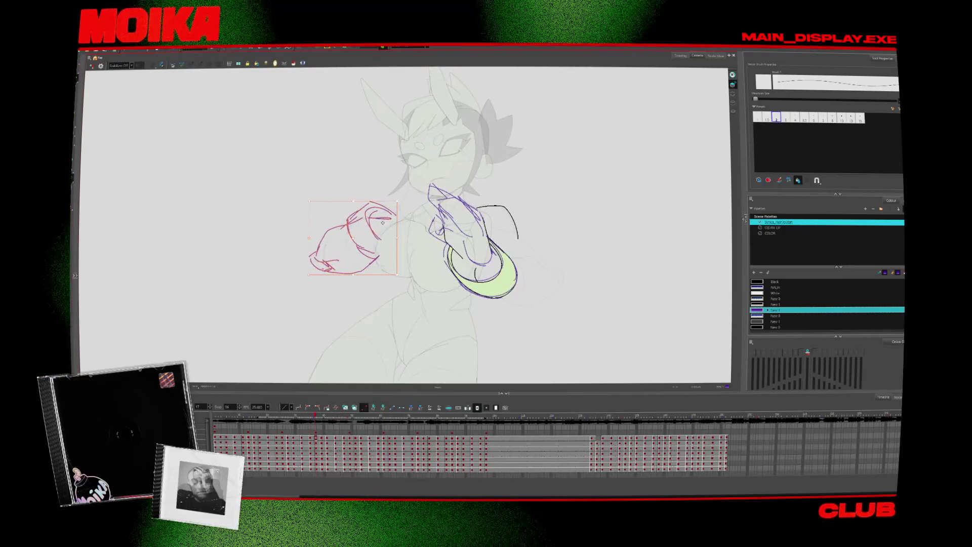
{"action": "key", "text": "4"}
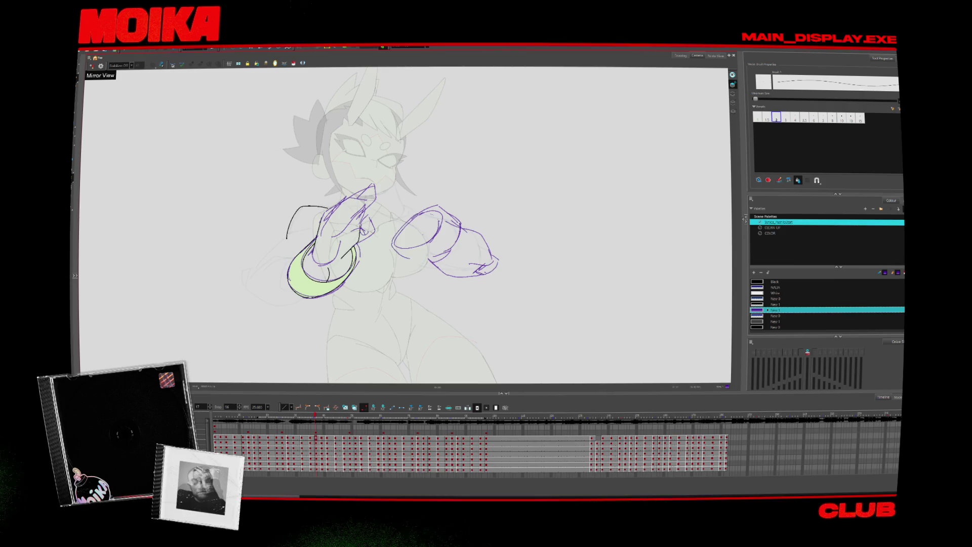
{"action": "key", "text": "4"}
{"action": "key", "text": "period"}
{"action": "key", "text": "comma"}
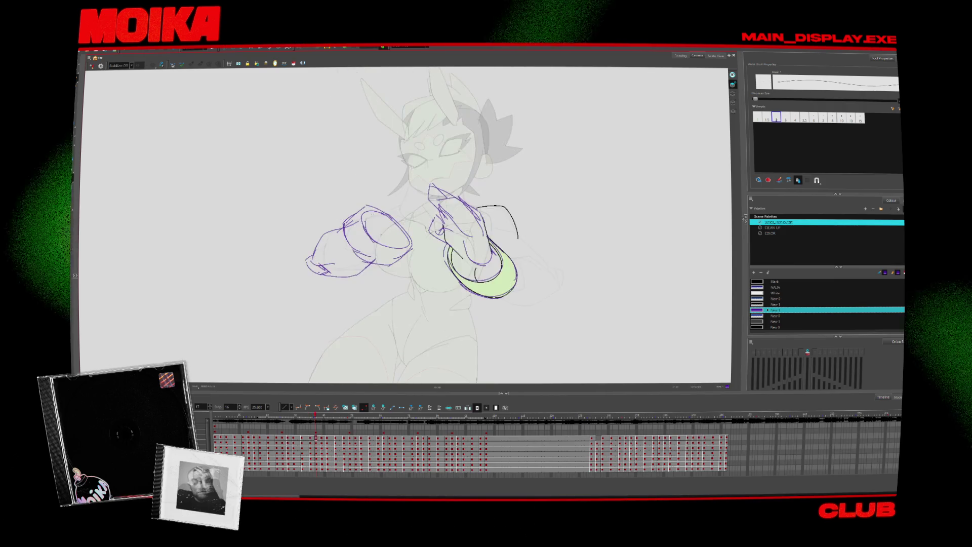
{"action": "key", "text": "4"}
{"action": "key", "text": "period"}
{"action": "key", "text": "period"}
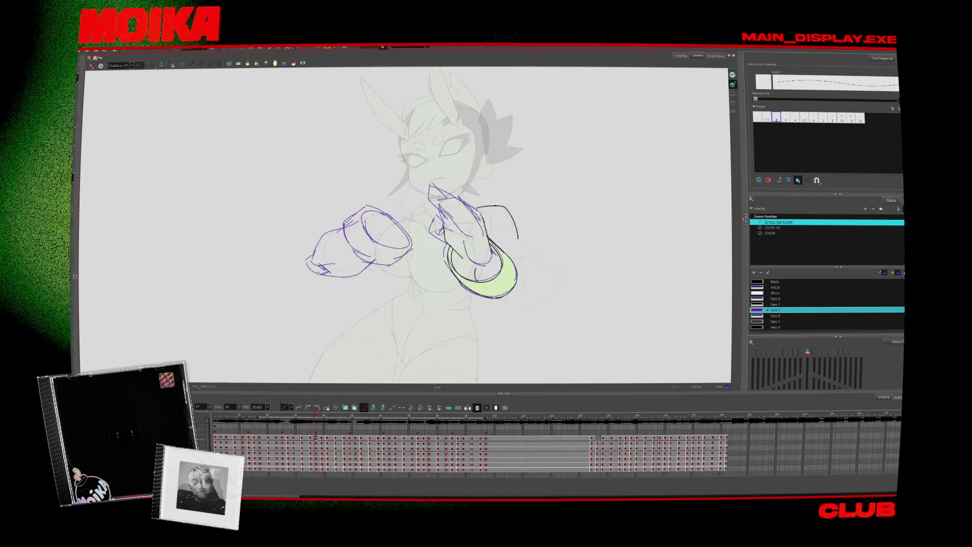
{"action": "key", "text": "comma"}
- Mirror the view, sketch a rough purple stroke and wrist line beside the forearm, and compare frames
{"action": "key", "text": "4"}
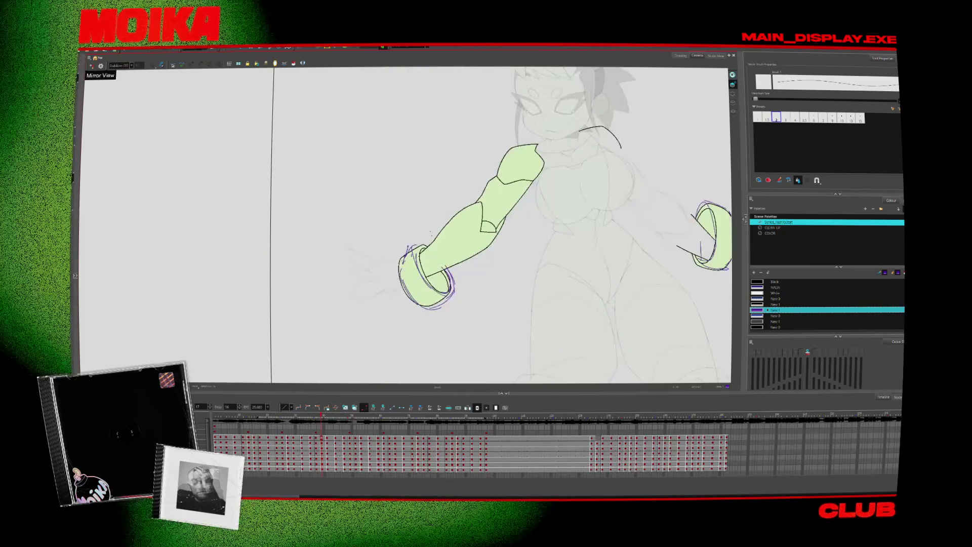
{"action": "left_click_drag", "start_coordinate": [342, 236], "coordinate": [400, 260]}
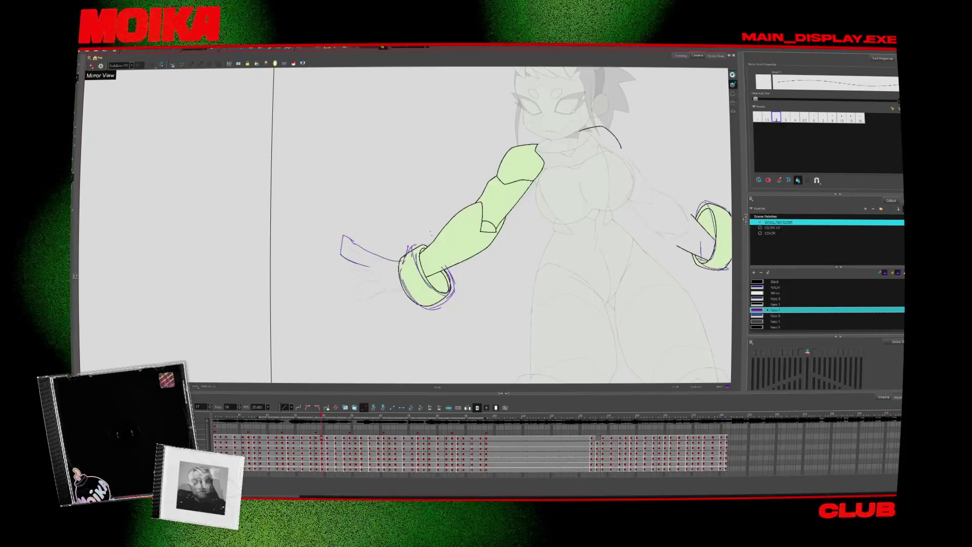
{"action": "left_click_drag", "start_coordinate": [373, 276], "coordinate": [351, 300]}
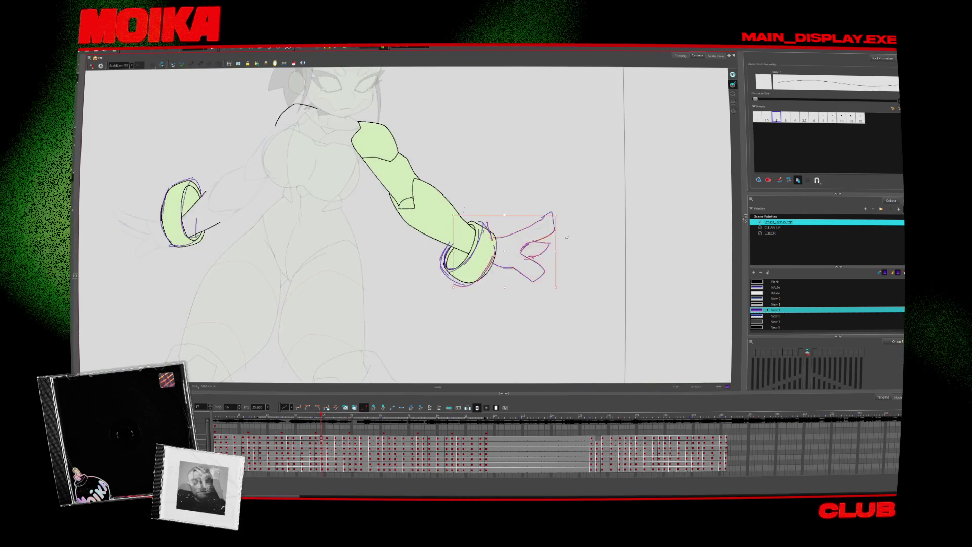
{"action": "left_click_drag", "start_coordinate": [529, 200], "coordinate": [514, 212]}
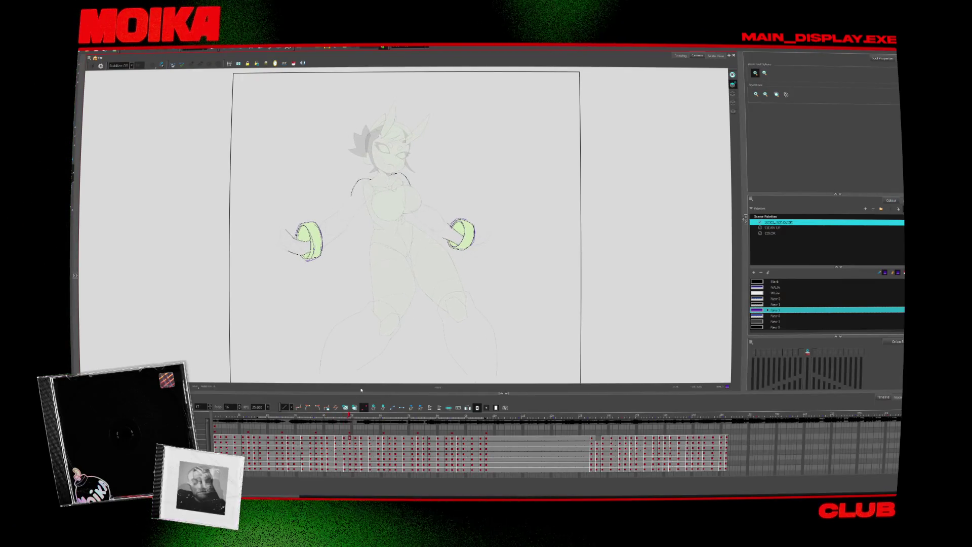
{"action": "left_click_drag", "start_coordinate": [356, 416], "coordinate": [382, 429]}
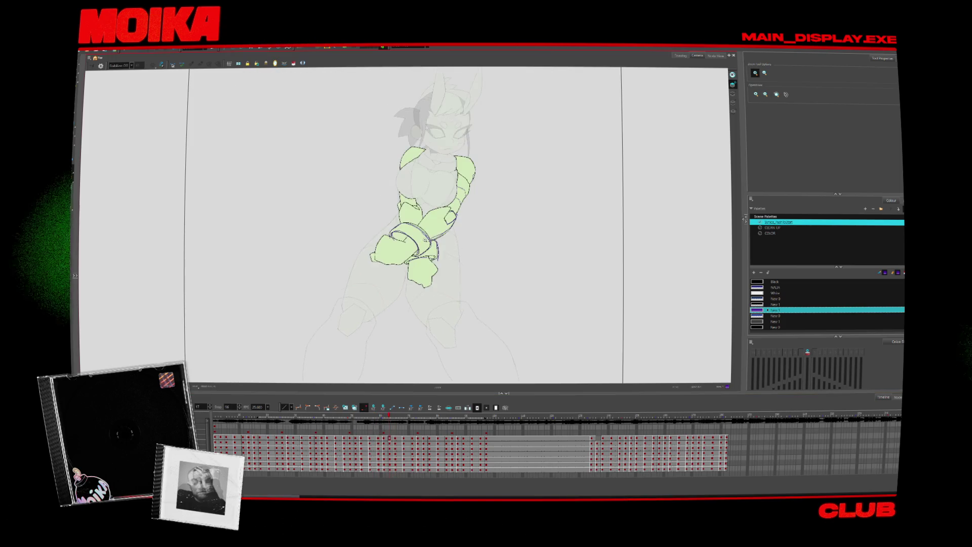
- Draw a cuff line and hand contour below it, then select and delete those strokes
{"action": "left_click_drag", "start_coordinate": [416, 229], "coordinate": [413, 246]}
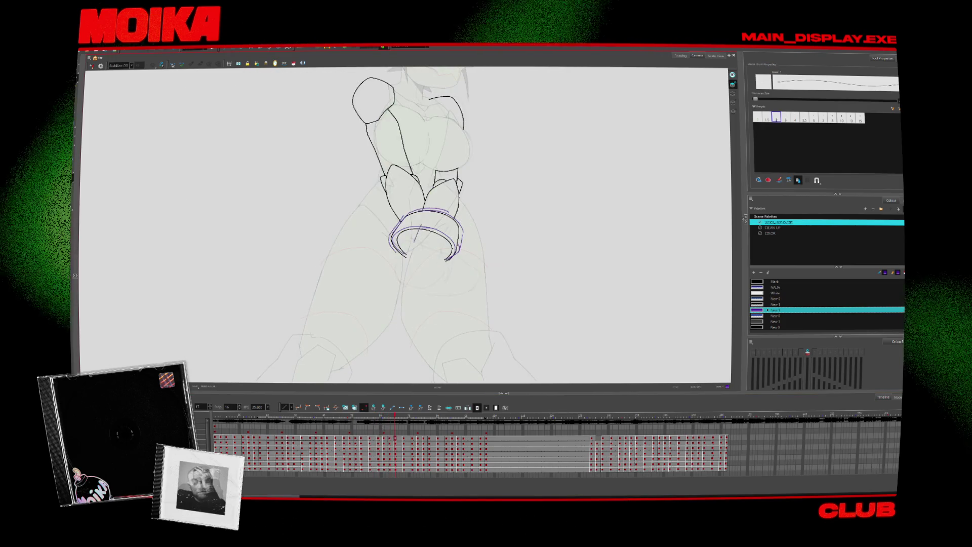
{"action": "mouse_move", "coordinate": [421, 210]}
{"action": "left_mouse_down"}
{"action": "mouse_move", "coordinate": [412, 245]}
{"action": "mouse_move", "coordinate": [431, 251]}
{"action": "mouse_move", "coordinate": [425, 286]}
{"action": "left_mouse_up"}
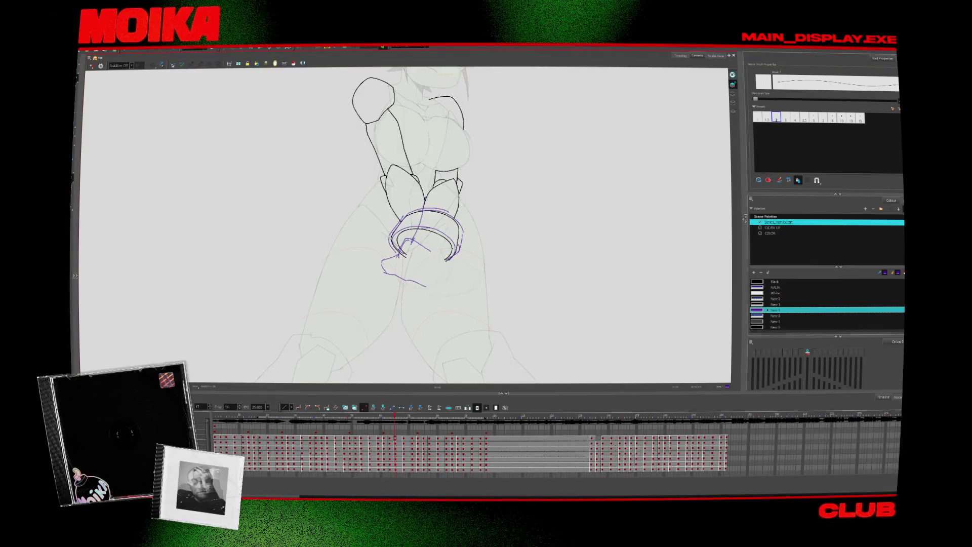
{"action": "mouse_move", "coordinate": [412, 239]}
{"action": "left_mouse_down"}
{"action": "mouse_move", "coordinate": [438, 258]}
{"action": "mouse_move", "coordinate": [427, 286]}
{"action": "left_mouse_up"}
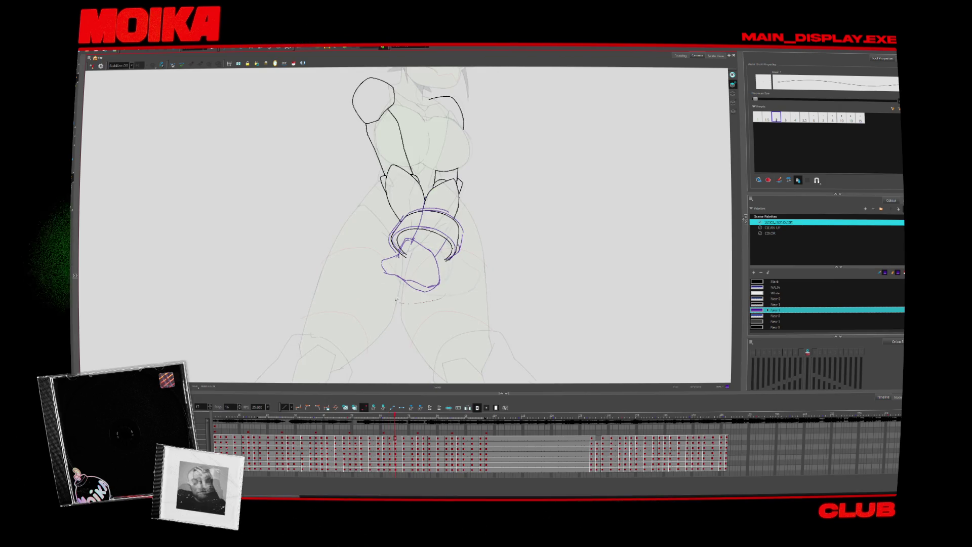
{"action": "left_click_drag", "start_coordinate": [381, 237], "coordinate": [440, 292]}
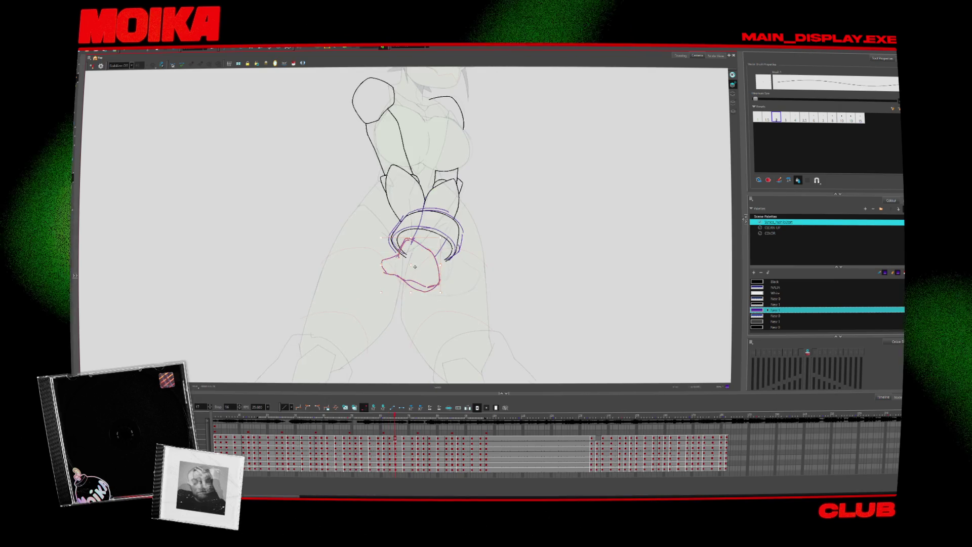
{"action": "key", "text": "Delete"}
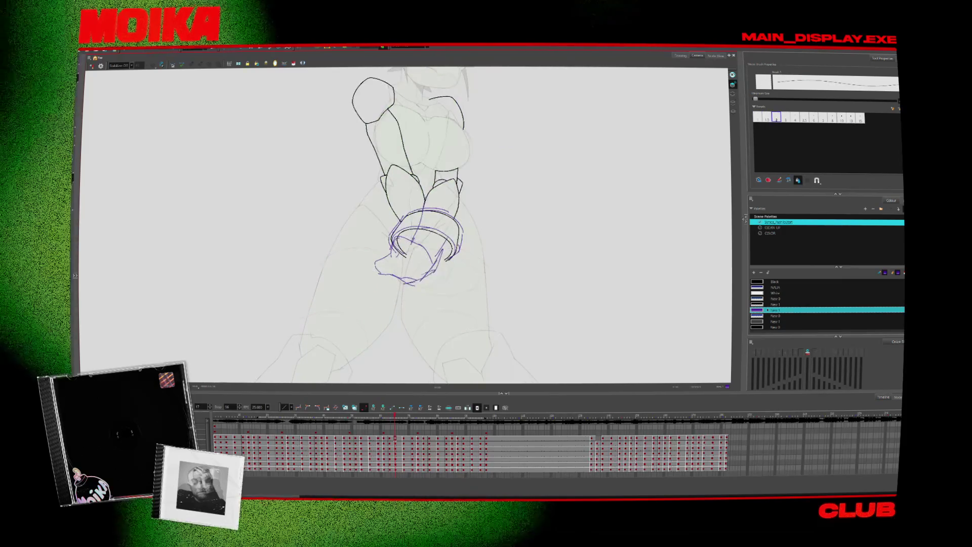
- Compare against the previous coloured frame, then sketch a new curve around the hand's lower right
{"action": "key", "text": "comma"}
{"action": "key", "text": "period"}
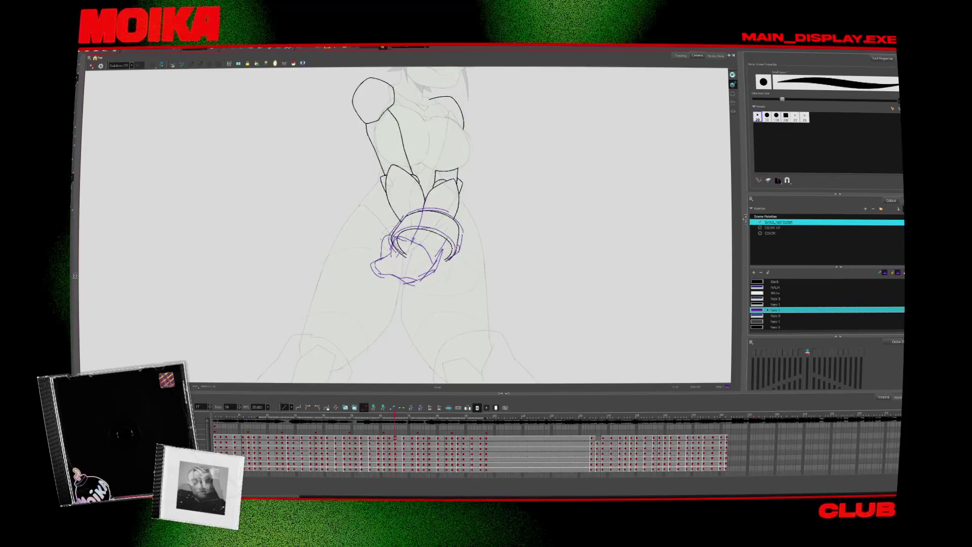
{"action": "key", "text": "comma"}
{"action": "key", "text": "period"}
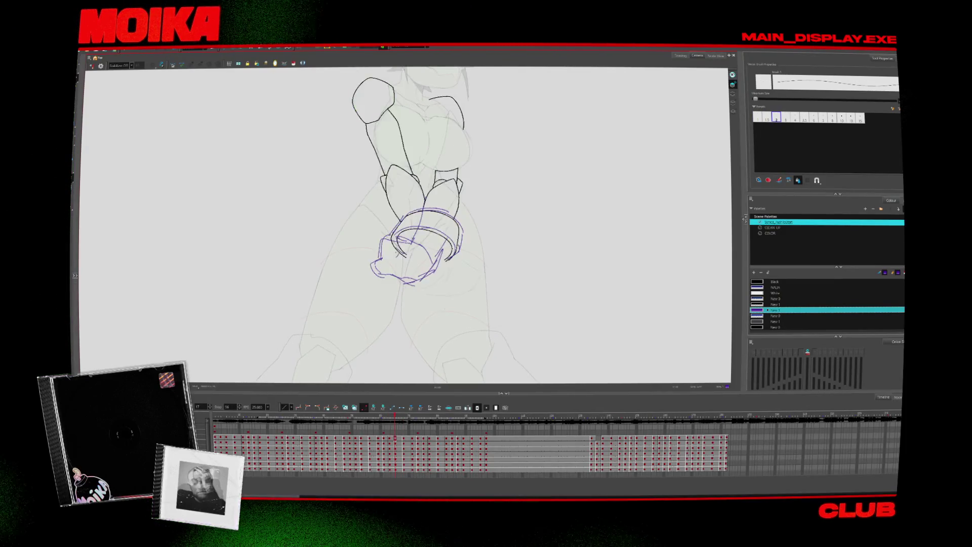
{"action": "key", "text": "comma"}
{"action": "key", "text": "period"}
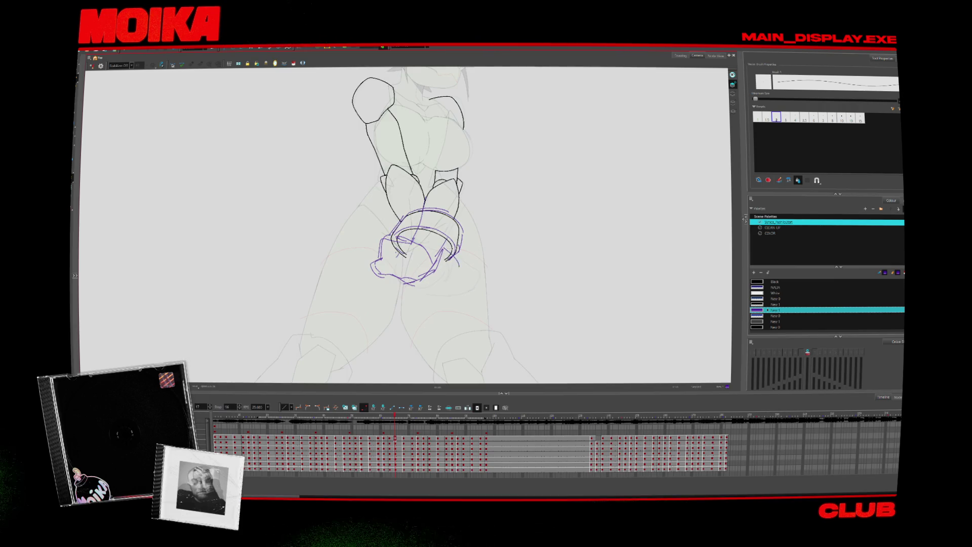
{"action": "key", "text": "comma"}
{"action": "key", "text": "period"}
{"action": "left_click_drag", "start_coordinate": [453, 262], "coordinate": [431, 287]}
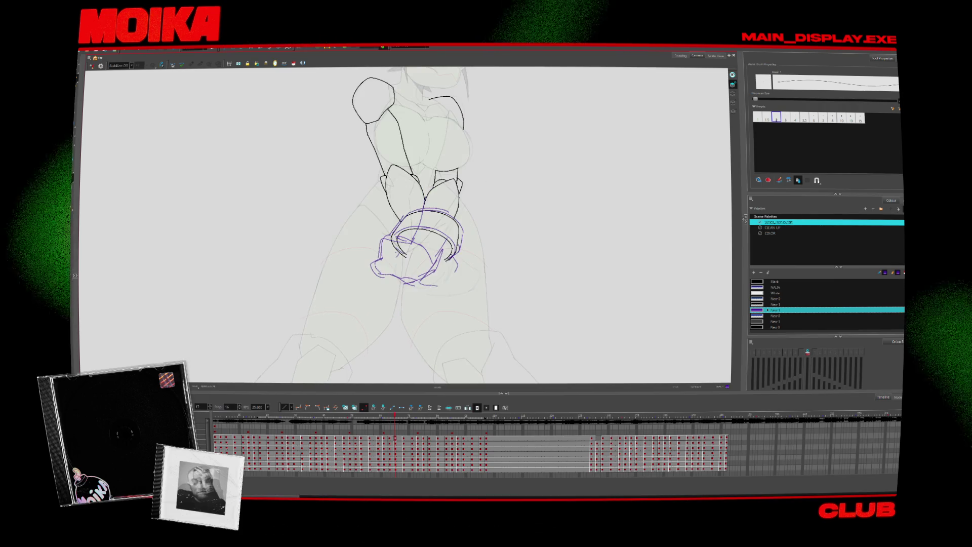
- Flip and scrub through the arm frames, then zoom out to fit the whole camera frame
{"action": "key", "text": "period"}
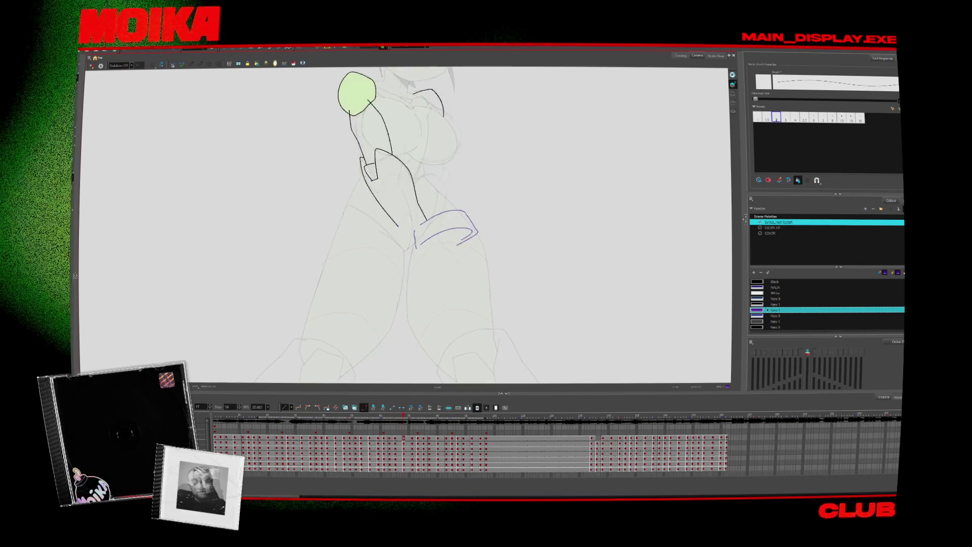
{"action": "key", "text": "comma"}
{"action": "key", "text": "period"}
{"action": "key", "text": "period"}
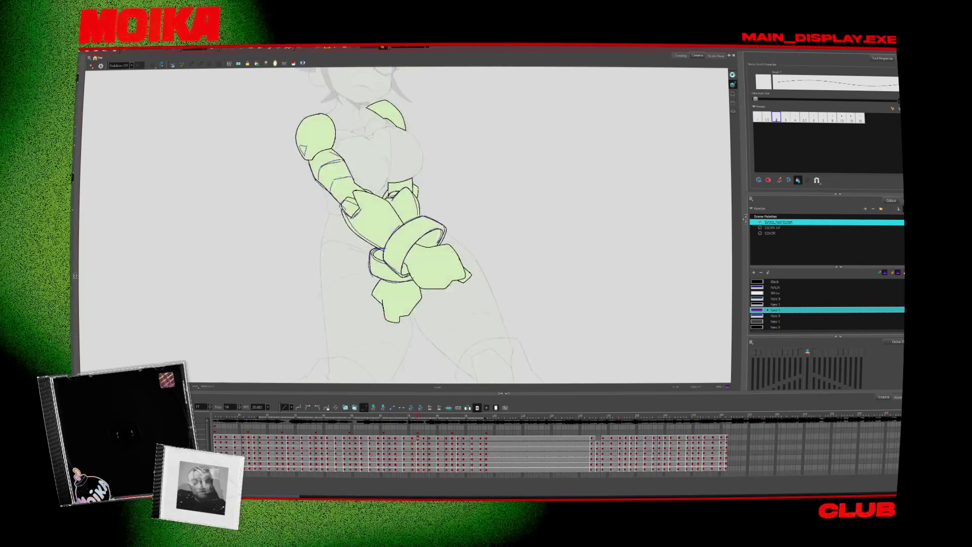
{"action": "scroll", "coordinate": [426, 352], "scroll_direction": "up", "scroll_amount": 2}
{"action": "key", "text": "comma"}
{"action": "key", "text": "comma"}
{"action": "key", "text": "comma"}
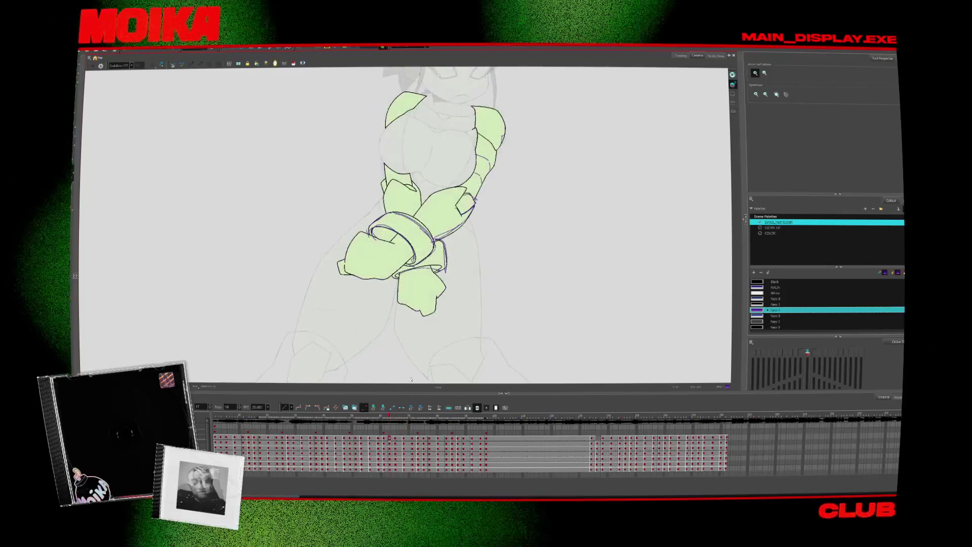
{"action": "left_click_drag", "start_coordinate": [388, 420], "coordinate": [379, 421]}
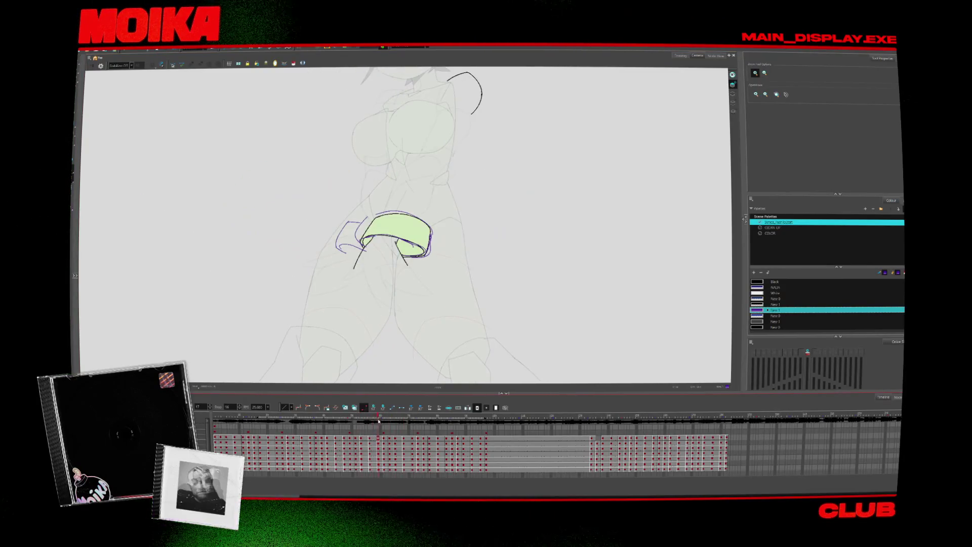
{"action": "key", "text": "period"}
{"action": "key", "text": "alt+b"}
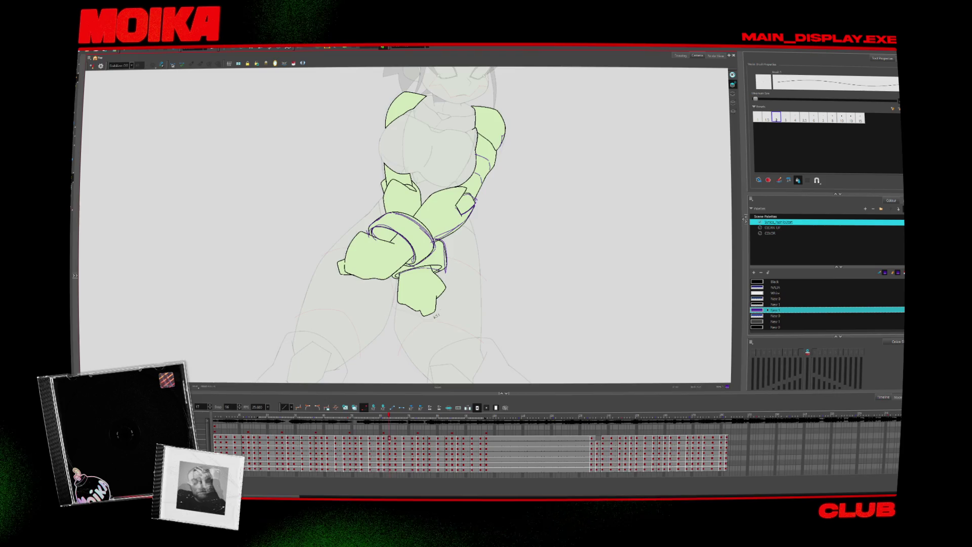
{"action": "key", "text": "alt+z"}
{"action": "scroll", "coordinate": [431, 318], "scroll_direction": "down", "scroll_amount": 3}
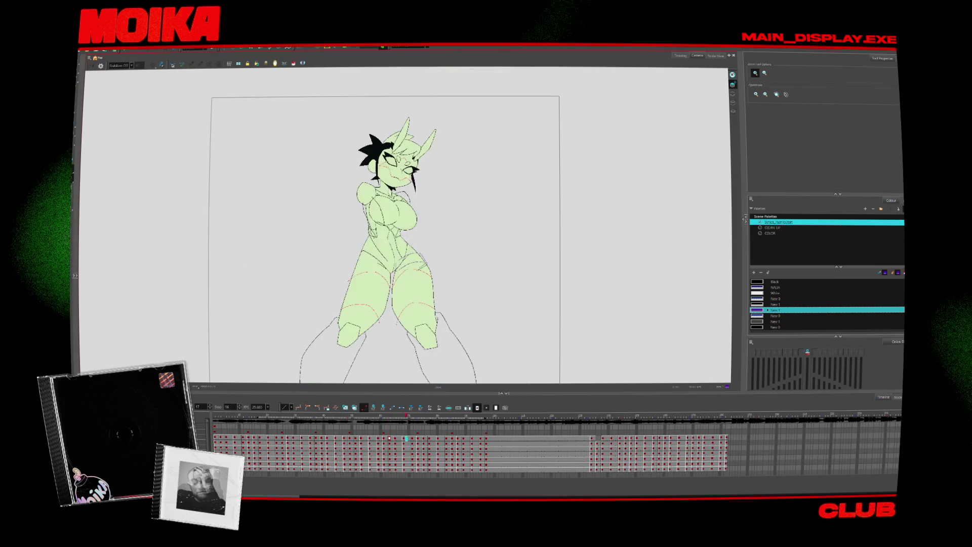
{"action": "key", "text": "Return"}
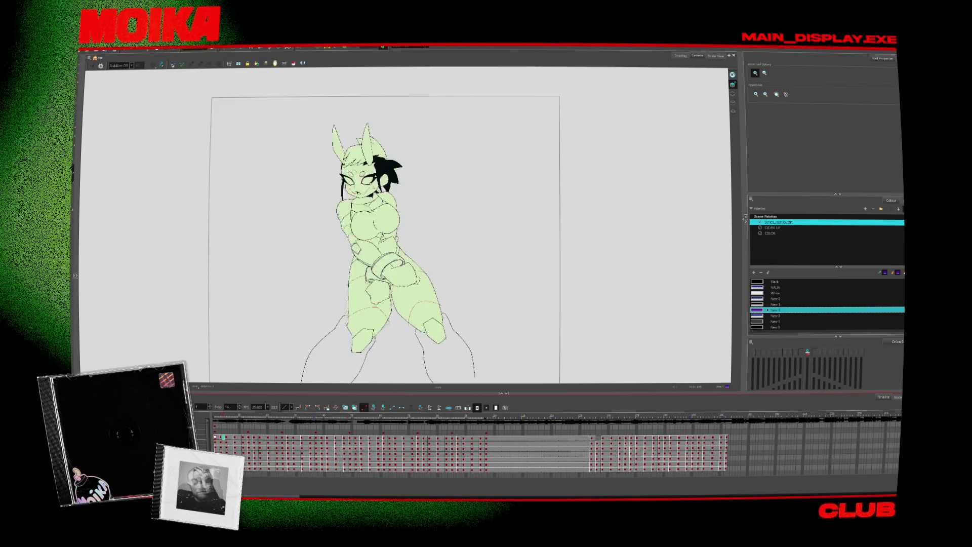
- Scrub forward, zoom in on the character, and step through neighbouring arm drawings
{"action": "left_click", "coordinate": [409, 416]}
{"action": "left_click_drag", "start_coordinate": [409, 417], "coordinate": [437, 416]}
{"action": "key", "text": "2"}
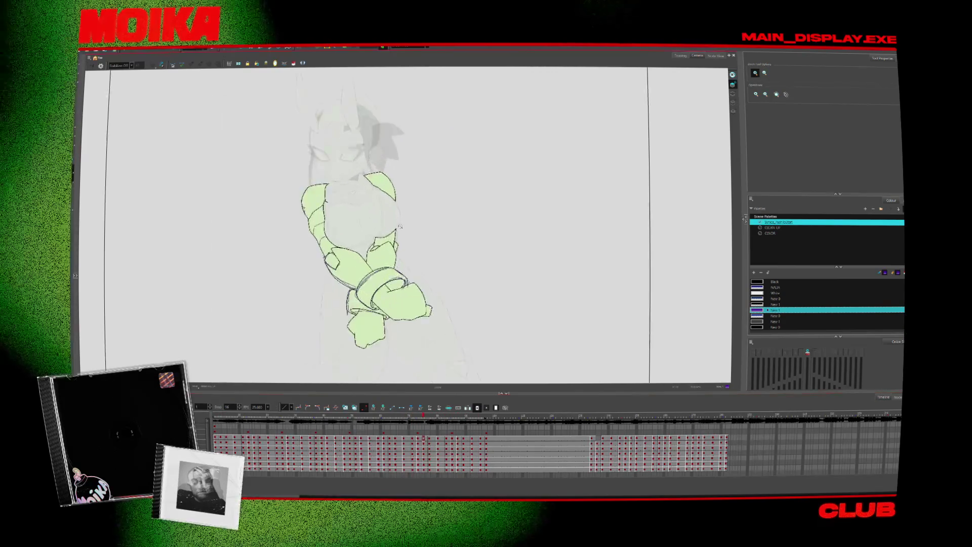
{"action": "key", "text": "alt+b"}
{"action": "key", "text": "2"}
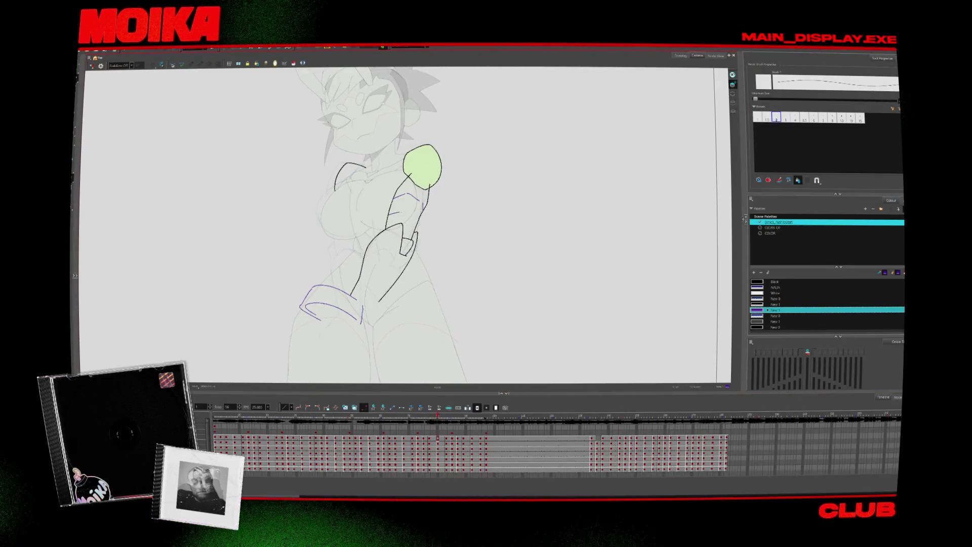
{"action": "key", "text": "period"}
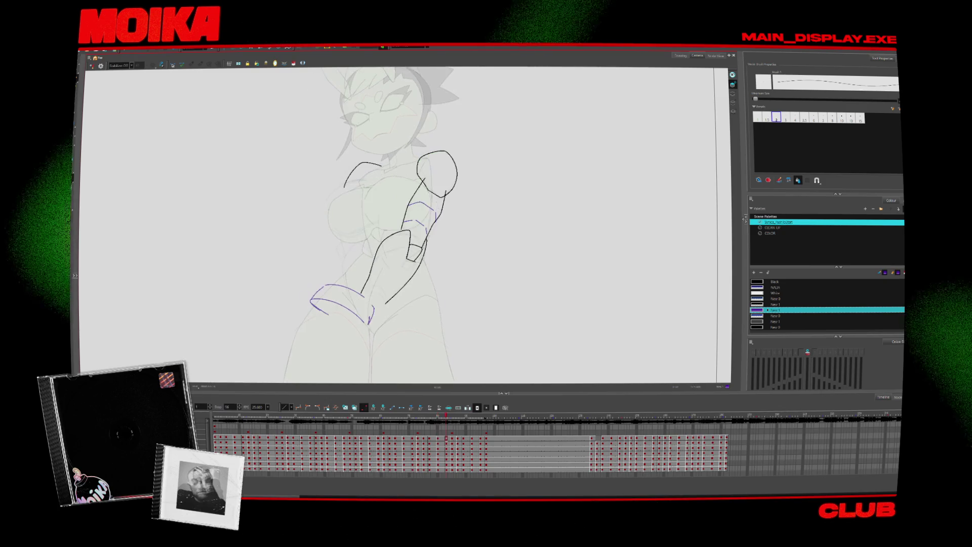
{"action": "left_click", "coordinate": [419, 218]}
{"action": "key", "text": "comma"}
{"action": "key", "text": "comma"}
{"action": "key", "text": "comma"}
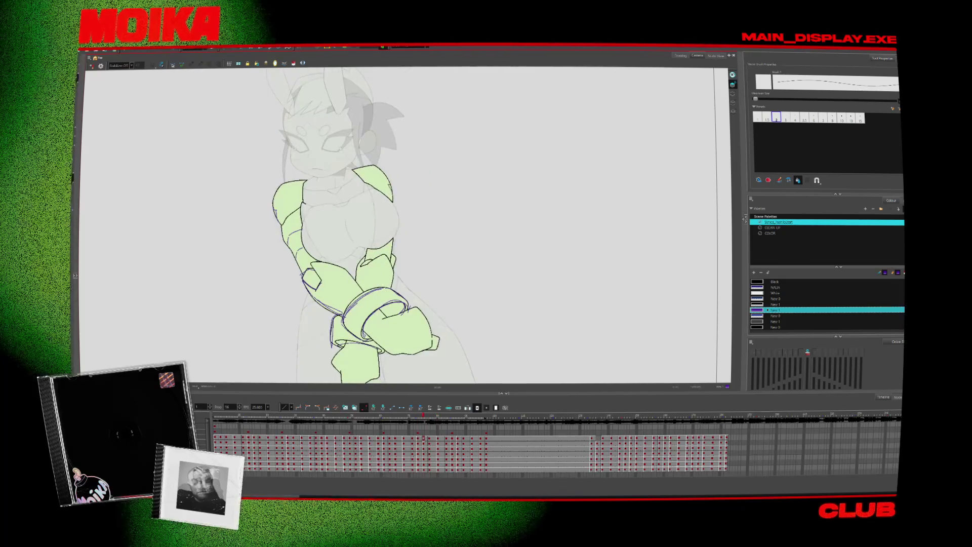
{"action": "key", "text": "."}
{"action": "key", "text": "."}
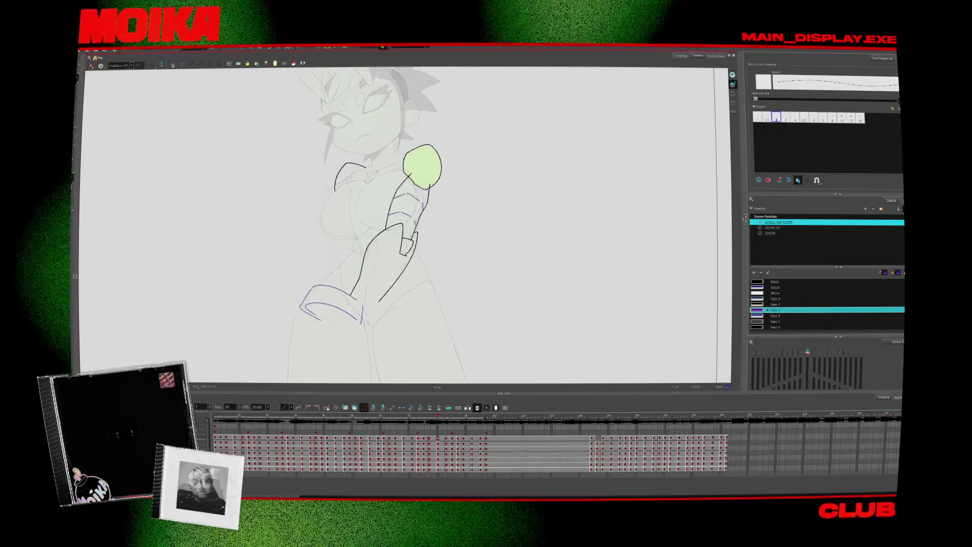
{"action": "key", "text": "."}
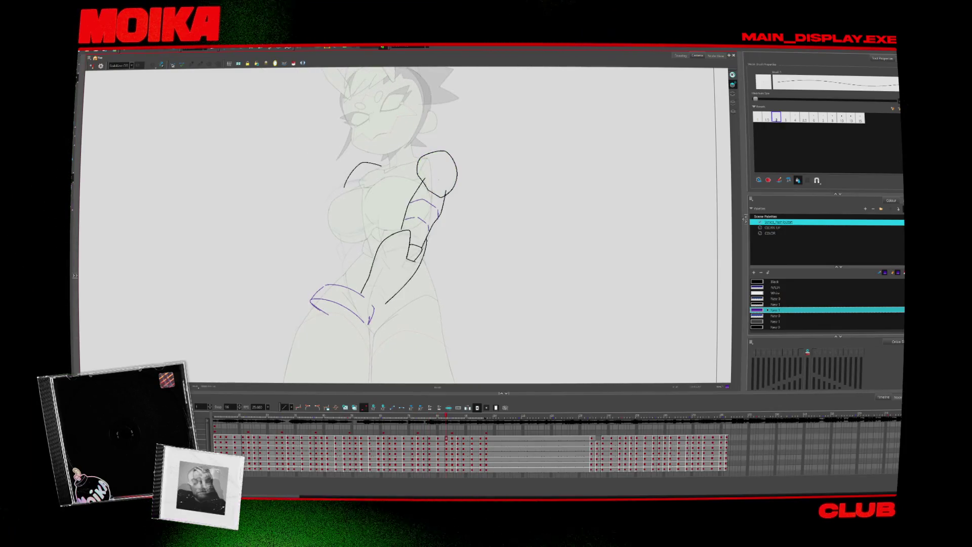
{"action": "key", "text": "."}
- Zoom out to the camera frame and flip back and forth, stopping on the green-shoulder drawing
{"action": "key", "text": "comma"}
{"action": "key", "text": "comma"}
{"action": "key", "text": "comma"}
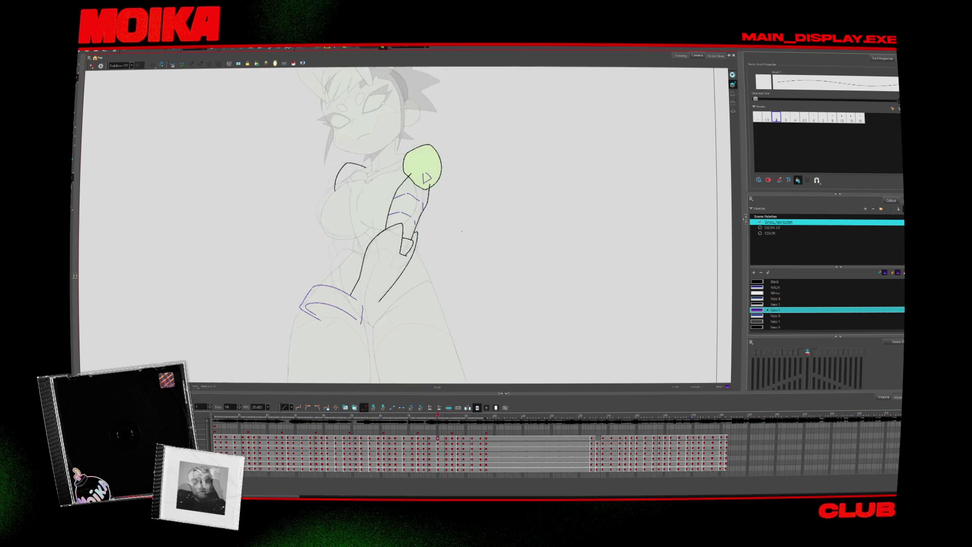
{"action": "key", "text": "period"}
{"action": "key", "text": "period"}
{"action": "key", "text": "period"}
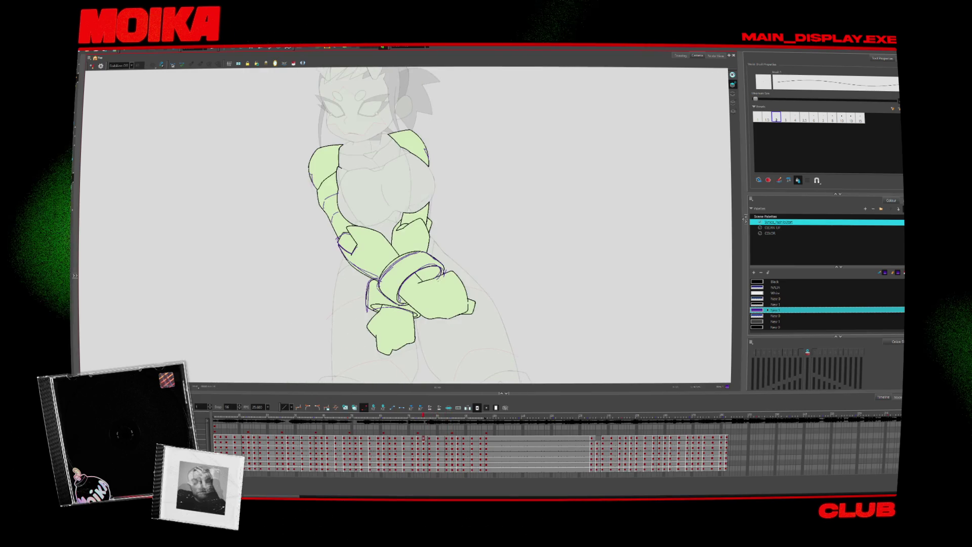
{"action": "key", "text": "alt+z"}
{"action": "left_click", "coordinate": [436, 294], "text": "alt"}
{"action": "key", "text": "period"}
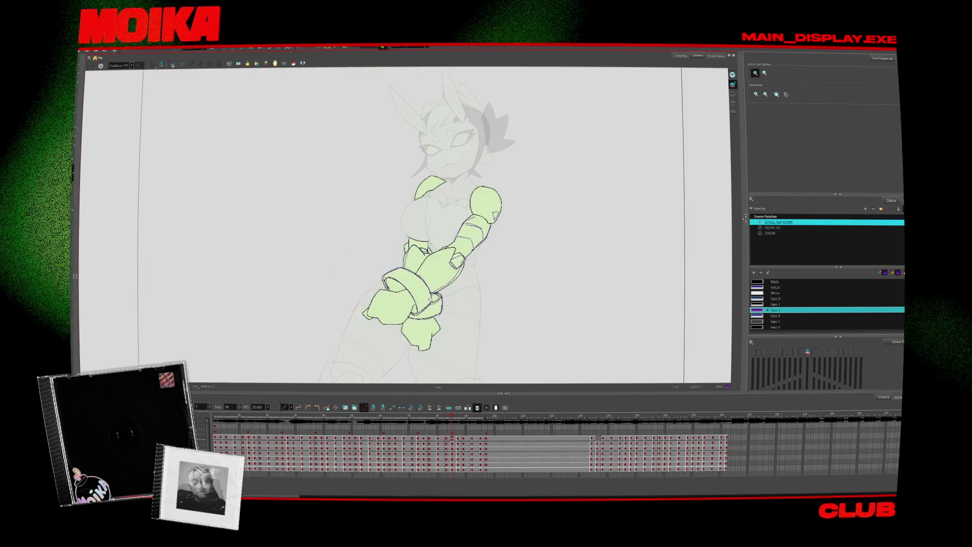
{"action": "key", "text": "comma"}
{"action": "key", "text": "comma"}
{"action": "key", "text": "period"}
{"action": "key", "text": "comma"}
{"action": "key", "text": "comma"}
{"action": "key", "text": "comma"}
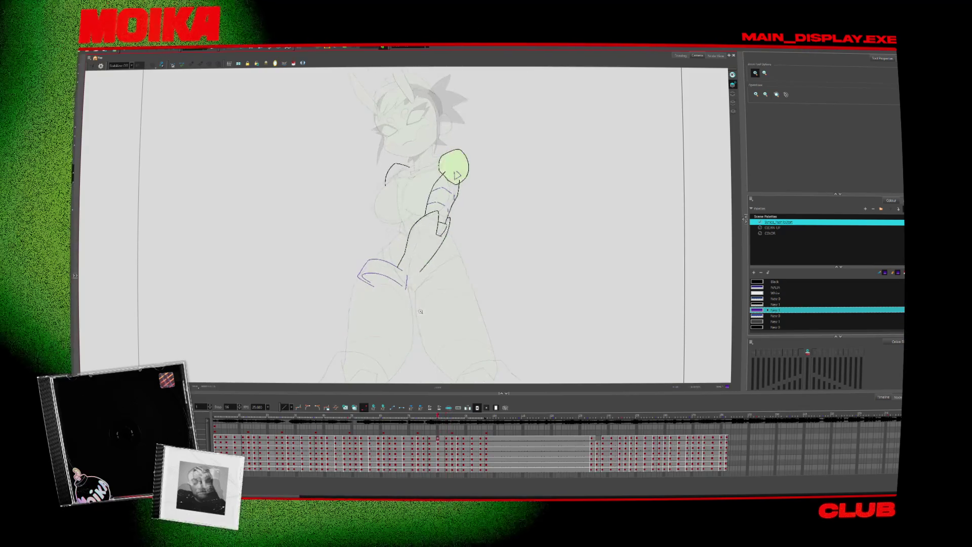
{"action": "key", "text": "comma"}
{"action": "key", "text": "comma"}
{"action": "key", "text": "comma"}
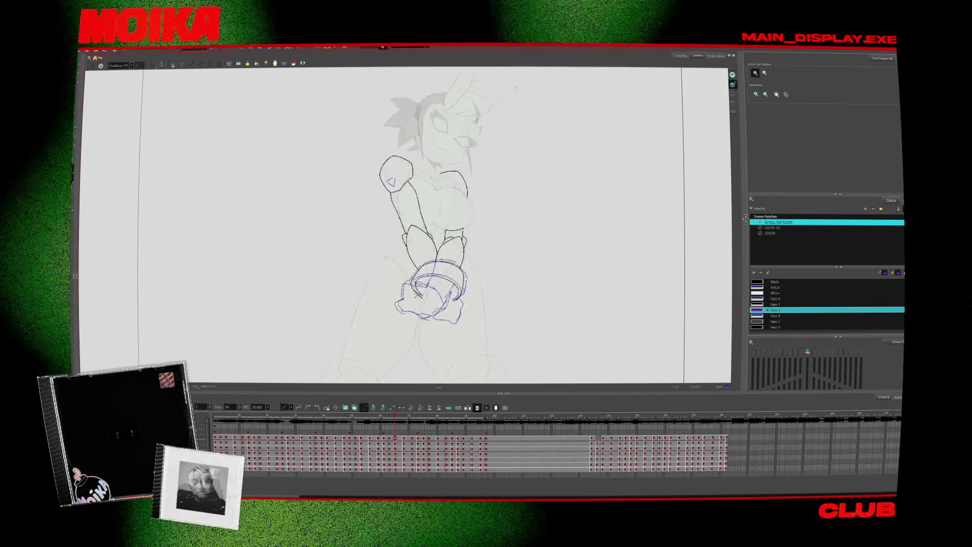
{"action": "key", "text": "period"}
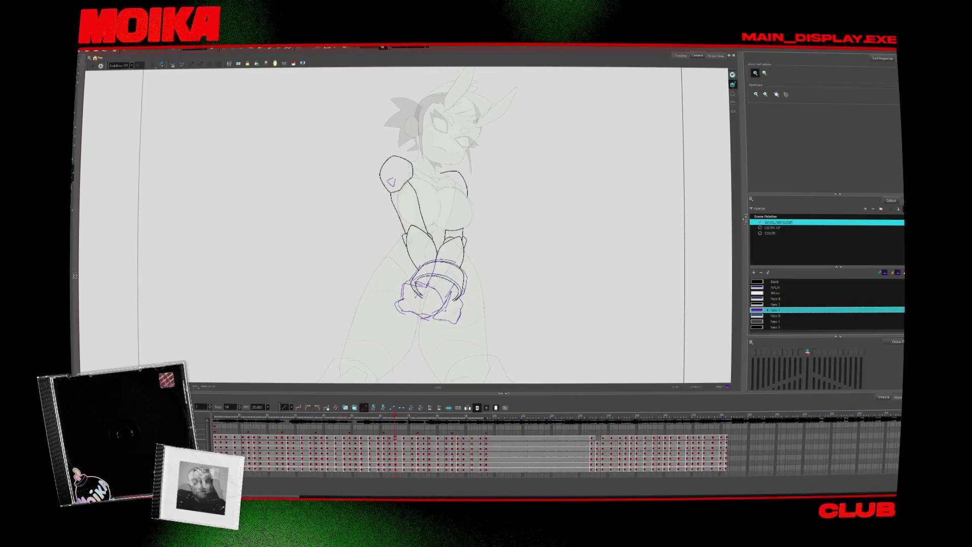
{"action": "key", "text": "period"}
{"action": "key", "text": "alt+b"}
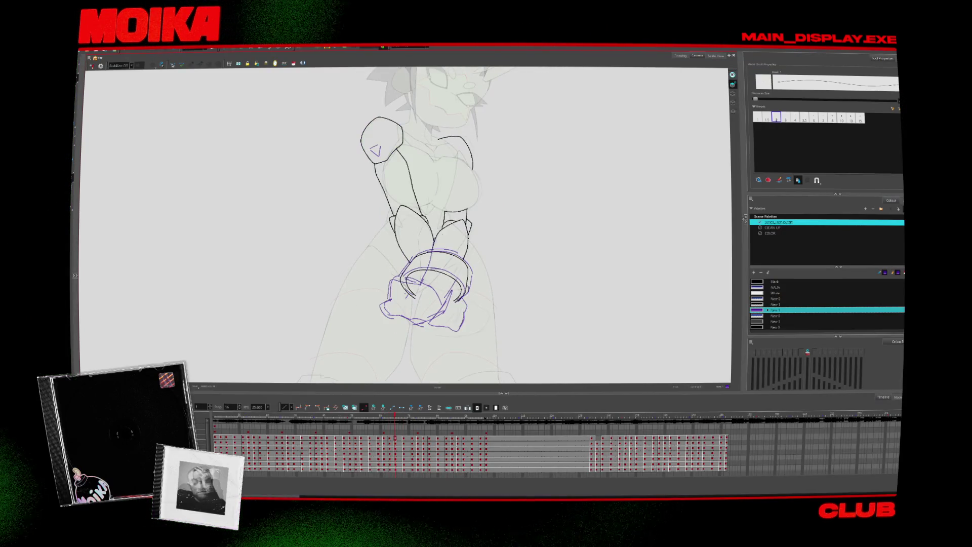
{"action": "key", "text": "period"}
{"action": "key", "text": "period"}
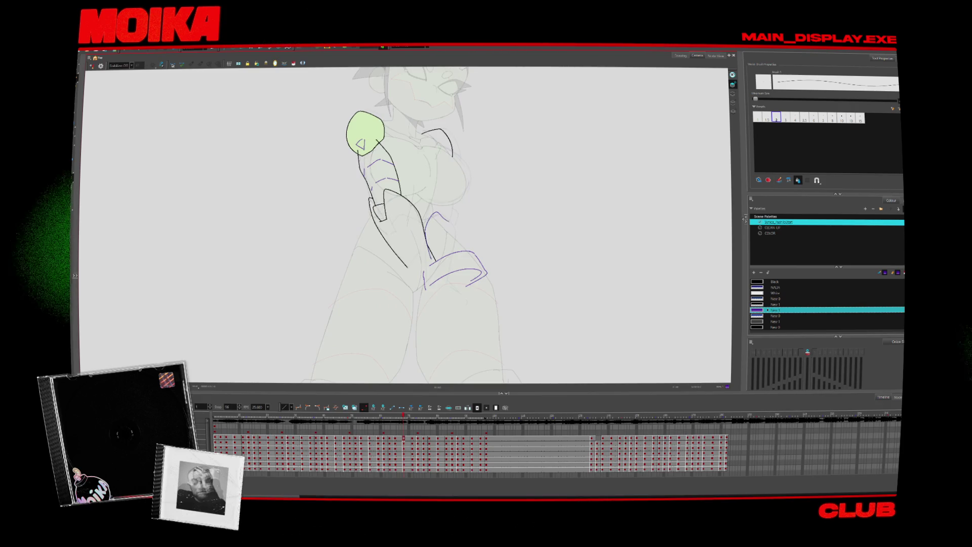
- Draw a curved purple waist line and compare it with the neighbouring drawing
{"action": "left_click_drag", "start_coordinate": [448, 223], "coordinate": [428, 246]}
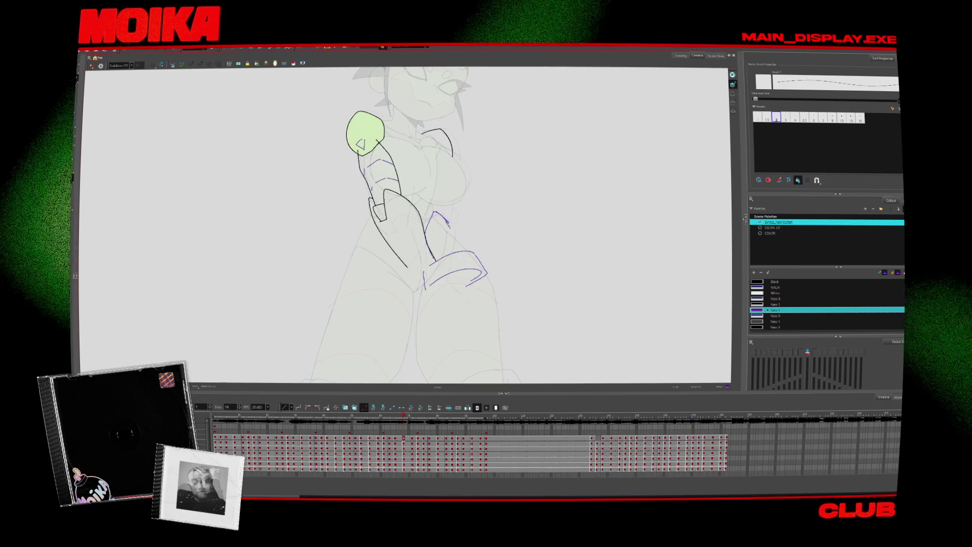
{"action": "left_click_drag", "start_coordinate": [430, 203], "coordinate": [454, 226]}
{"action": "key", "text": "period"}
{"action": "key", "text": "comma"}
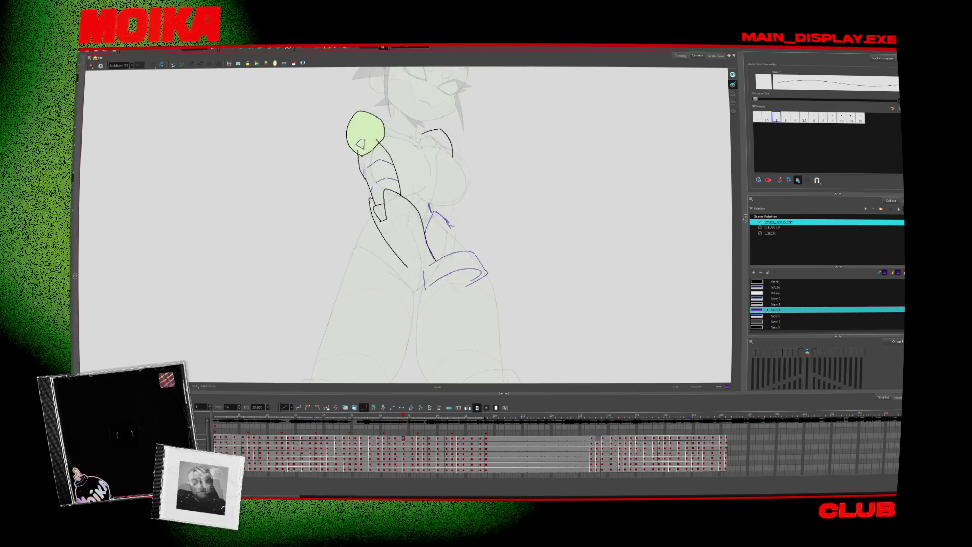
{"action": "key", "text": "period"}
{"action": "key", "text": "comma"}
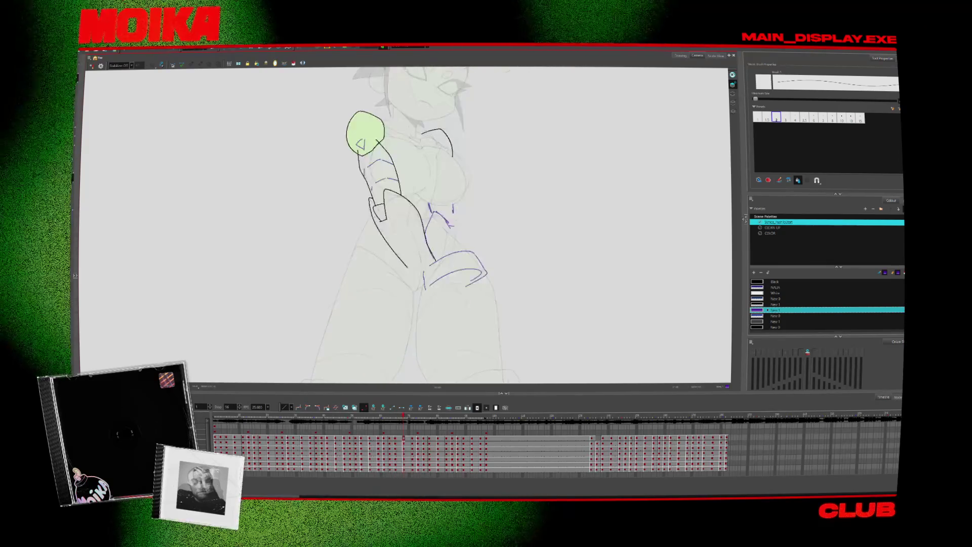
{"action": "key", "text": "period"}
{"action": "key", "text": "comma"}
- Erase the lower part of the waist stroke and flip through nearby drawings
{"action": "key", "text": "alt+e"}
{"action": "mouse_move", "coordinate": [434, 214]}
{"action": "left_mouse_down"}
{"action": "mouse_move", "coordinate": [454, 232]}
{"action": "mouse_move", "coordinate": [427, 236]}
{"action": "left_mouse_up"}
{"action": "key", "text": "alt+slash"}
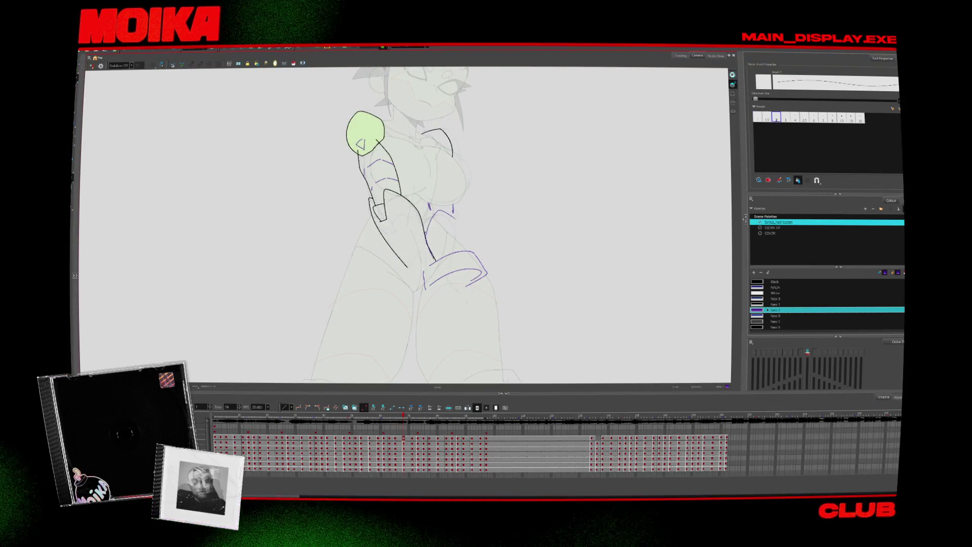
{"action": "key", "text": "comma"}
{"action": "key", "text": "comma"}
{"action": "key", "text": "comma"}
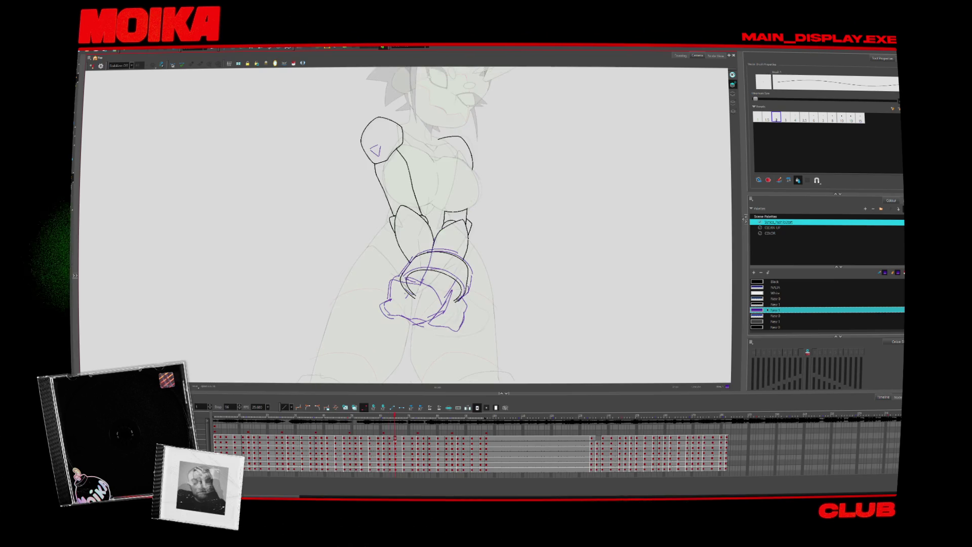
{"action": "key", "text": "period"}
{"action": "key", "text": "period"}
{"action": "key", "text": "comma"}
{"action": "key", "text": "comma"}
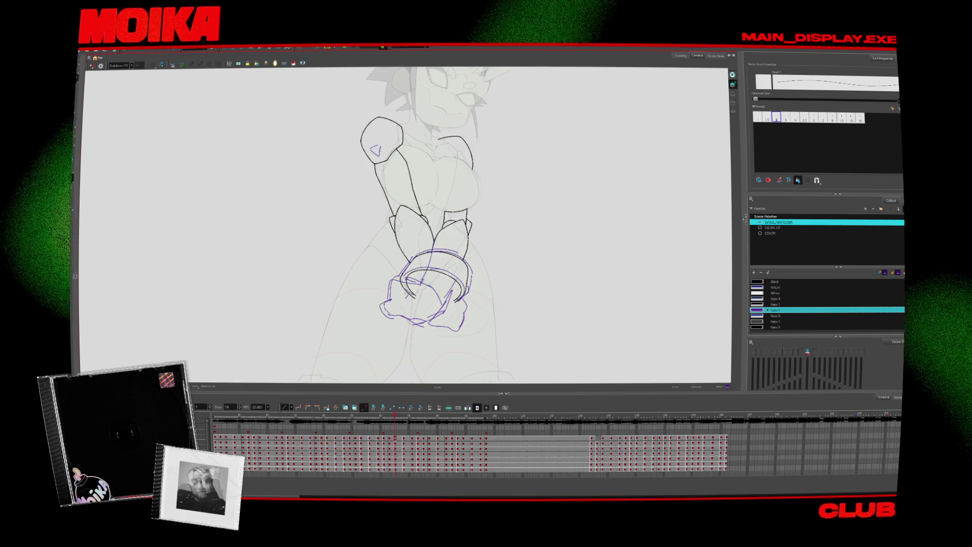
{"action": "key", "text": "period"}
{"action": "key", "text": "period"}
{"action": "key", "text": "period"}
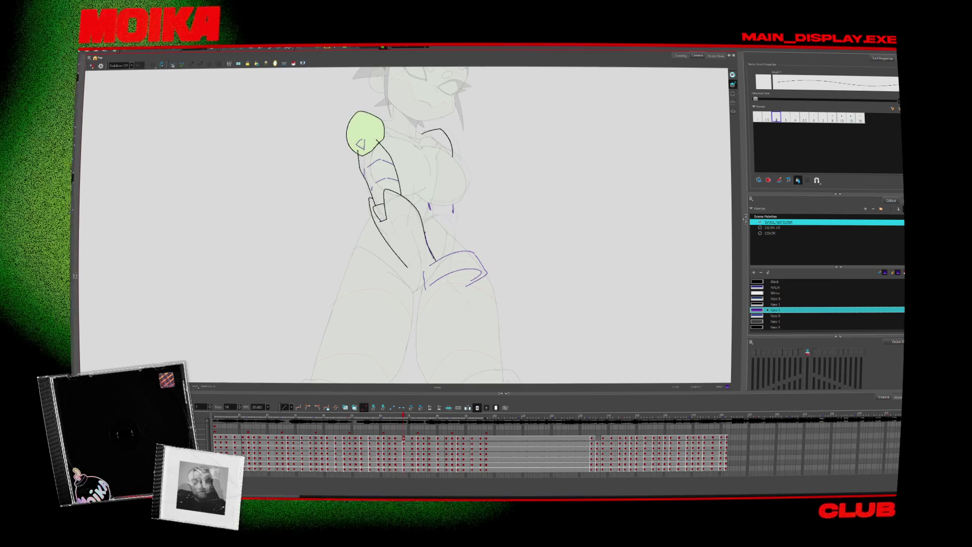
- Draw the inverted-V waist fold and hip line, remove the stray hip stroke, and add a bottom hook
{"action": "mouse_move", "coordinate": [442, 225]}
{"action": "left_mouse_down"}
{"action": "mouse_move", "coordinate": [465, 225]}
{"action": "mouse_move", "coordinate": [430, 243]}
{"action": "left_mouse_up"}
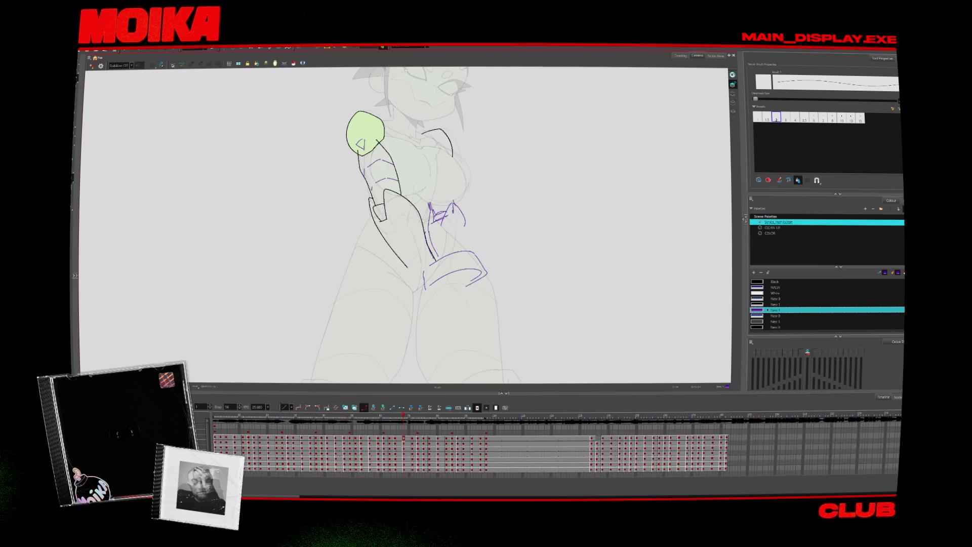
{"action": "left_click_drag", "start_coordinate": [452, 204], "coordinate": [471, 250]}
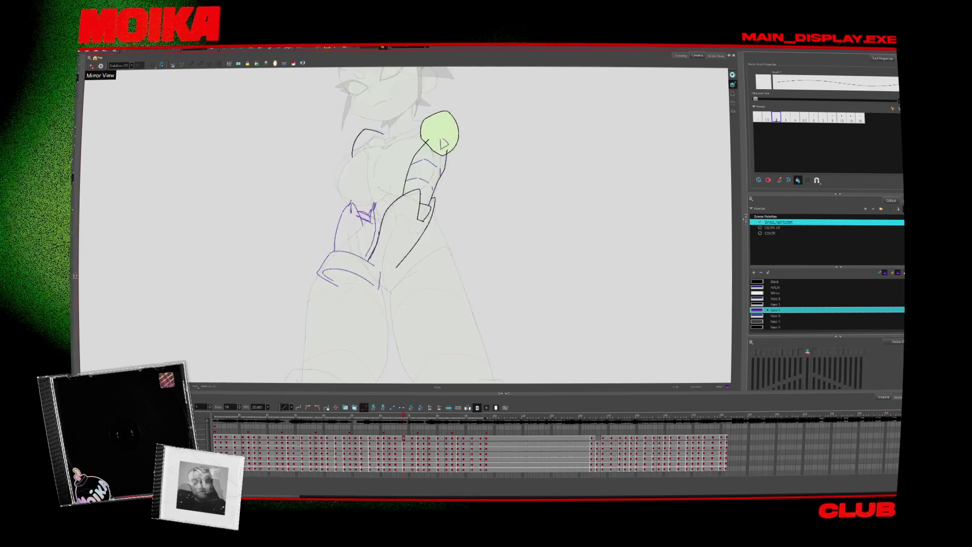
{"action": "left_click", "coordinate": [486, 273]}
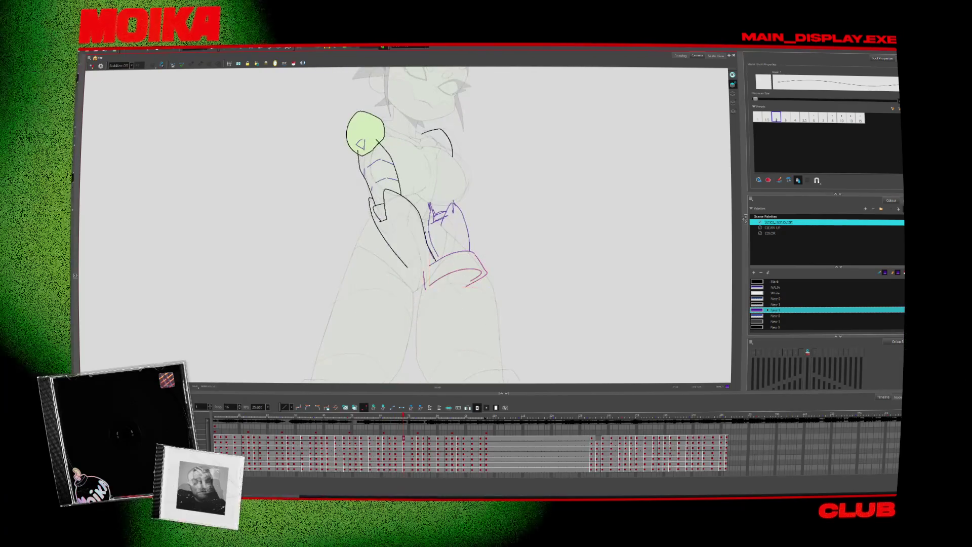
{"action": "key", "text": "Delete"}
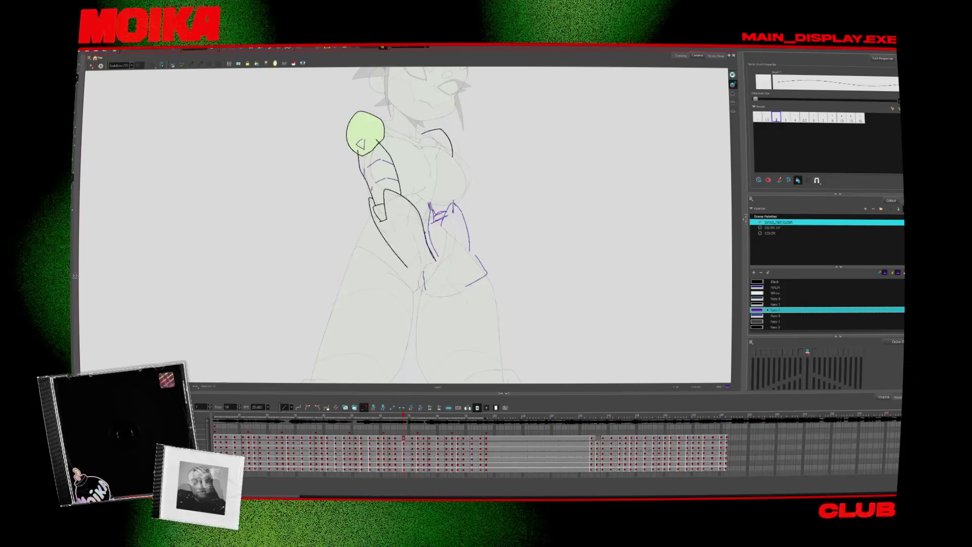
{"action": "key", "text": "ctrl+z"}
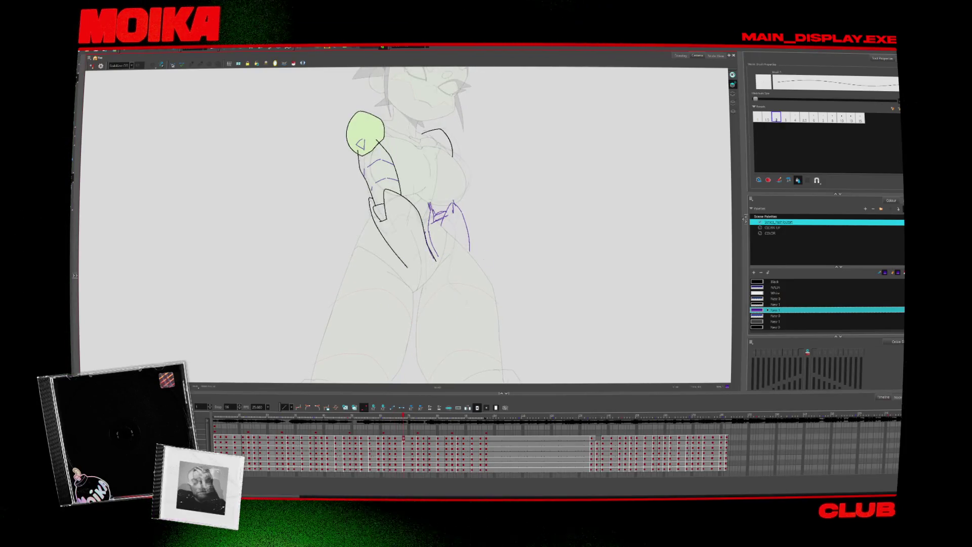
{"action": "left_click_drag", "start_coordinate": [422, 272], "coordinate": [437, 283]}
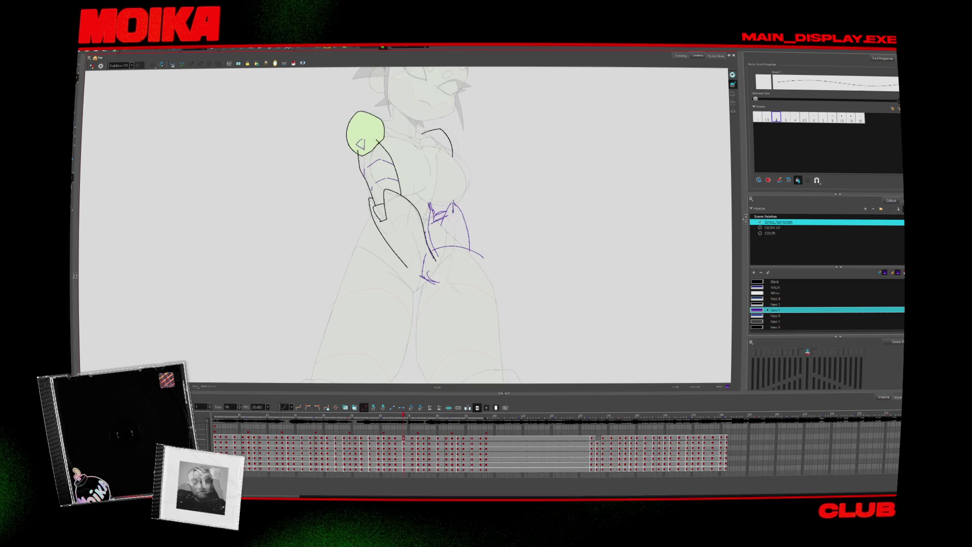
{"action": "key", "text": "comma"}
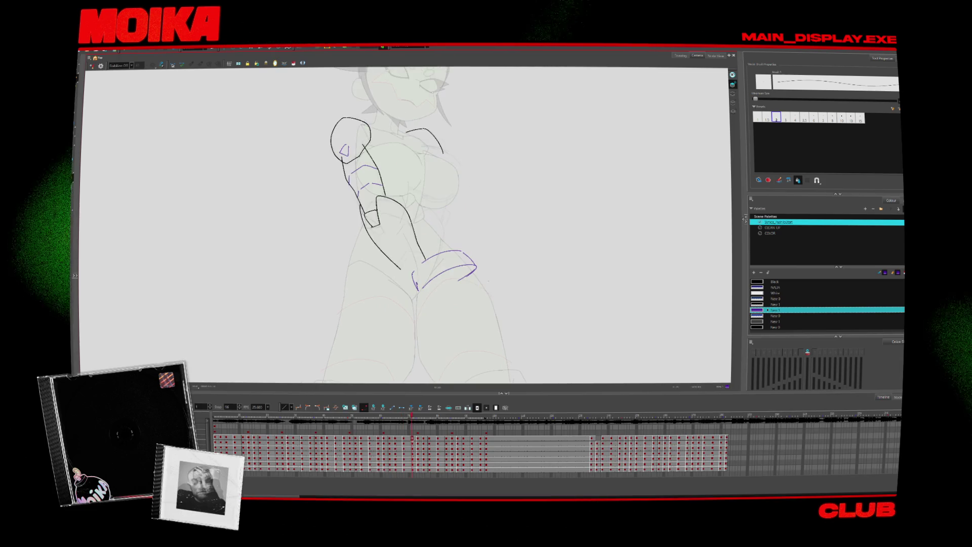
- Flip back and forth through the arm drawings, landing on the fully green crossed-arms drawing
{"action": "key", "text": "period"}
{"action": "key", "text": "period"}
{"action": "key", "text": "period"}
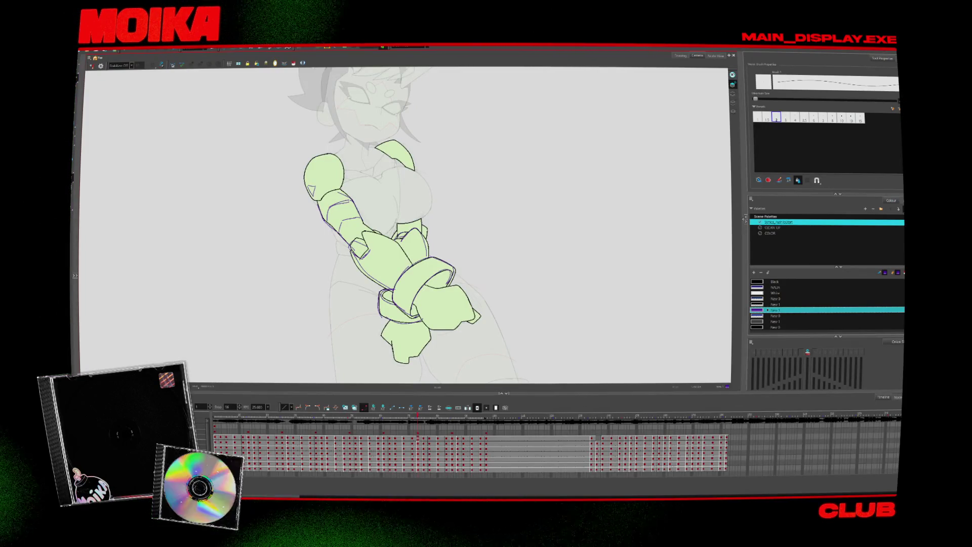
{"action": "key", "text": "comma"}
{"action": "key", "text": "comma"}
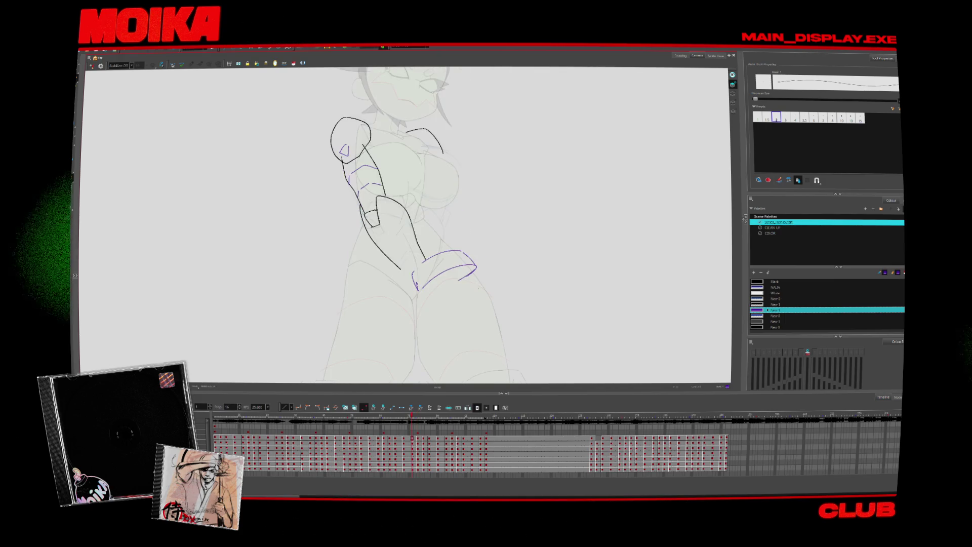
{"action": "key", "text": "comma"}
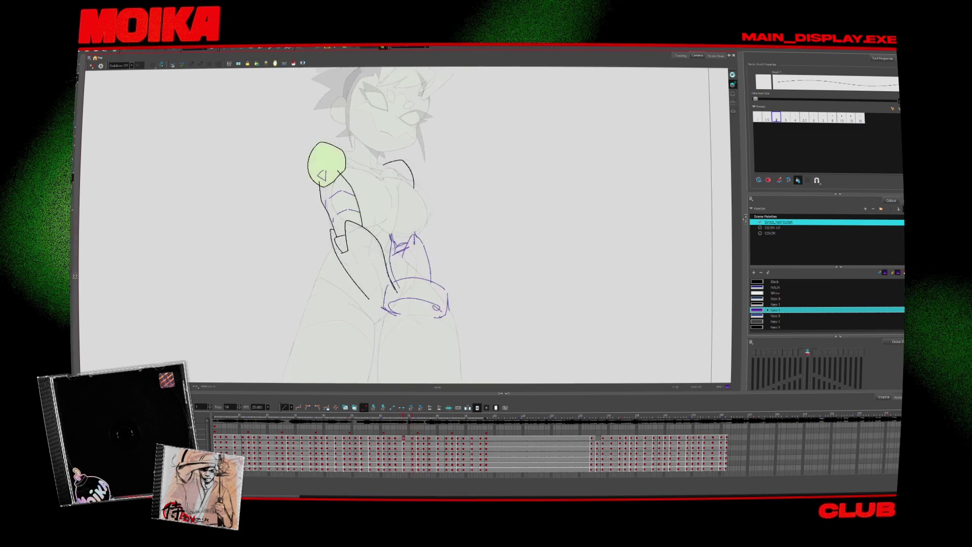
{"action": "key", "text": "comma"}
{"action": "key", "text": "comma"}
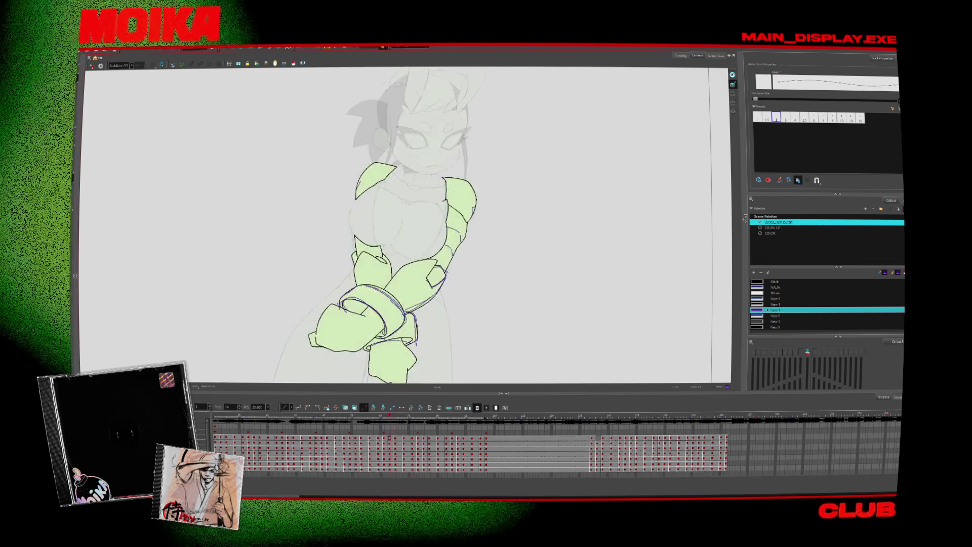
{"action": "key", "text": "comma"}
{"action": "key", "text": "period"}
{"action": "key", "text": "comma"}
{"action": "key", "text": "comma"}
{"action": "key", "text": "comma"}
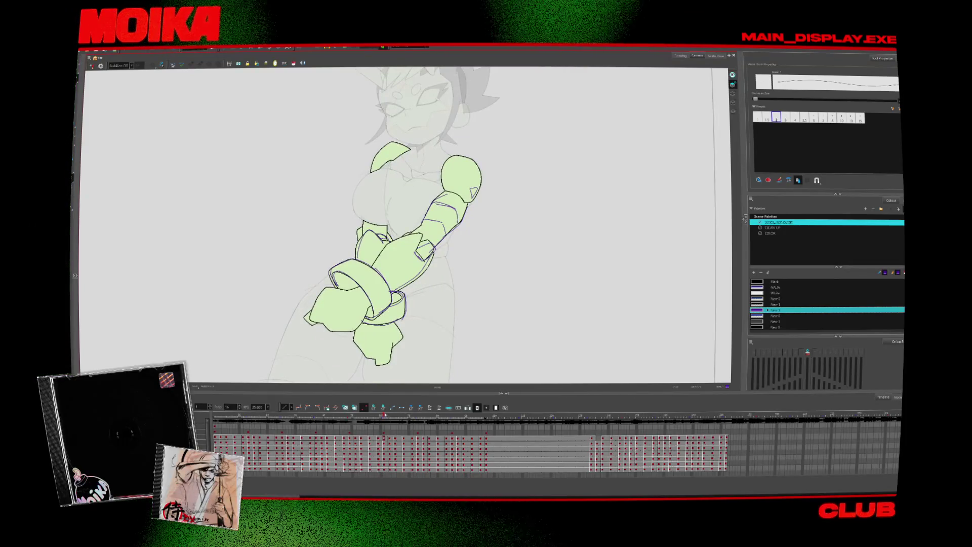
{"action": "key", "text": "comma"}
{"action": "key", "text": "period"}
{"action": "key", "text": "comma"}
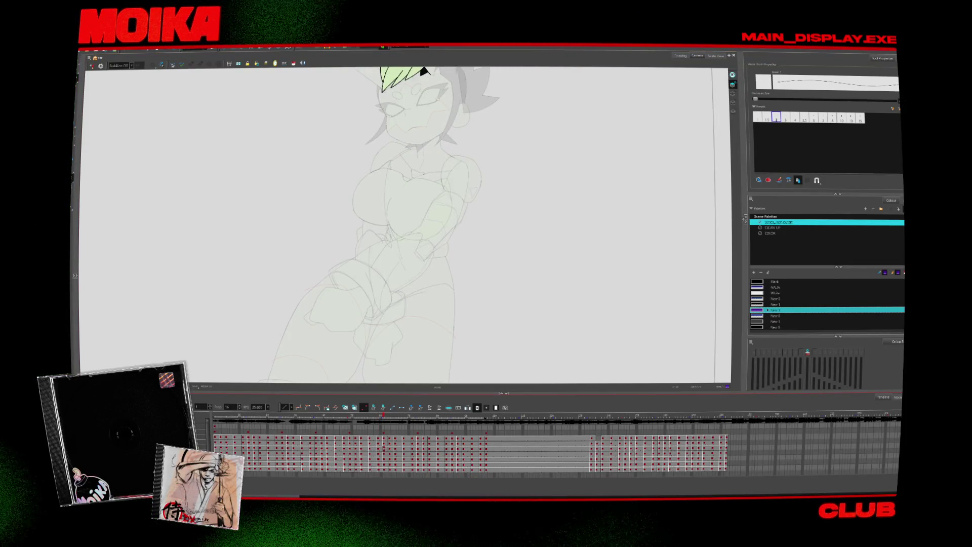
{"action": "key", "text": "period"}
- Duplicate the arm's drawing layer, return to the first frame, and hide the green fill
{"action": "key", "text": "alt+s"}
{"action": "right_click", "coordinate": [135, 427]}
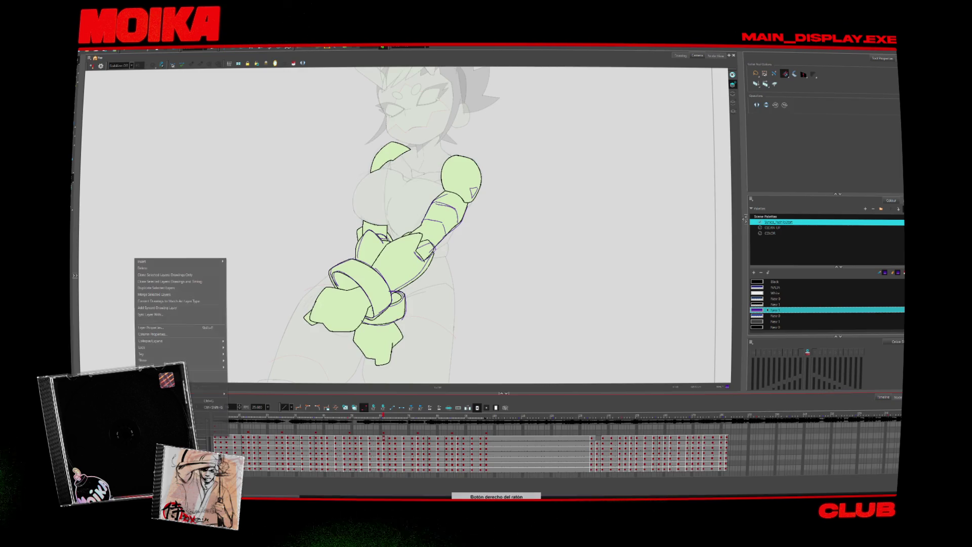
{"action": "left_click", "coordinate": [162, 288]}
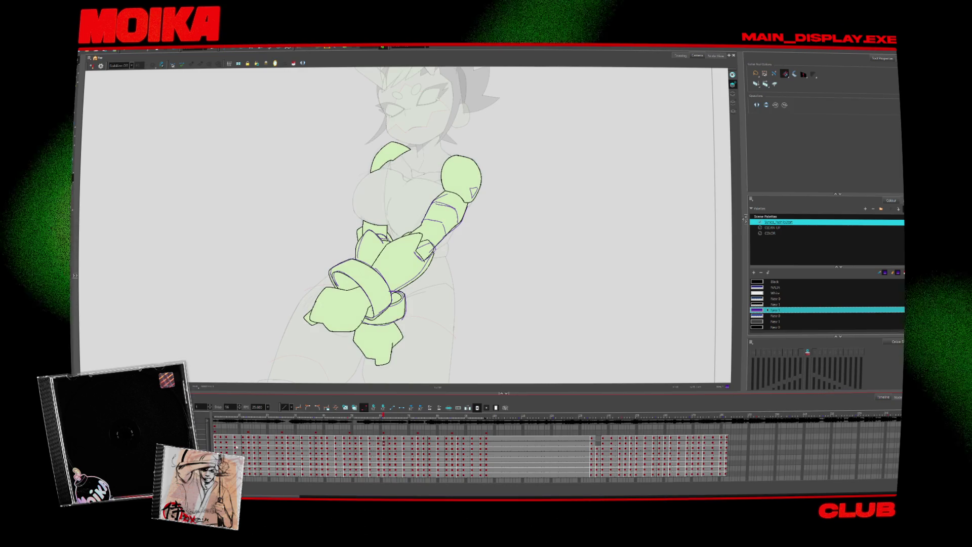
{"action": "key", "text": "alt+s"}
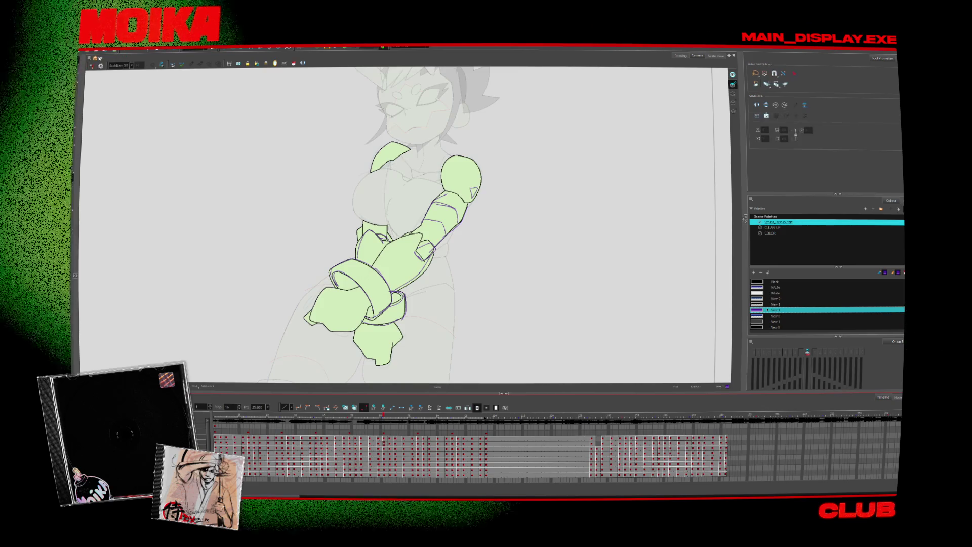
{"action": "key", "text": "shift+comma"}
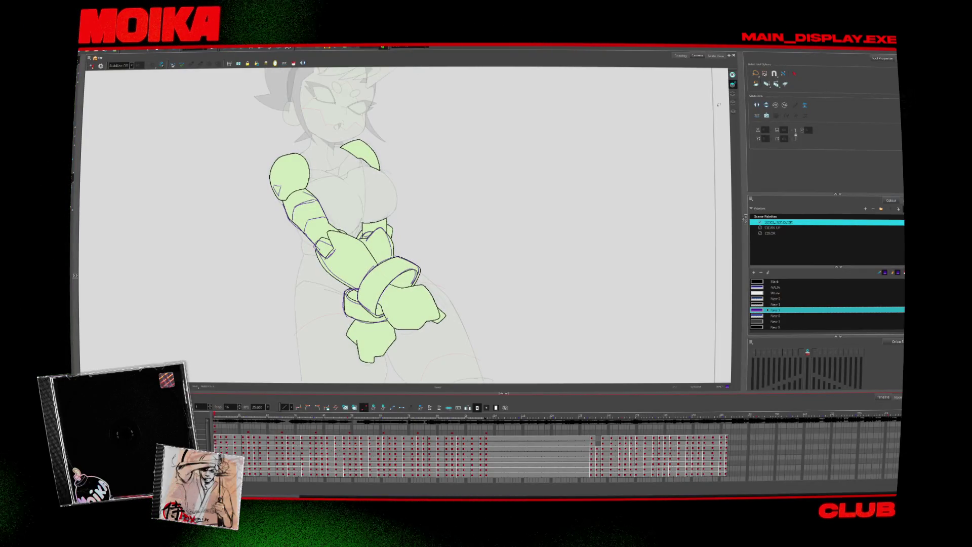
{"action": "key", "text": "period"}
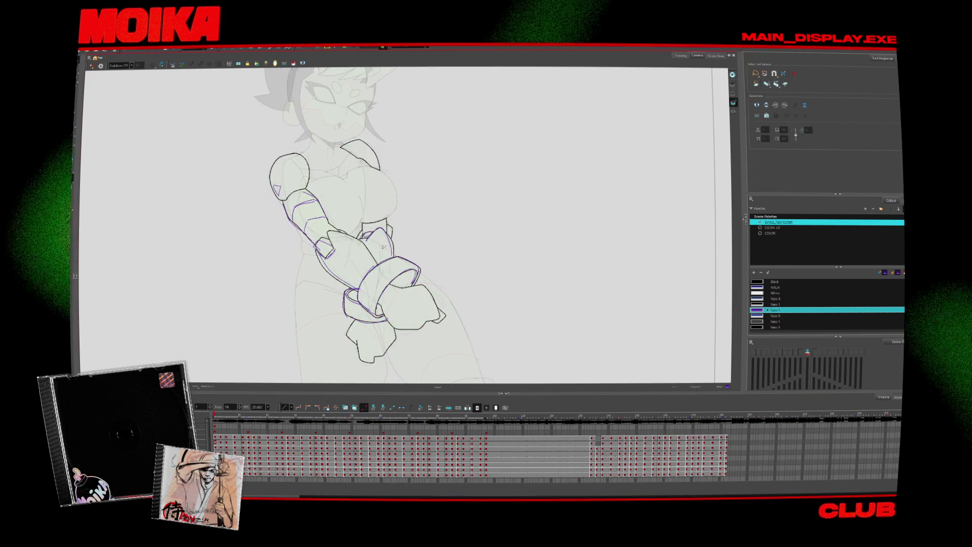
- Jump ahead in the timeline and step through the arm-swing drawings to preview the motion
{"action": "left_click", "coordinate": [221, 418]}
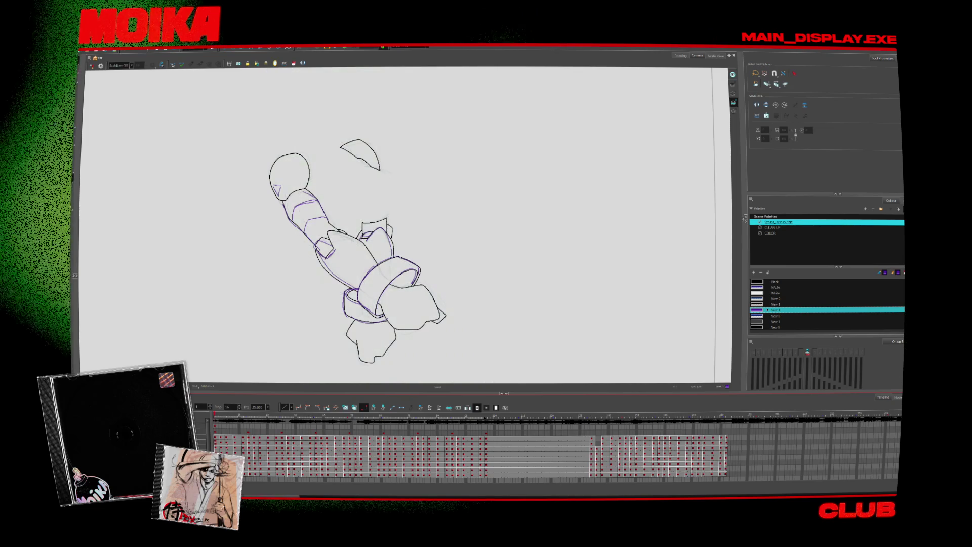
{"action": "left_click", "coordinate": [228, 418]}
{"action": "key", "text": "Return"}
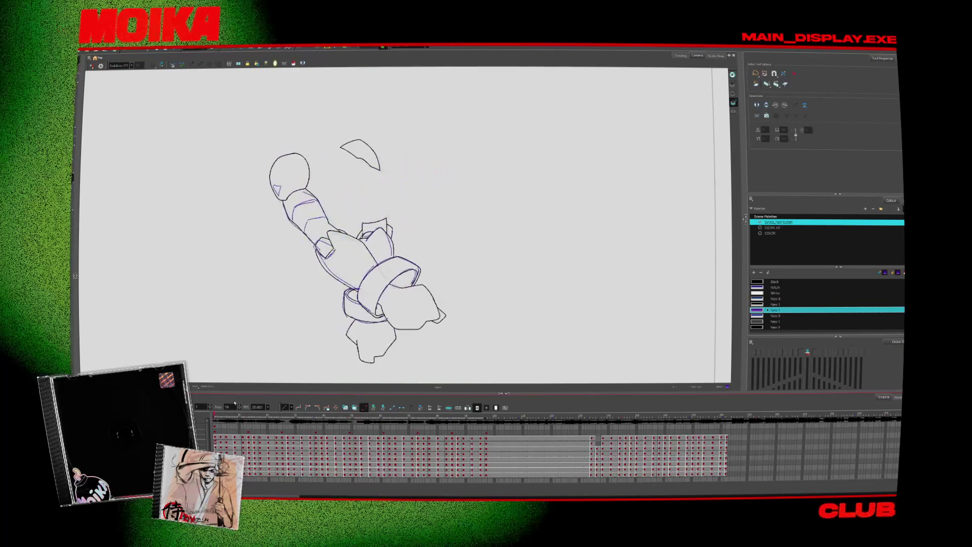
{"action": "key", "text": "."}
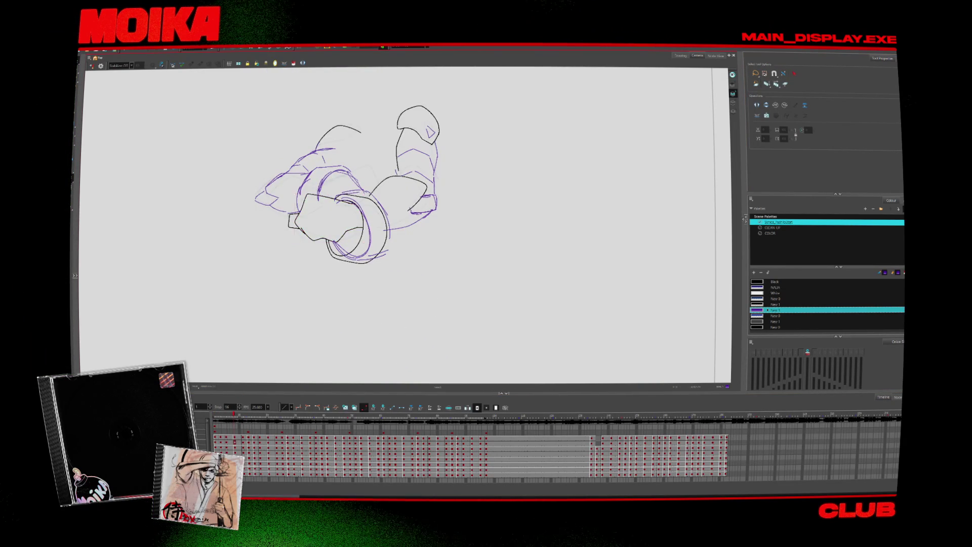
{"action": "key", "text": "period"}
{"action": "key", "text": "period"}
{"action": "key", "text": "period"}
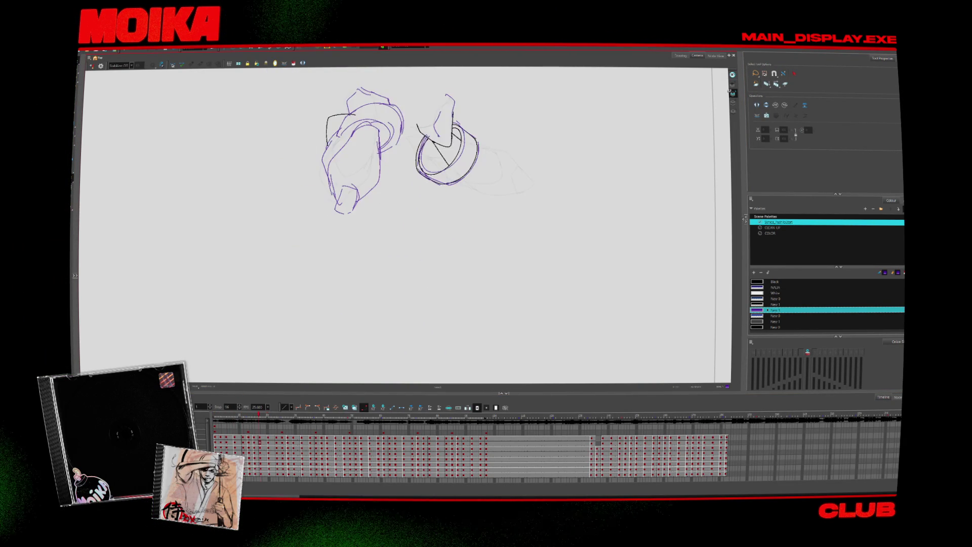
{"action": "key", "text": "comma"}
{"action": "key", "text": "comma"}
{"action": "key", "text": "comma"}
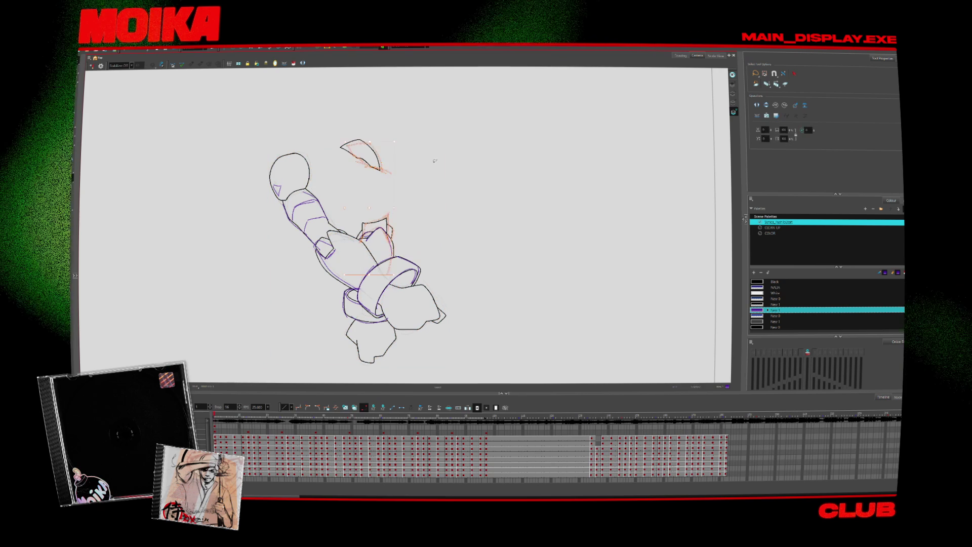
{"action": "key", "text": "period"}
{"action": "key", "text": "period"}
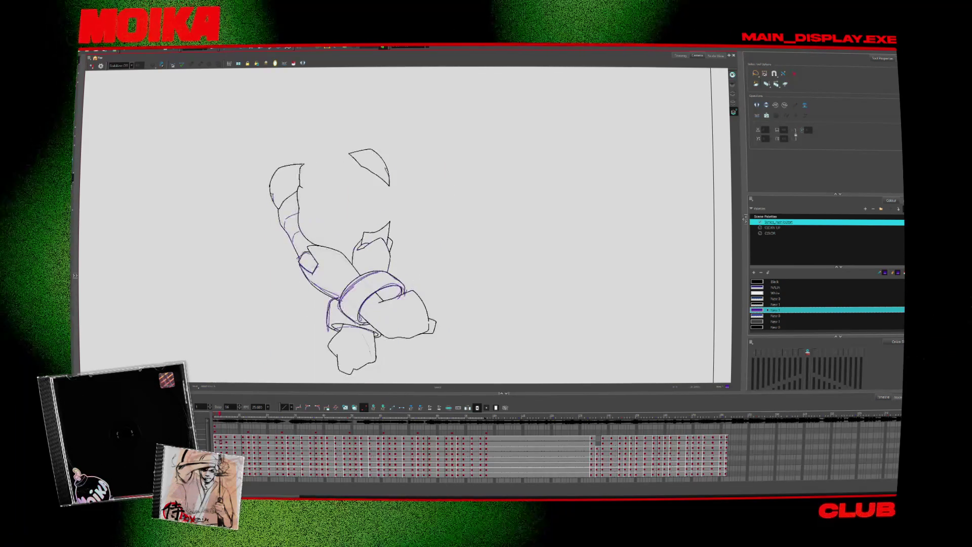
- Select the lower-left hand strokes, recentre the arm view, and keep stepping to a rough-sketch frame
{"action": "left_click", "coordinate": [360, 353]}
{"action": "key", "text": "period"}
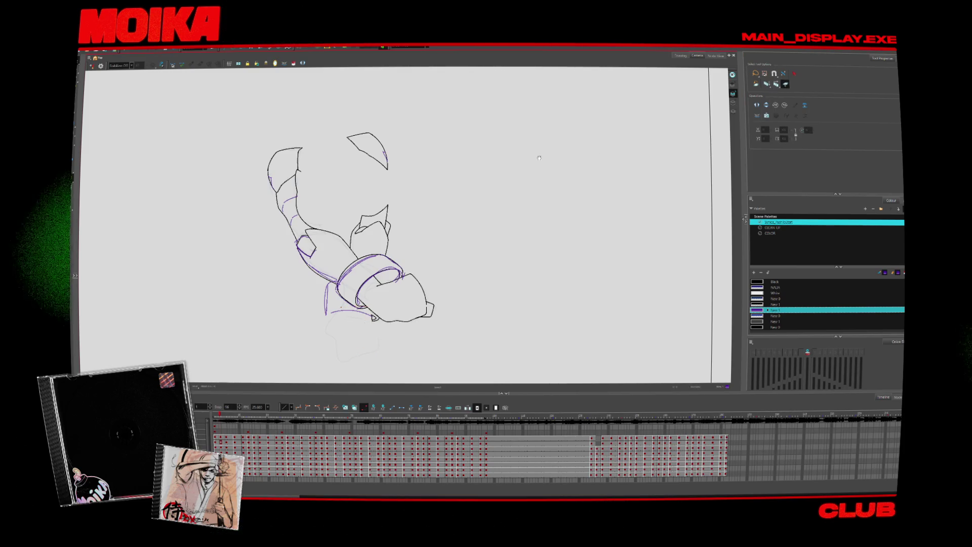
{"action": "left_click_drag", "start_coordinate": [539, 158], "coordinate": [552, 173]}
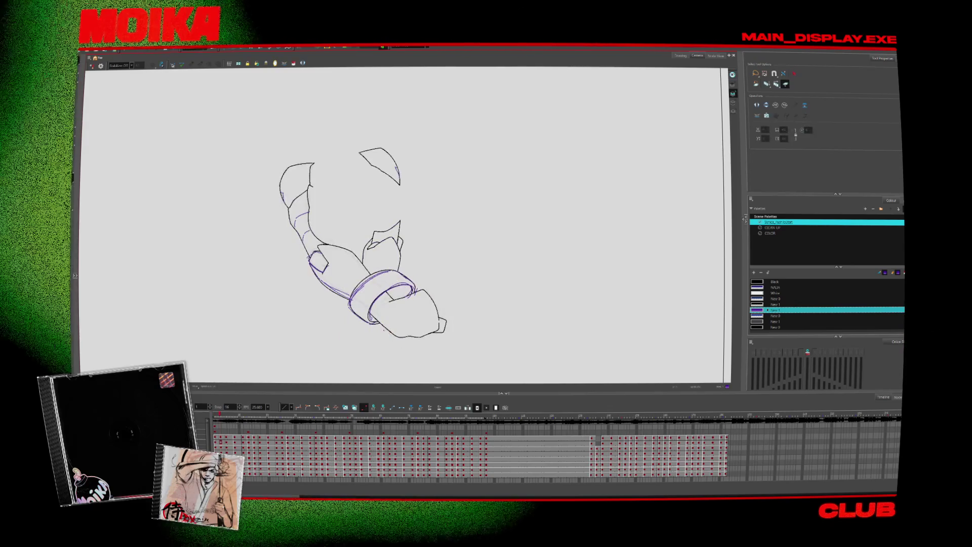
{"action": "key", "text": "period"}
{"action": "key", "text": "period"}
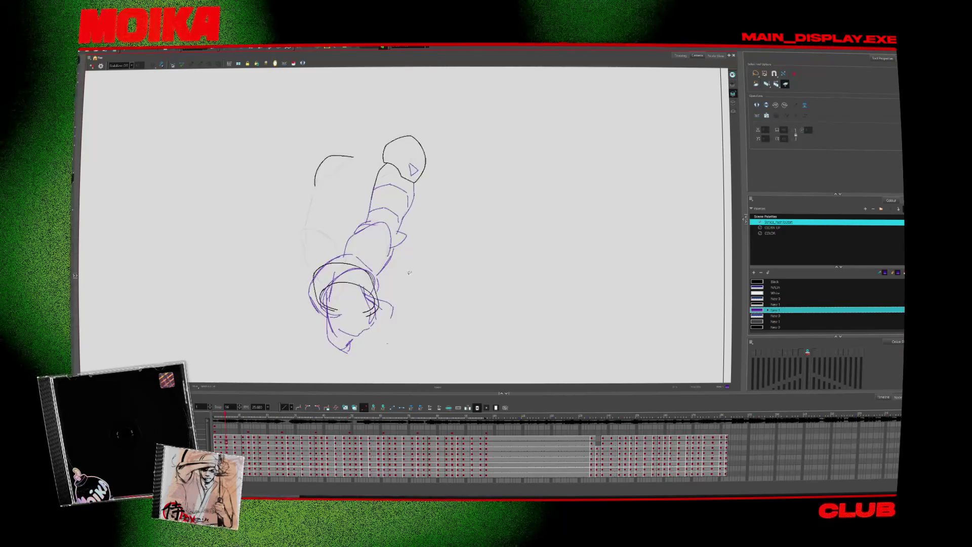
{"action": "key", "text": "comma"}
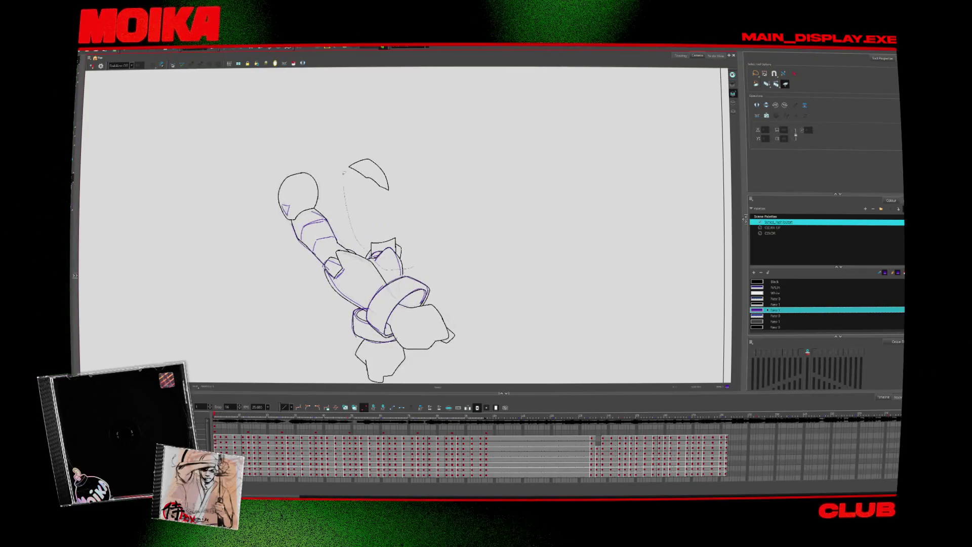
{"action": "key", "text": "period"}
{"action": "left_click_drag", "start_coordinate": [369, 261], "coordinate": [352, 226]}
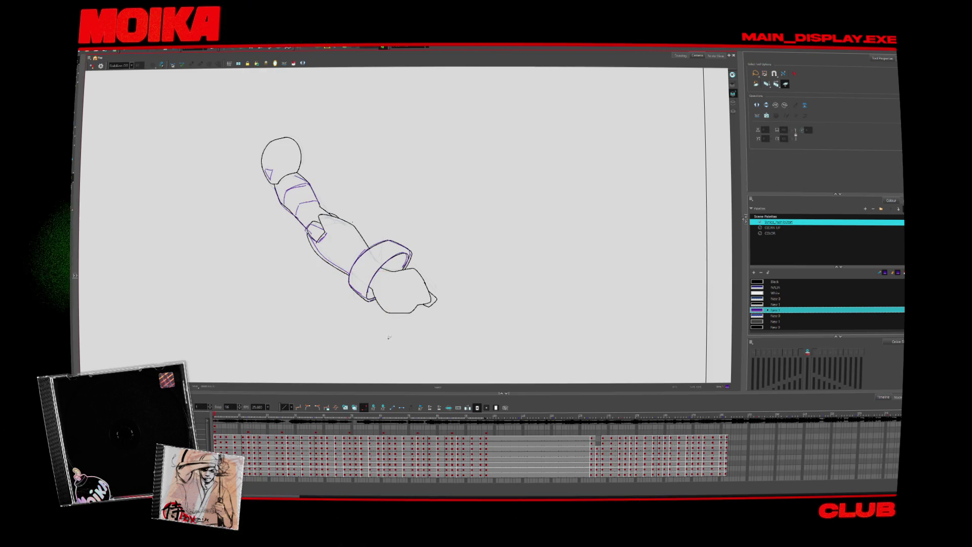
{"action": "key", "text": "Return"}
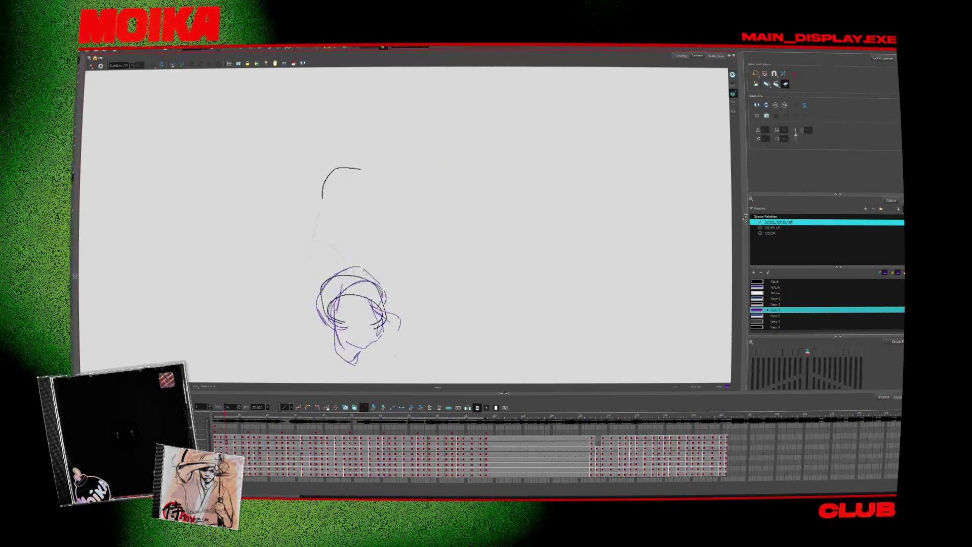
- Delete the head strokes on this frame and compare it with neighbouring drawings
{"action": "left_click", "coordinate": [395, 288]}
{"action": "key", "text": "Delete"}
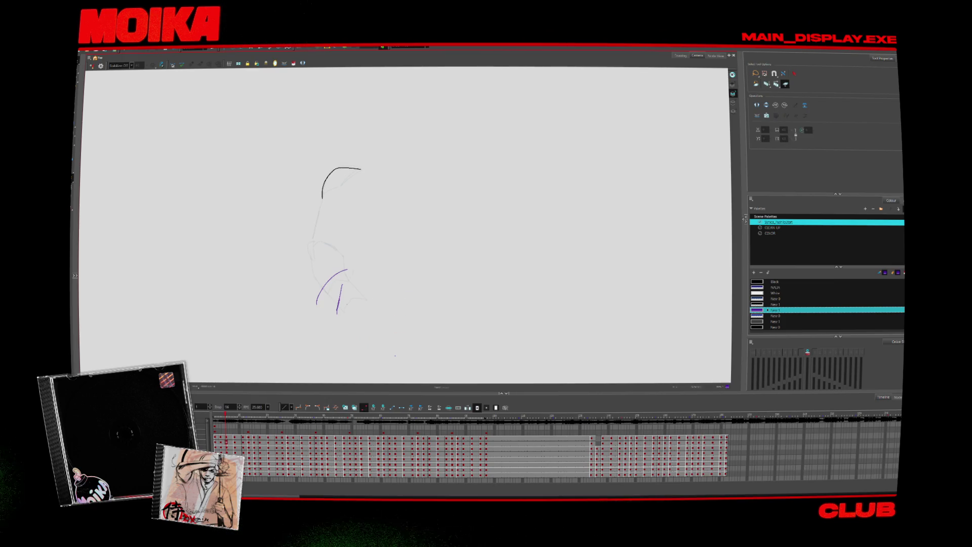
{"action": "key", "text": "comma"}
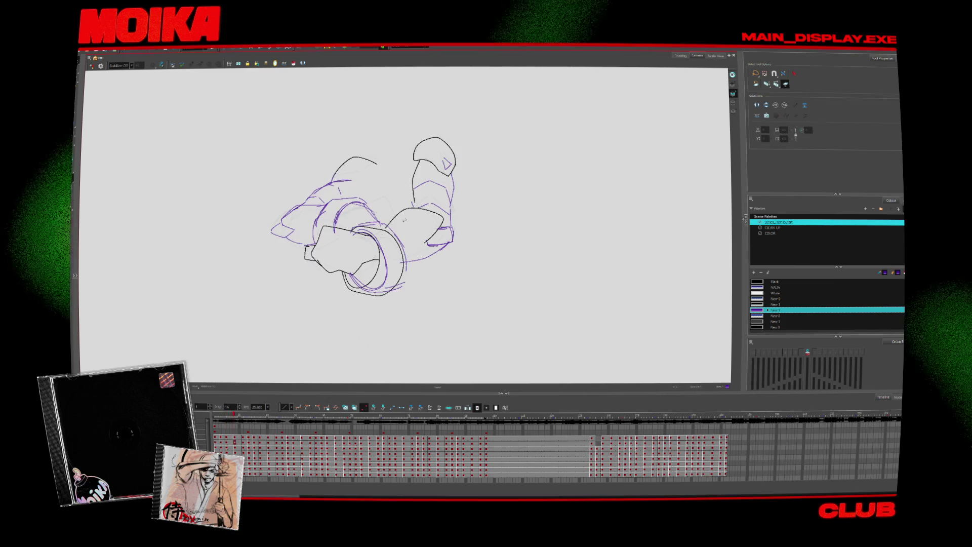
{"action": "key", "text": "comma"}
{"action": "key", "text": "period"}
{"action": "key", "text": "period"}
{"action": "key", "text": "period"}
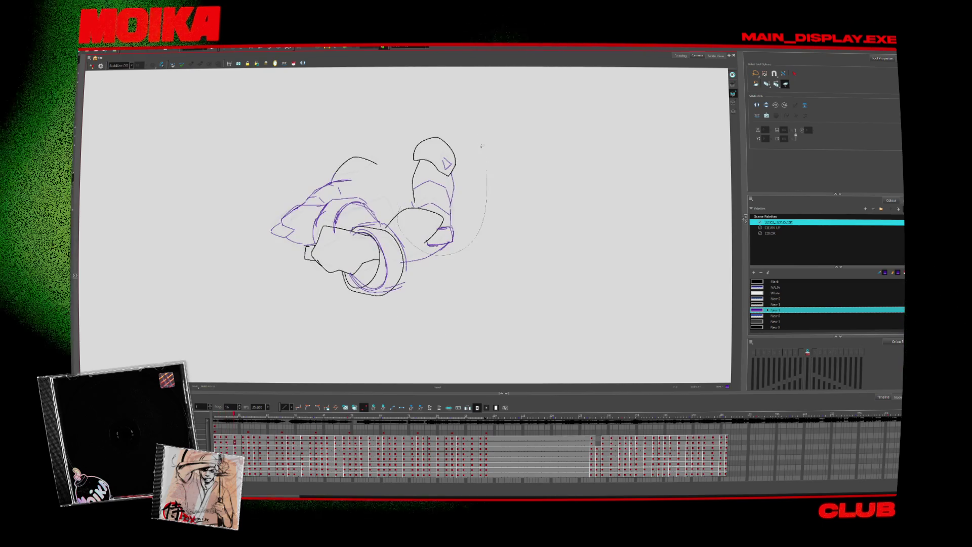
{"action": "key", "text": "period"}
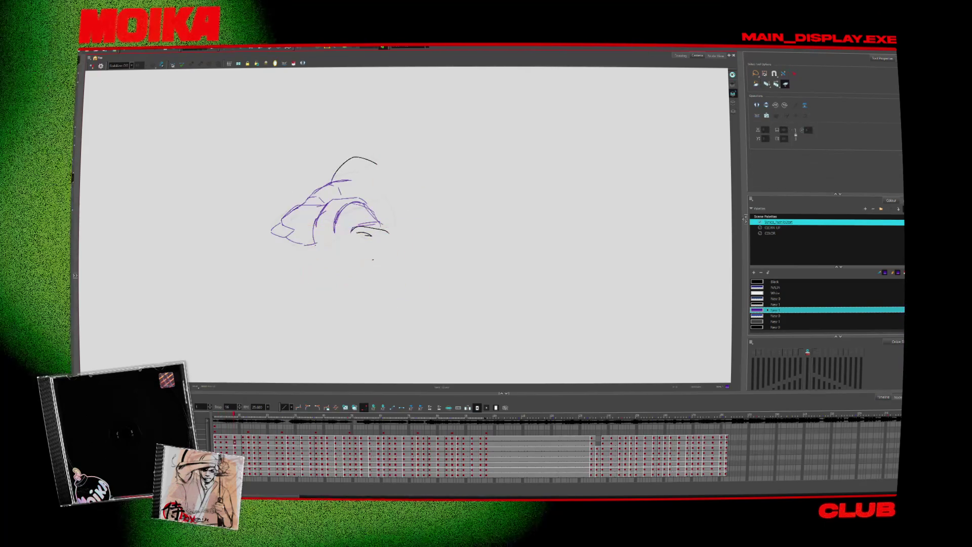
- Remove the right-hand wheel strokes and the black face and chin strokes from the wheel frame
{"action": "left_click", "coordinate": [337, 217]}
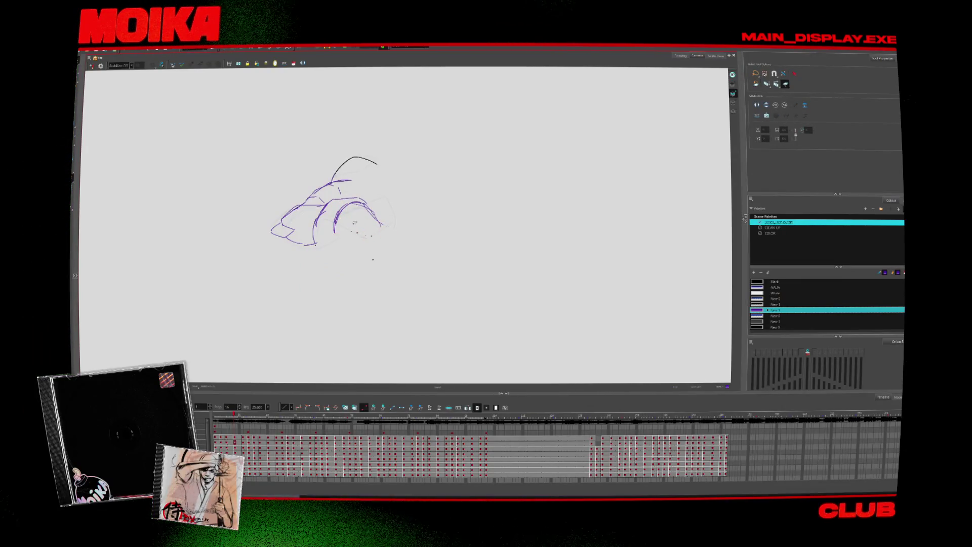
{"action": "key", "text": "alt+b"}
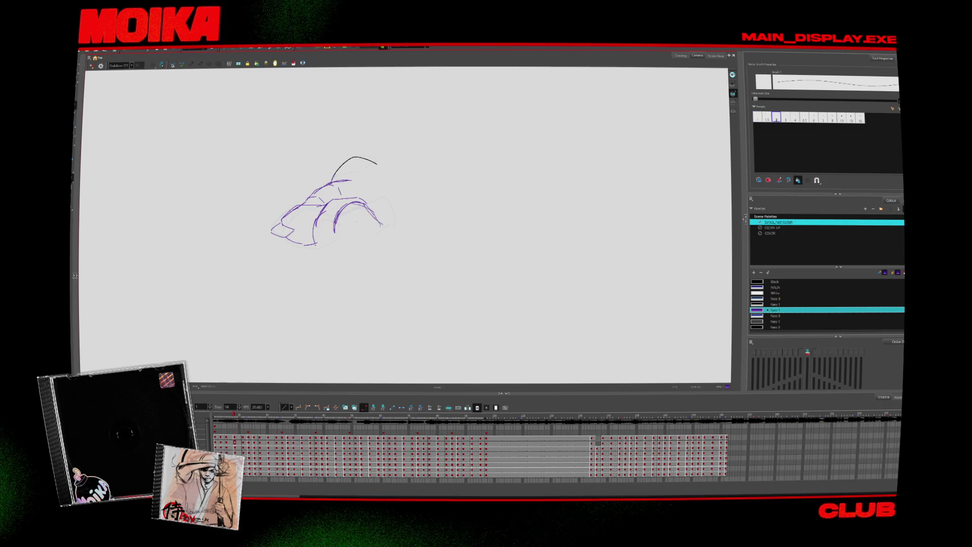
{"action": "key", "text": "period"}
{"action": "key", "text": "alt+s"}
{"action": "key", "text": "comma"}
{"action": "key", "text": "comma"}
{"action": "key", "text": "comma"}
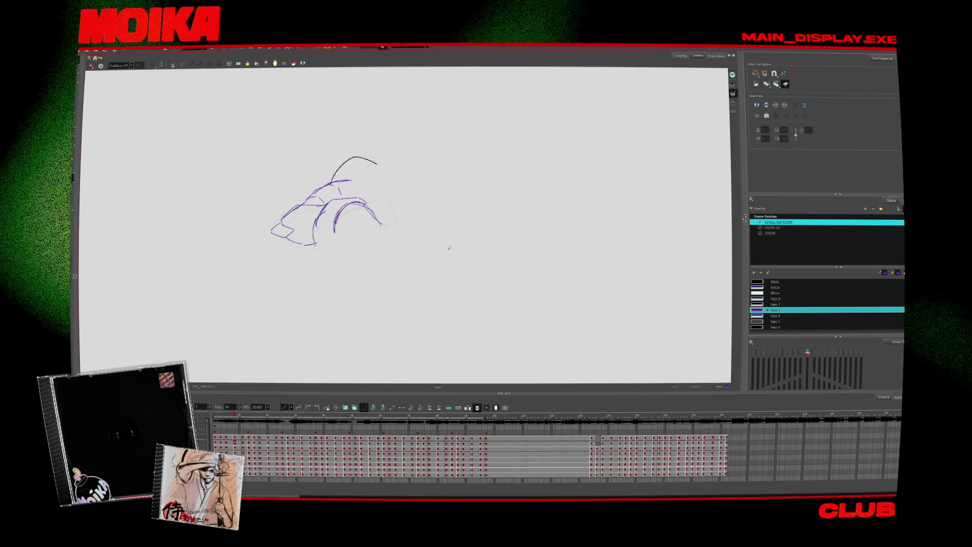
{"action": "key", "text": "period"}
{"action": "key", "text": "period"}
{"action": "key", "text": "period"}
{"action": "left_click_drag", "start_coordinate": [412, 202], "coordinate": [438, 246]}
{"action": "key", "text": "Delete"}
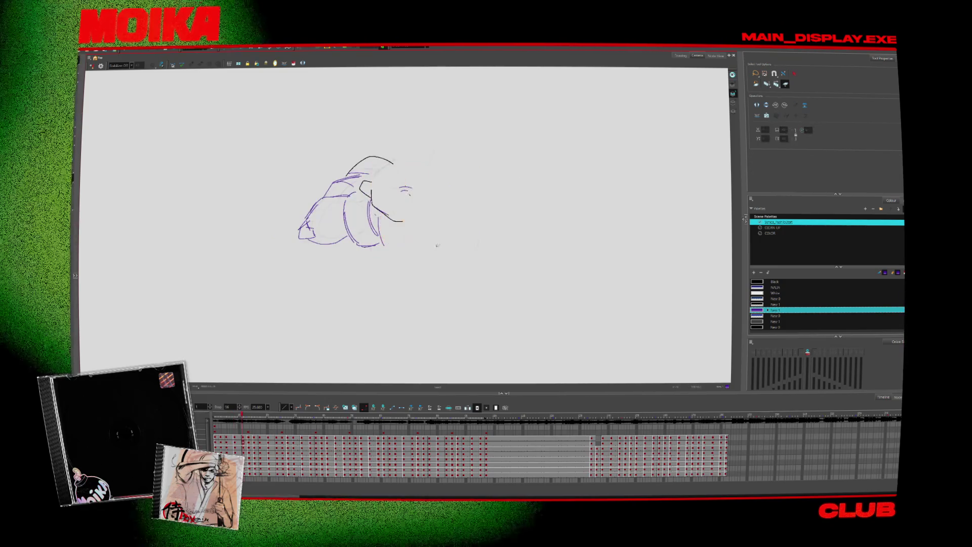
{"action": "key", "text": "Delete"}
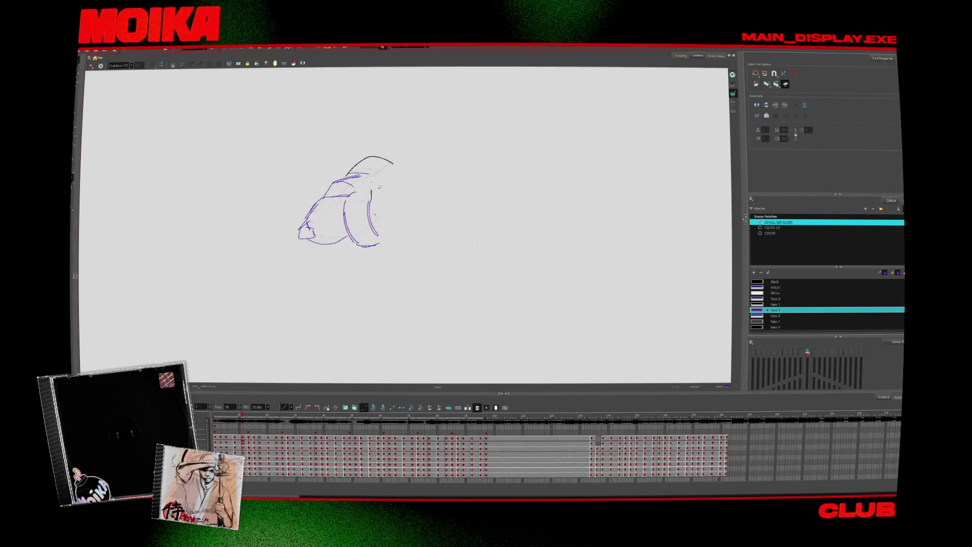
- Delete leftover strokes on the fuller drawing two frames later
{"action": "key", "text": "period"}
{"action": "key", "text": "period"}
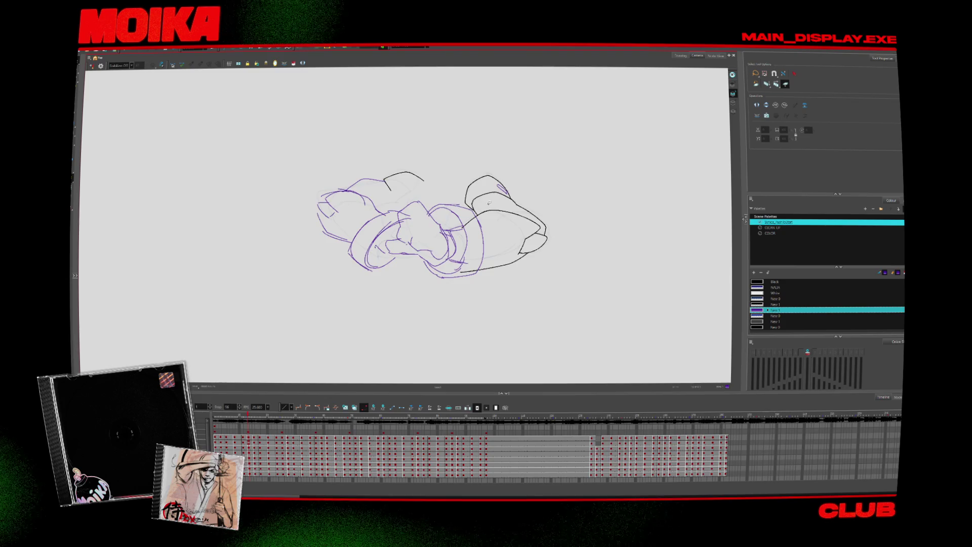
{"action": "key", "text": "comma"}
{"action": "key", "text": "period"}
{"action": "key", "text": "Delete"}
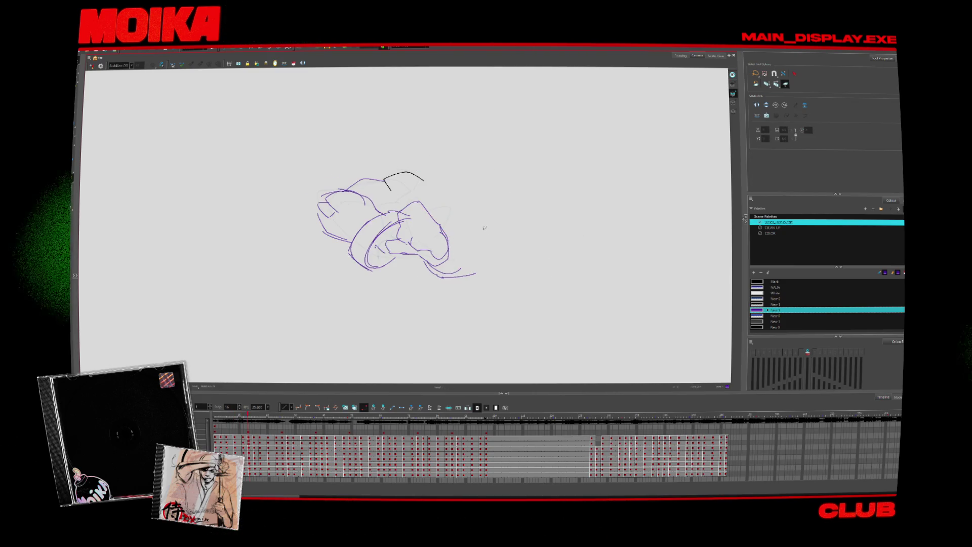
{"action": "key", "text": "Delete"}
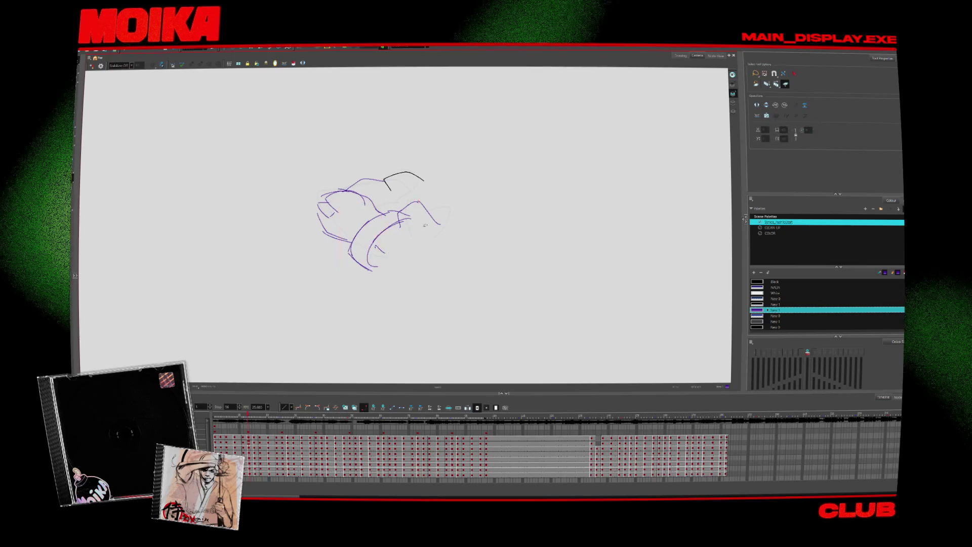
- Step forward and back through the following arm drawings to check the punch poses
{"action": "key", "text": "alt+b"}
{"action": "key", "text": "period"}
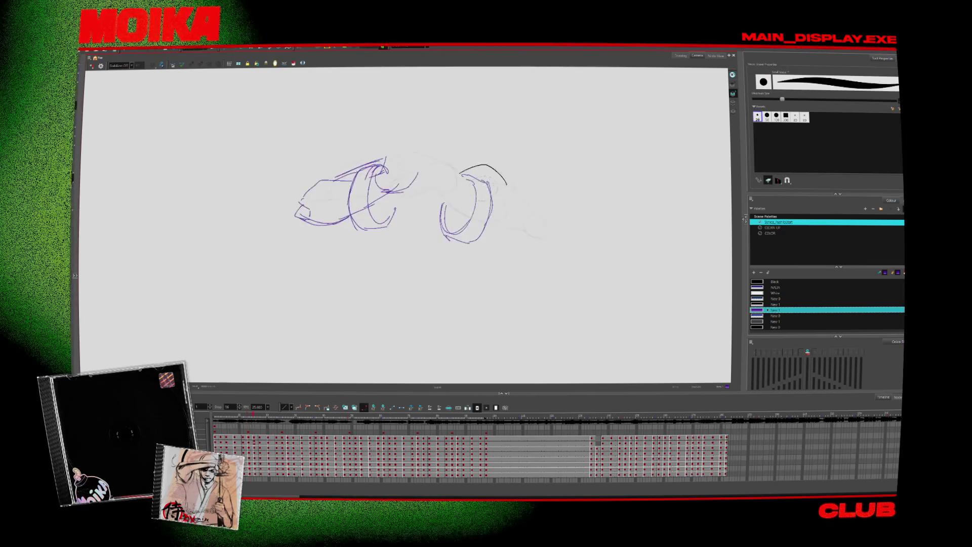
{"action": "key", "text": "period"}
{"action": "key", "text": "period"}
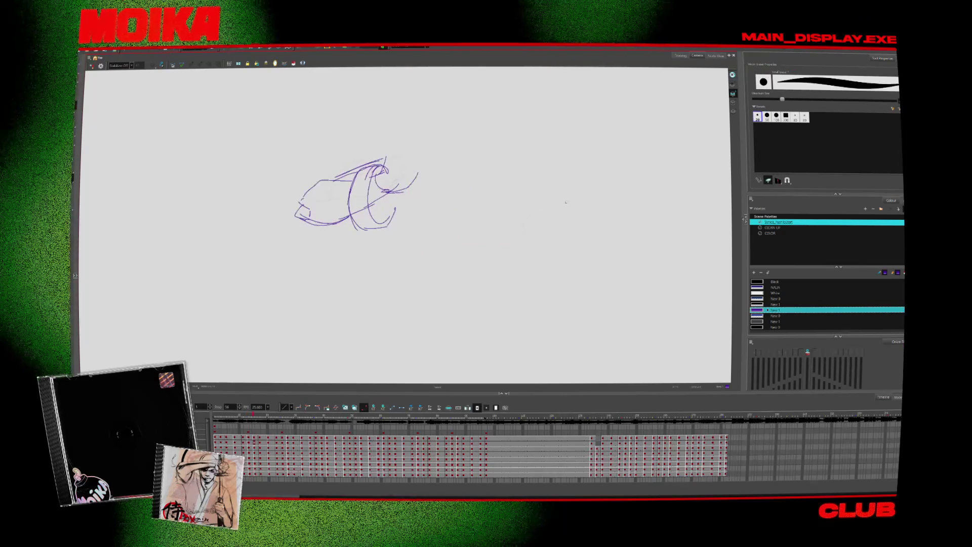
{"action": "key", "text": "period"}
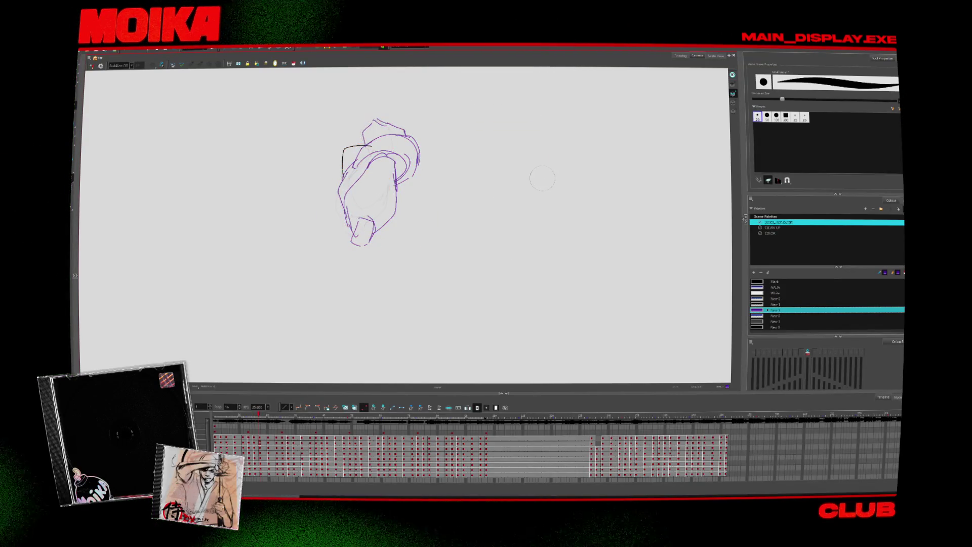
{"action": "key", "text": "comma"}
{"action": "key", "text": "comma"}
{"action": "key", "text": "comma"}
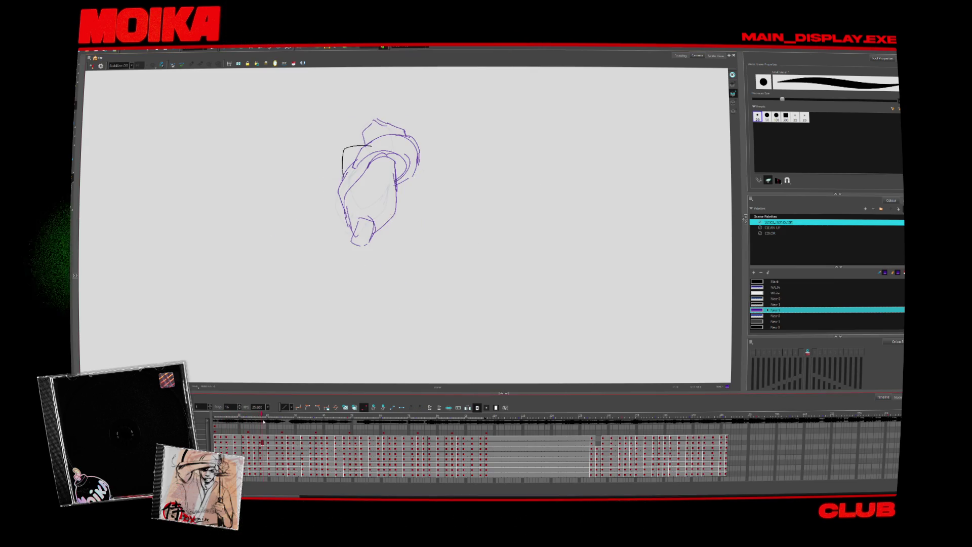
{"action": "key", "text": "alt+s"}
{"action": "key", "text": "period"}
{"action": "key", "text": "period"}
{"action": "key", "text": "period"}
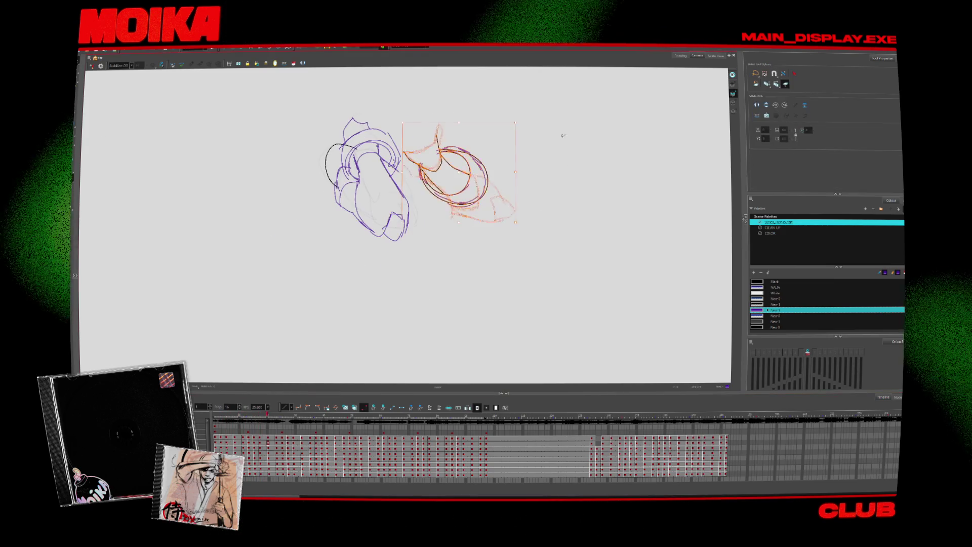
{"action": "key", "text": "period"}
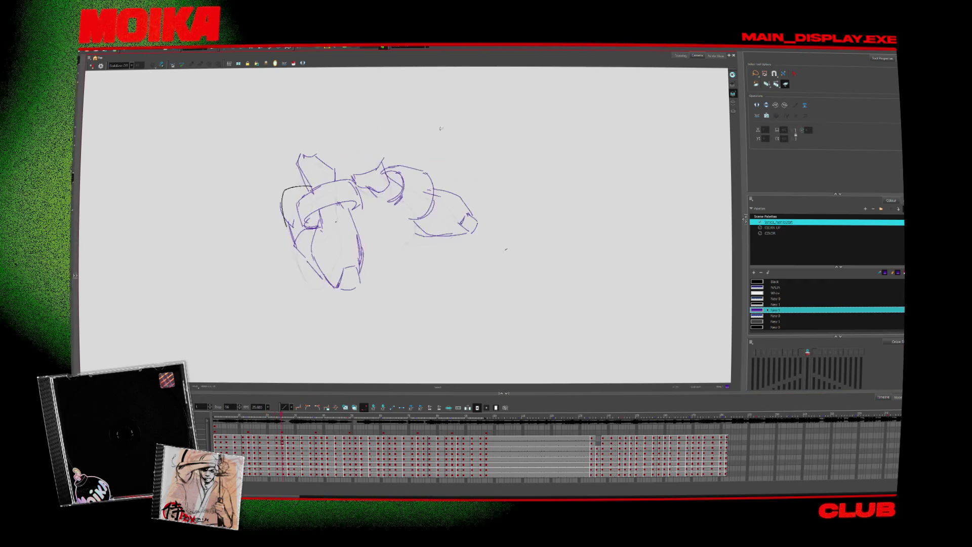
- Flip back and forth between neighbouring arm drawings to compare the wristband motion
{"action": "key", "text": "period"}
{"action": "key", "text": "period"}
{"action": "key", "text": "comma"}
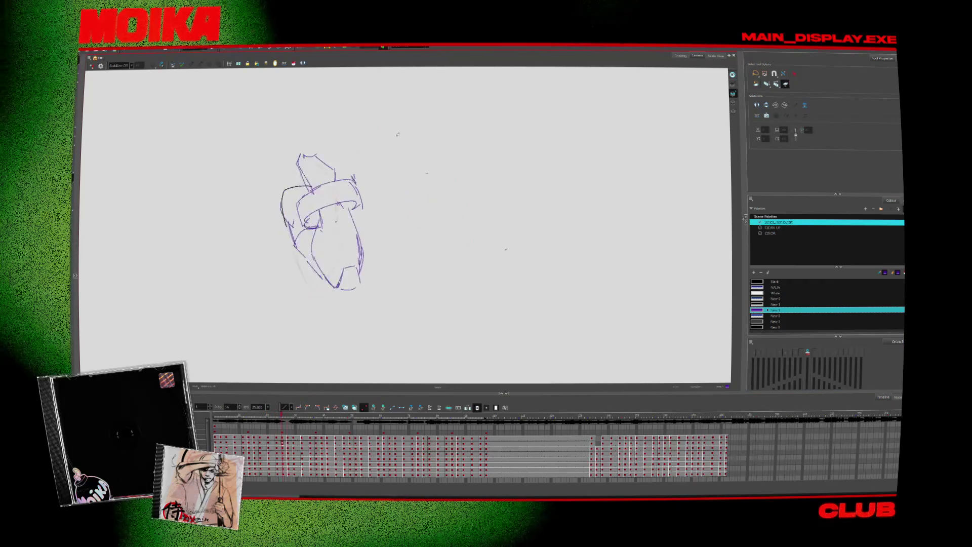
{"action": "key", "text": "period"}
{"action": "key", "text": "period"}
{"action": "key", "text": "period"}
{"action": "key", "text": "period"}
{"action": "key", "text": "period"}
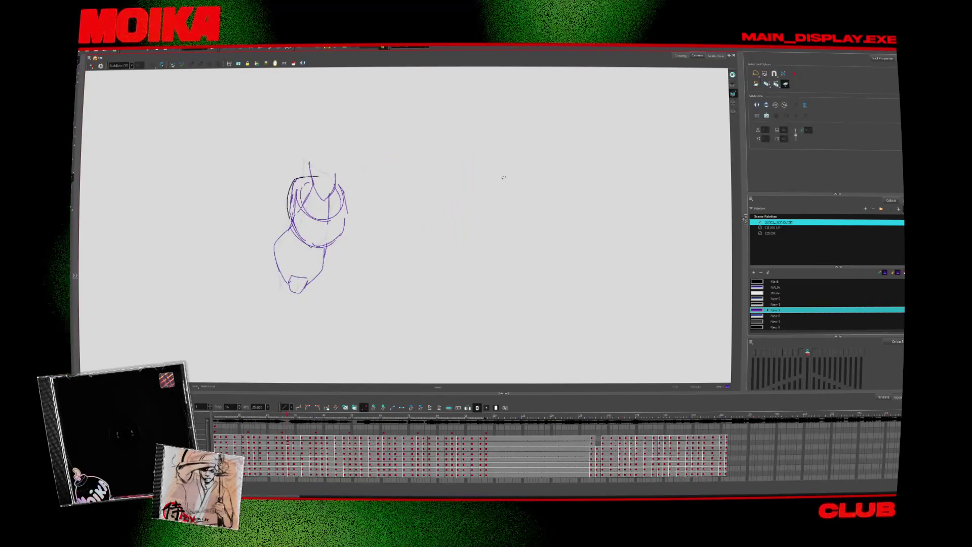
{"action": "key", "text": "period"}
{"action": "key", "text": "comma"}
{"action": "key", "text": "comma"}
{"action": "key", "text": "comma"}
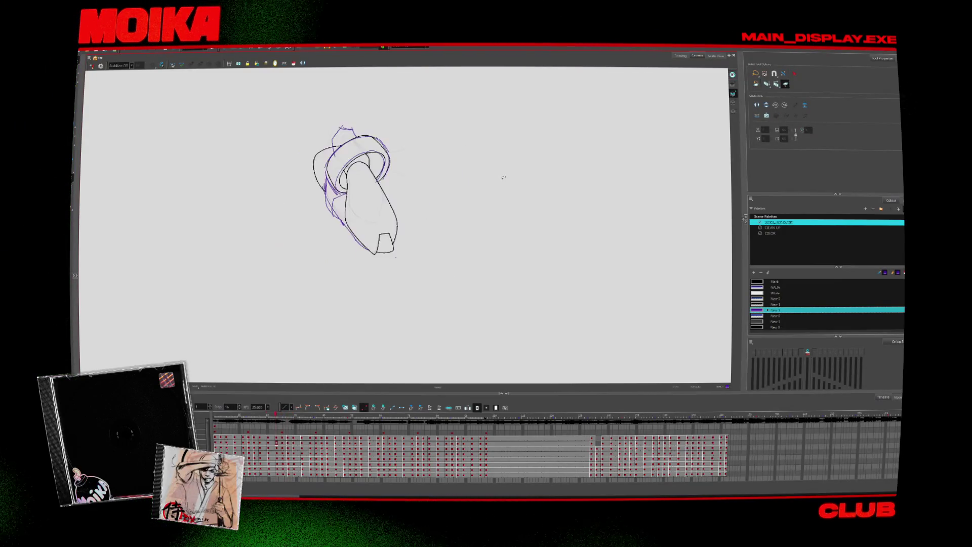
{"action": "key", "text": "comma"}
{"action": "key", "text": "period"}
{"action": "key", "text": "period"}
{"action": "key", "text": "period"}
{"action": "key", "text": "period"}
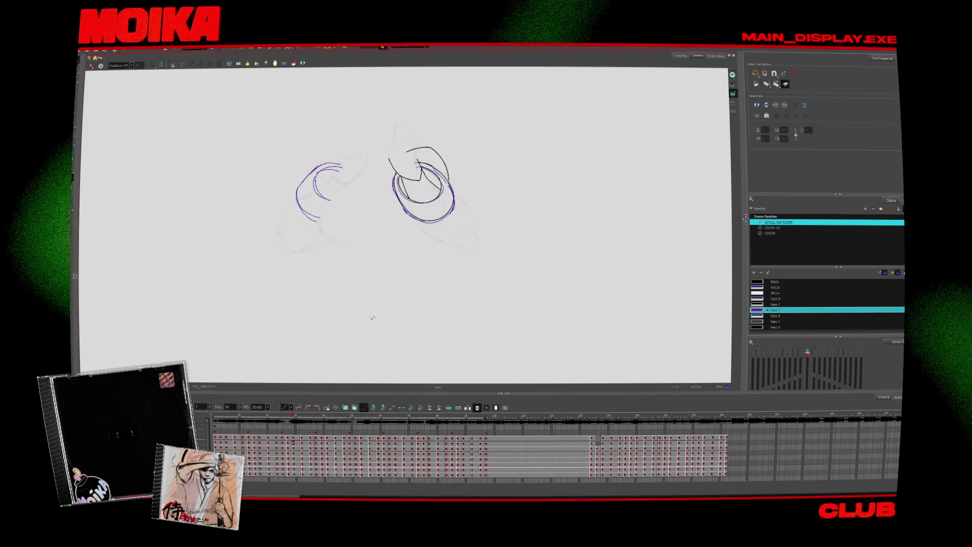
- Sketch a short new brush stroke, then scrub back to earlier arm drawings
{"action": "key", "text": "alt+b"}
{"action": "left_click_drag", "start_coordinate": [454, 301], "coordinate": [463, 313]}
{"action": "left_click_drag", "start_coordinate": [294, 415], "coordinate": [289, 421]}
{"action": "key", "text": "comma"}
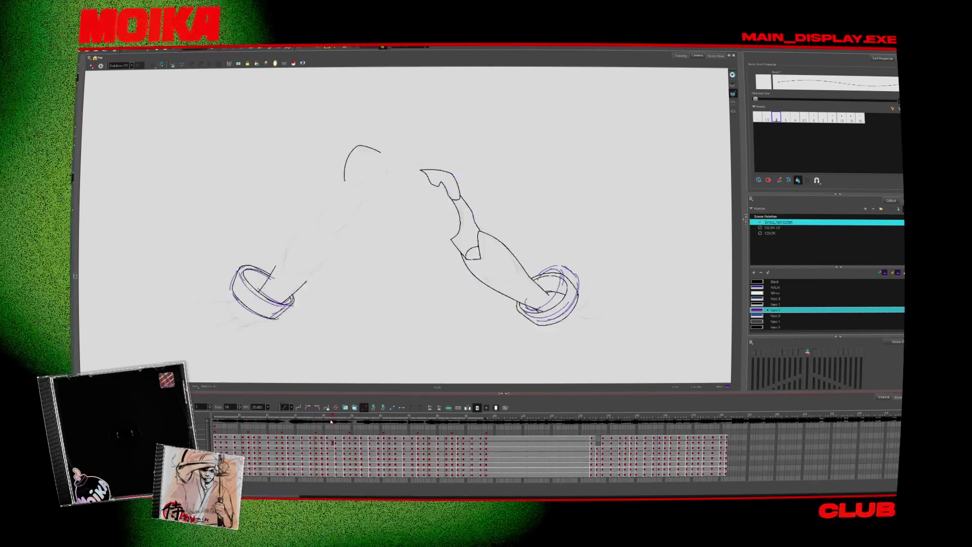
{"action": "key", "text": "comma"}
{"action": "key", "text": "alt+s"}
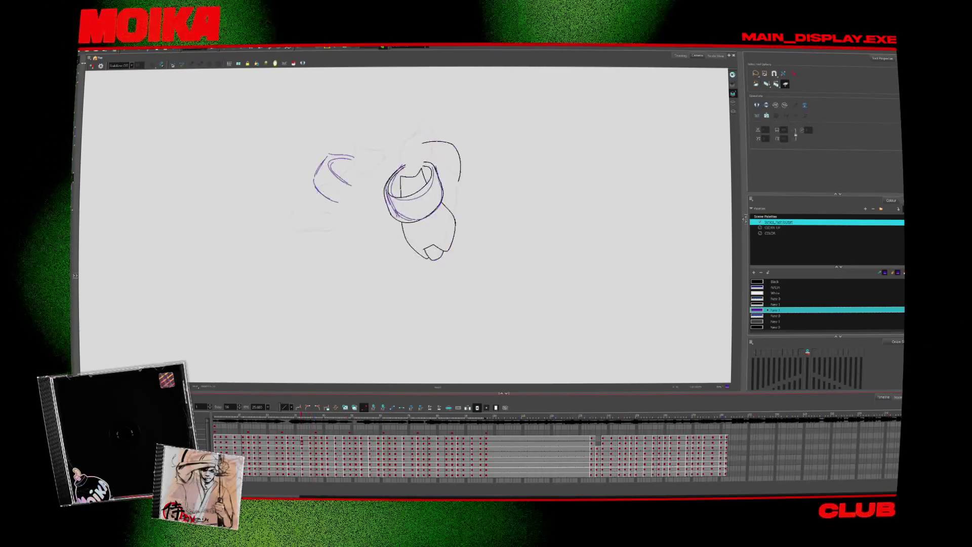
{"action": "key", "text": "comma"}
{"action": "key", "text": "comma"}
{"action": "key", "text": "comma"}
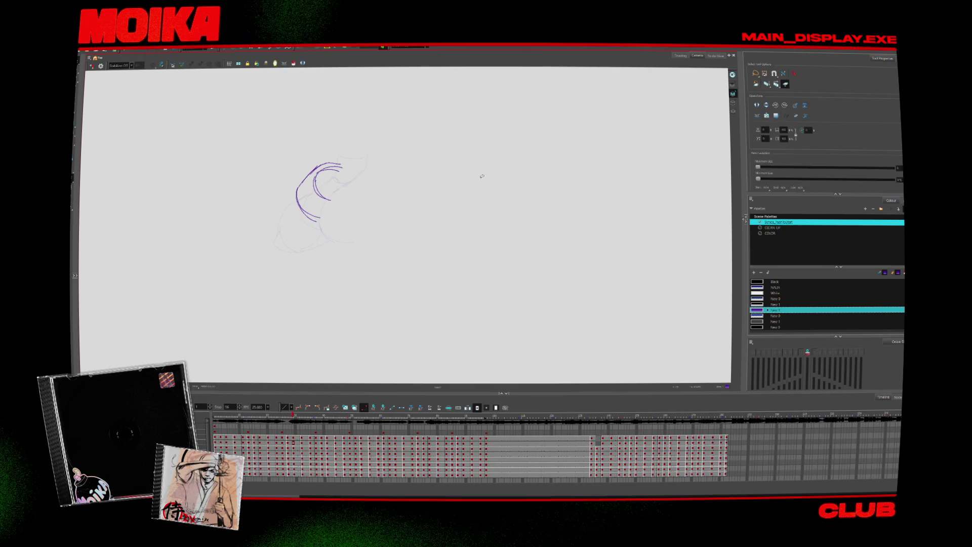
- Return to an earlier pose and compare it against its neighbouring frames
{"action": "key", "text": "comma"}
{"action": "key", "text": "comma"}
{"action": "key", "text": "comma"}
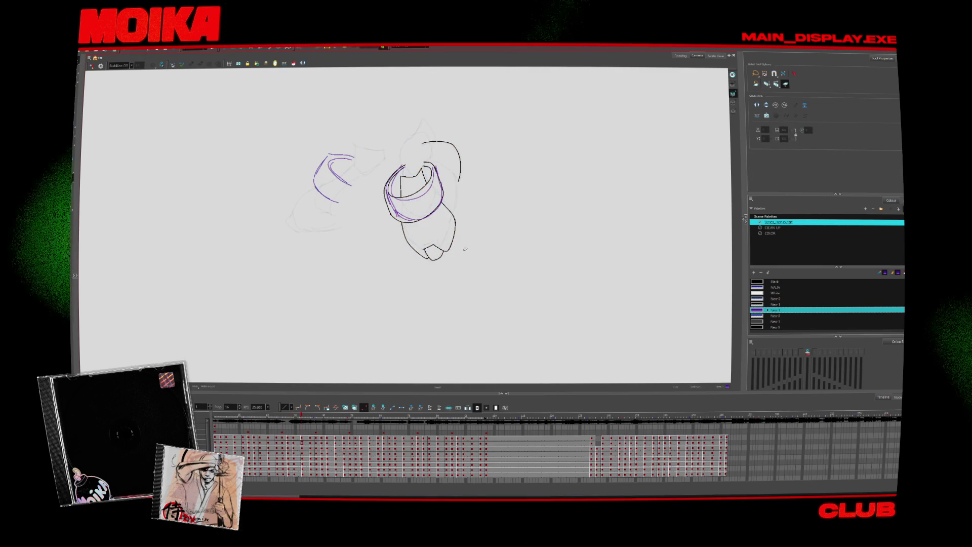
{"action": "key", "text": "comma"}
{"action": "key", "text": "comma"}
{"action": "key", "text": "comma"}
{"action": "key", "text": "alt+b"}
{"action": "key", "text": "period"}
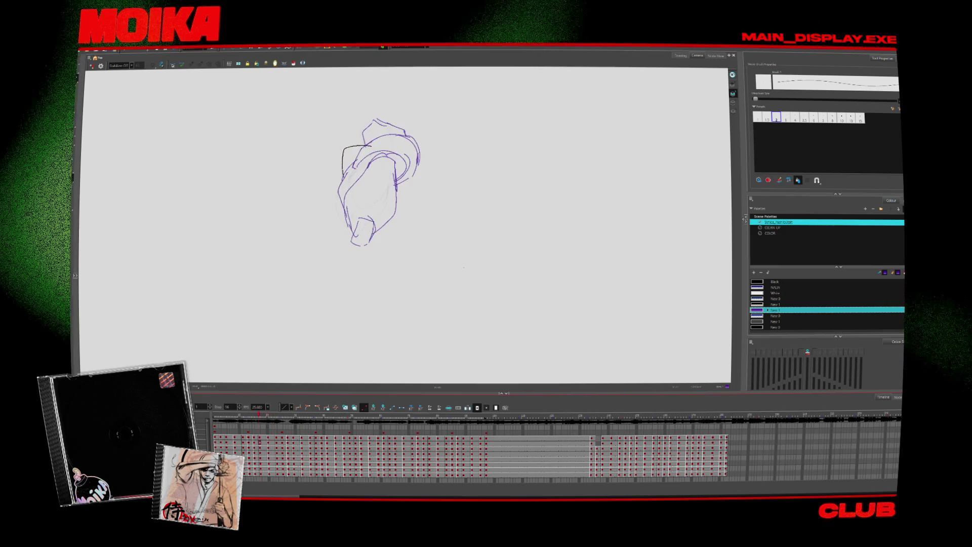
{"action": "key", "text": "period"}
{"action": "key", "text": "comma"}
{"action": "key", "text": "comma"}
{"action": "key", "text": "comma"}
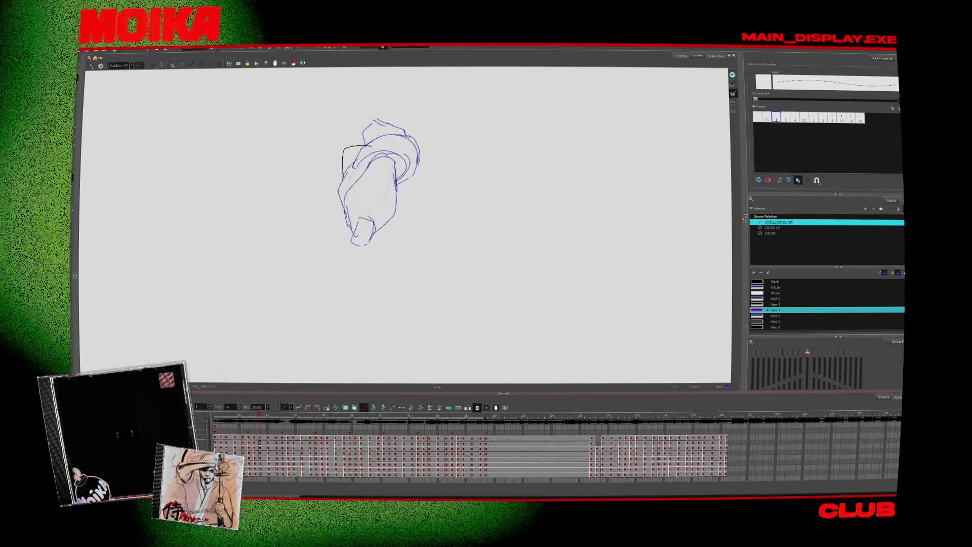
{"action": "key", "text": "comma"}
- Review the later arm poses against the faint character, stepping forward and back
{"action": "key", "text": "period"}
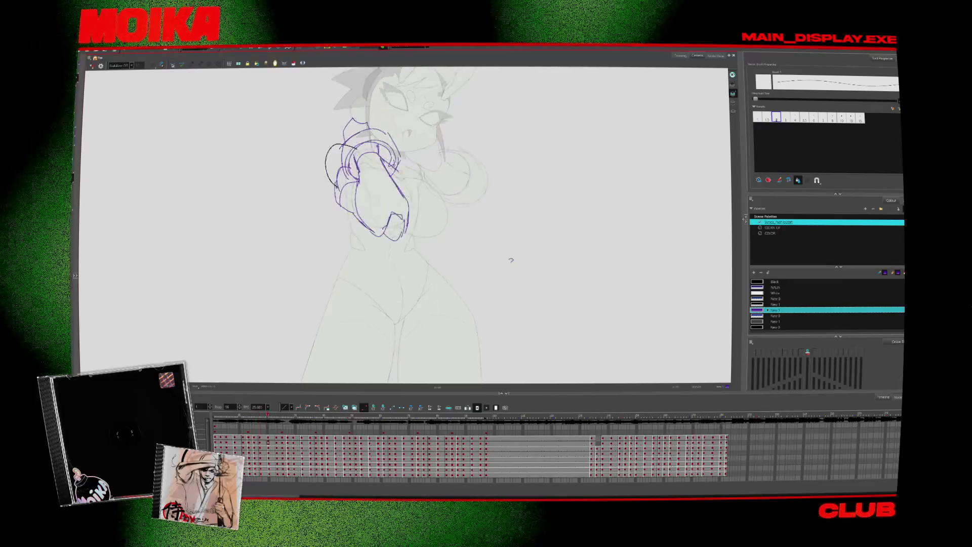
{"action": "key", "text": "period"}
{"action": "key", "text": "period"}
{"action": "key", "text": "period"}
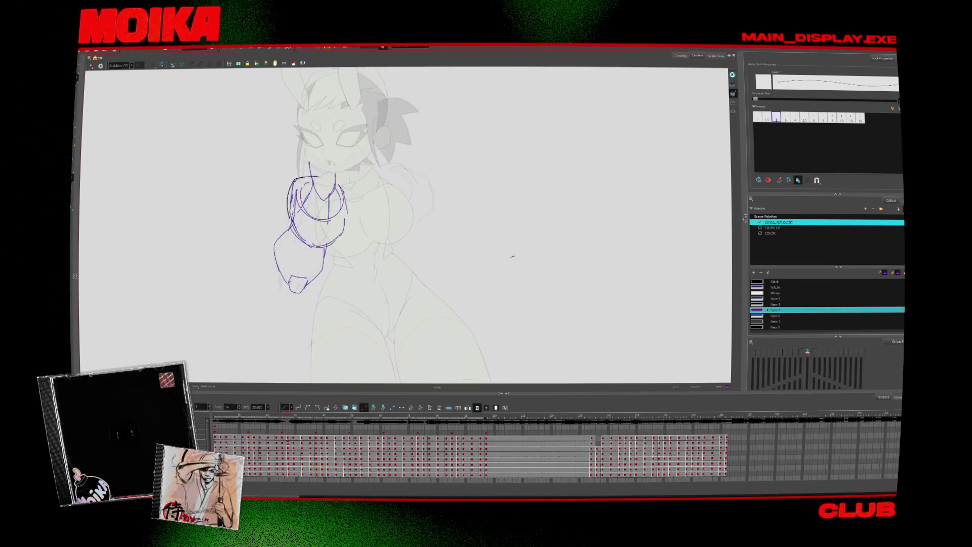
{"action": "key", "text": "period"}
{"action": "key", "text": "period"}
{"action": "key", "text": "period"}
{"action": "key", "text": "period"}
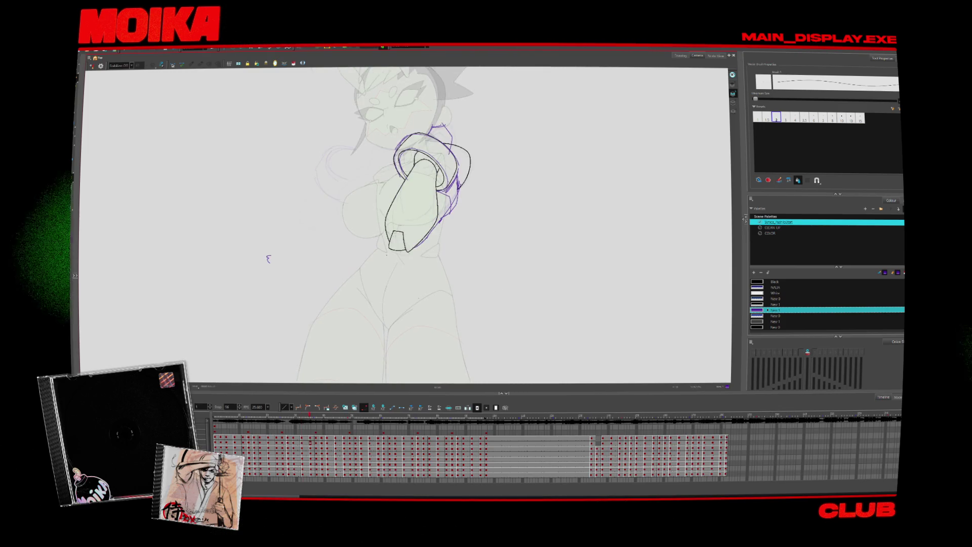
{"action": "key", "text": "alt+s"}
{"action": "key", "text": "period"}
{"action": "key", "text": "period"}
{"action": "key", "text": "comma"}
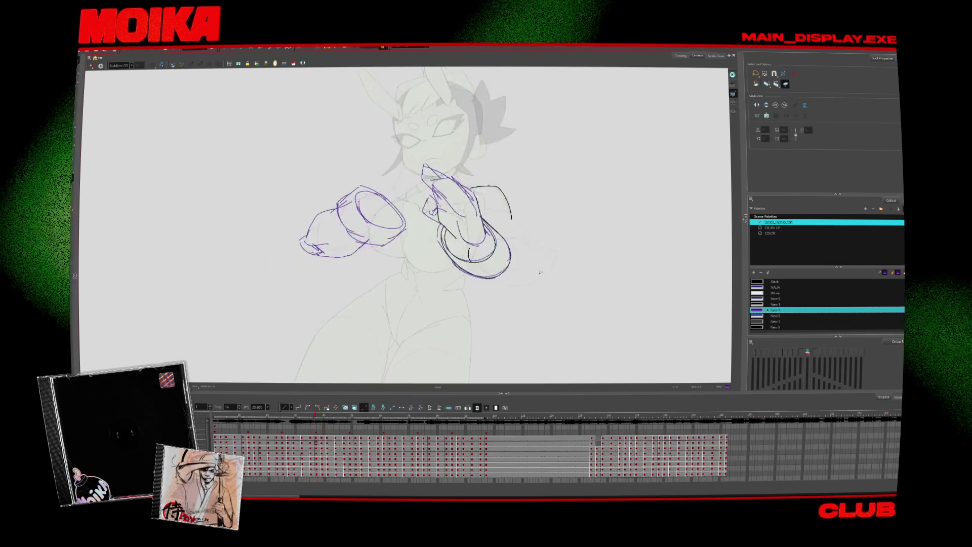
{"action": "key", "text": "comma"}
{"action": "key", "text": "comma"}
{"action": "key", "text": "comma"}
{"action": "key", "text": "comma"}
{"action": "key", "text": "period"}
{"action": "key", "text": "period"}
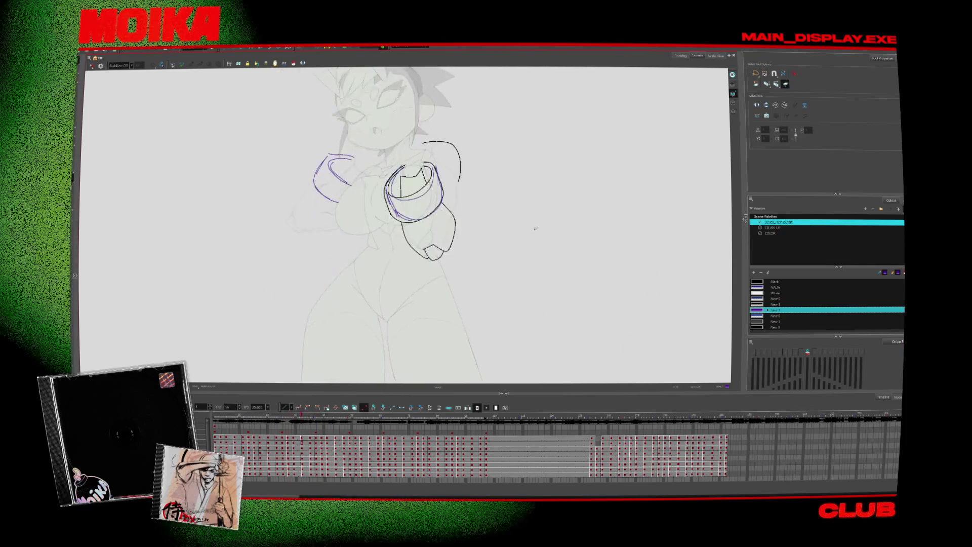
{"action": "key", "text": "comma"}
{"action": "key", "text": "period"}
{"action": "key", "text": "period"}
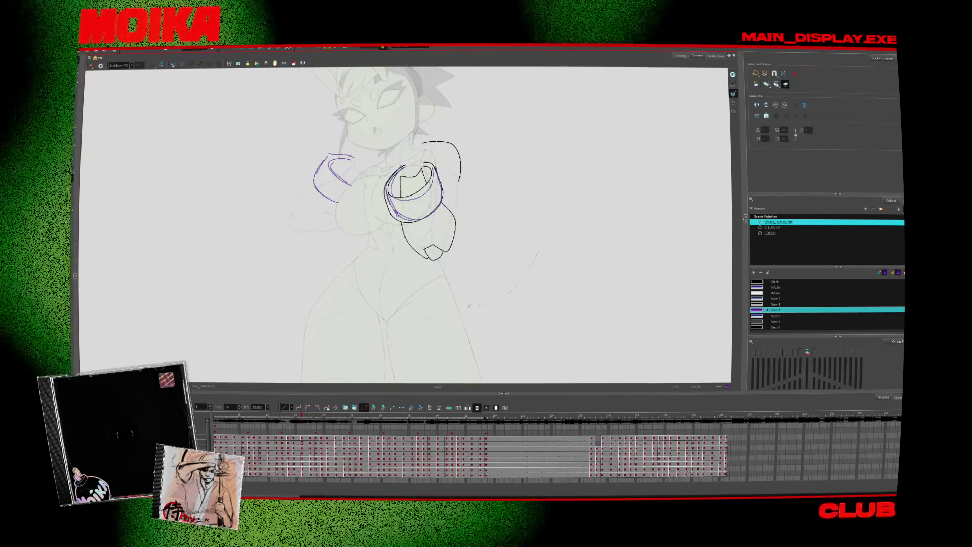
{"action": "key", "text": "period"}
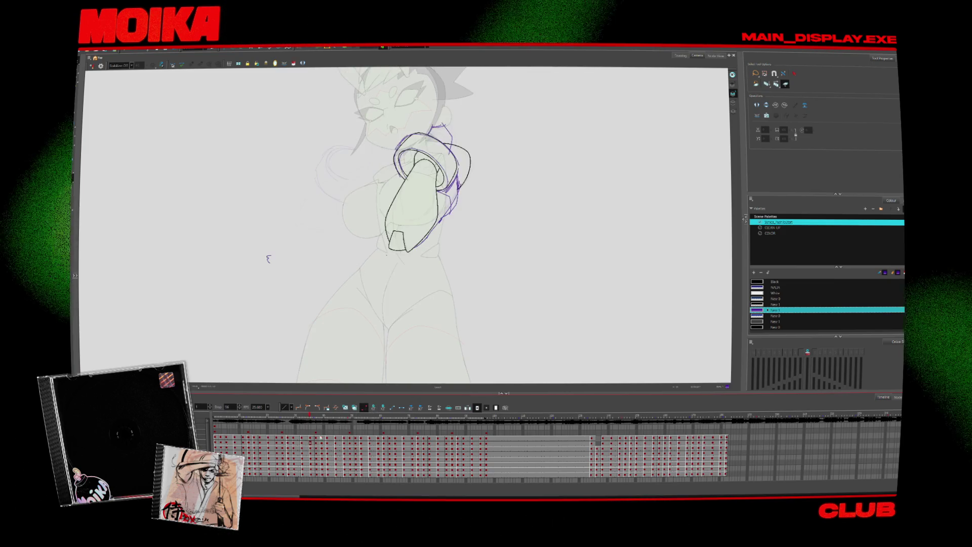
- Advance through the lowered-arm drawings one frame at a time
{"action": "key", "text": "period"}
{"action": "key", "text": "period"}
{"action": "key", "text": "period"}
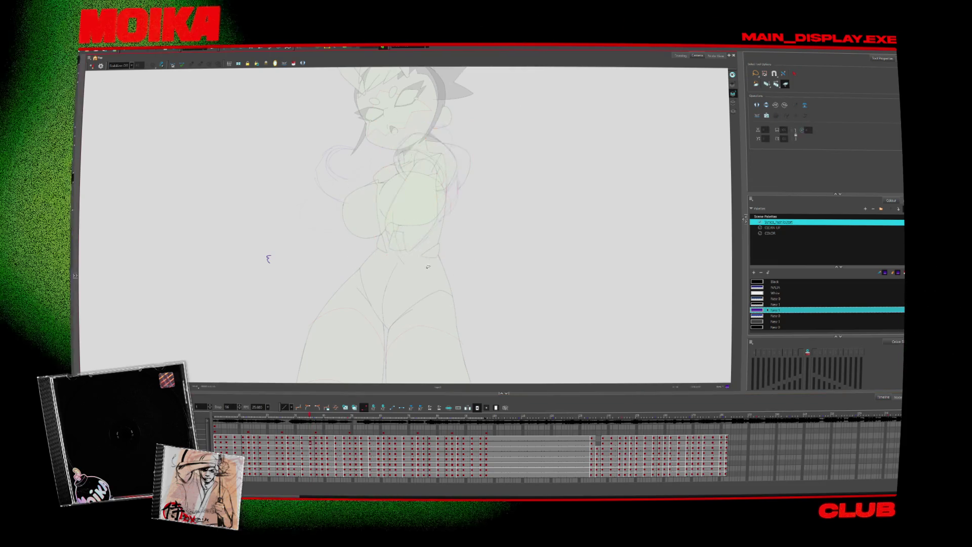
{"action": "key", "text": "comma"}
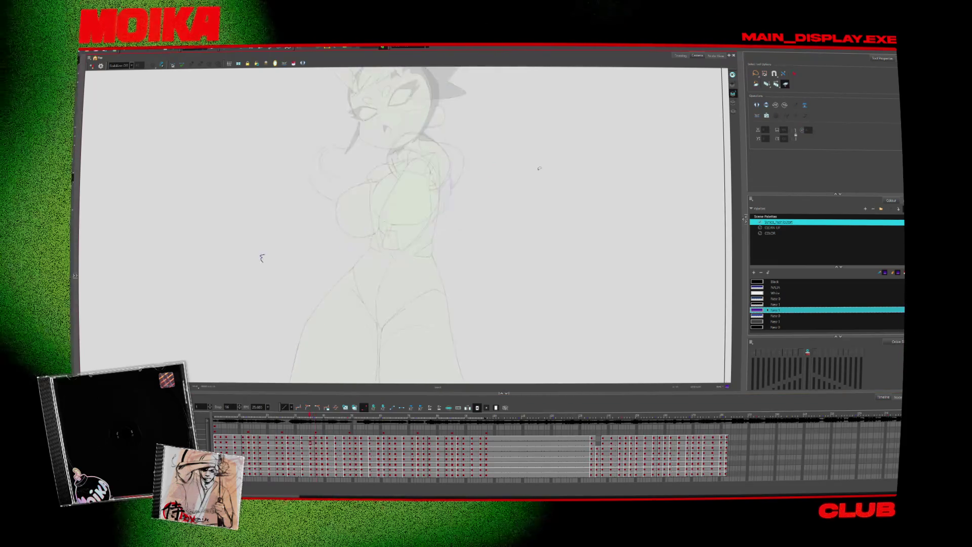
{"action": "key", "text": "period"}
{"action": "key", "text": "period"}
{"action": "key", "text": "period"}
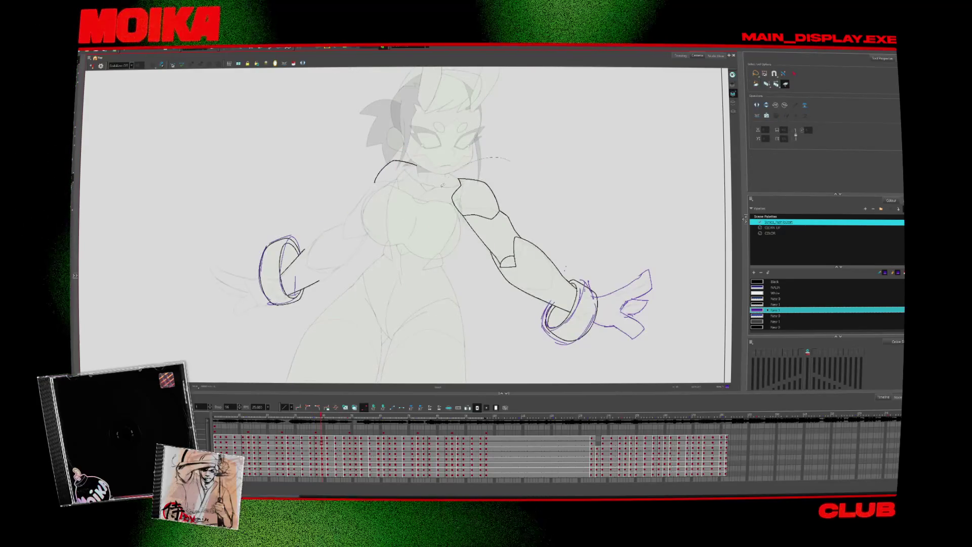
{"action": "key", "text": "period"}
{"action": "key", "text": "period"}
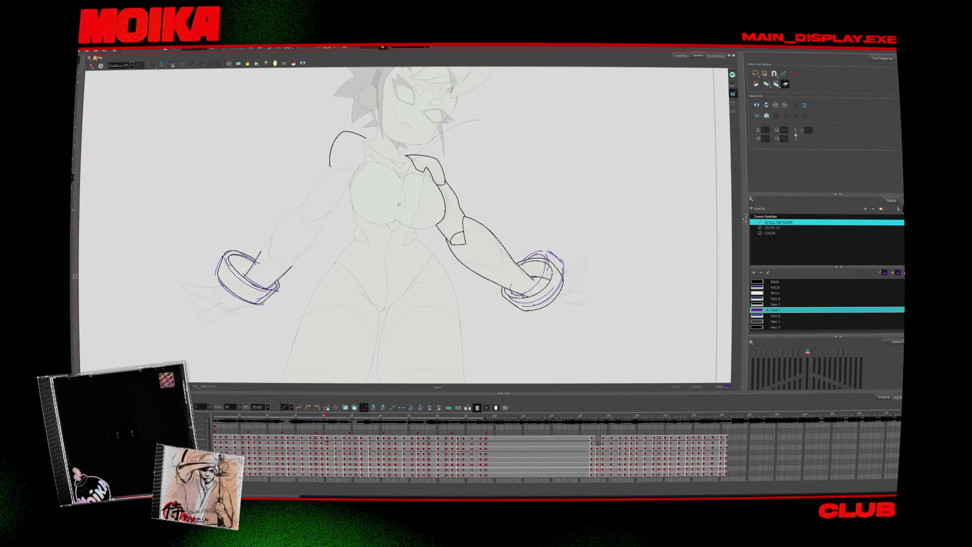
{"action": "key", "text": "period"}
{"action": "key", "text": "period"}
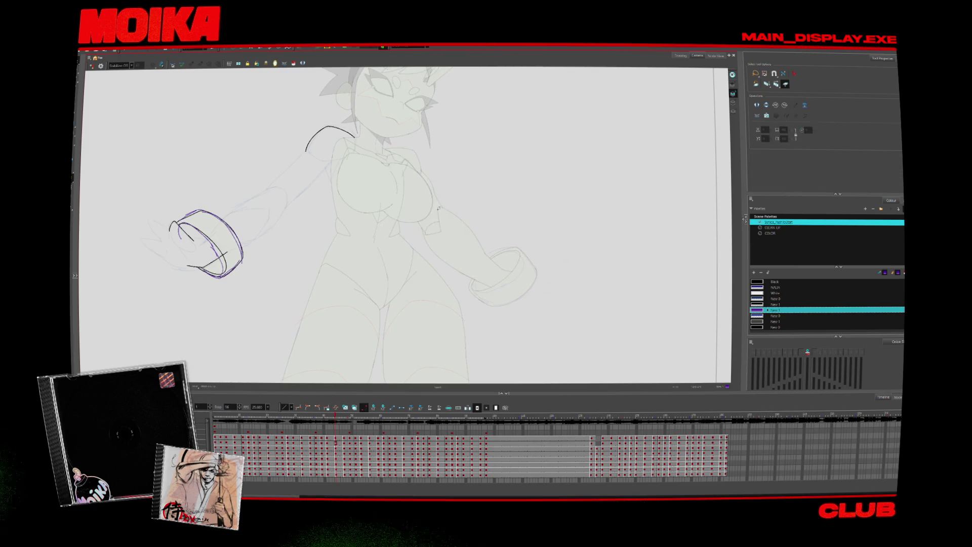
{"action": "key", "text": "period"}
{"action": "key", "text": "period"}
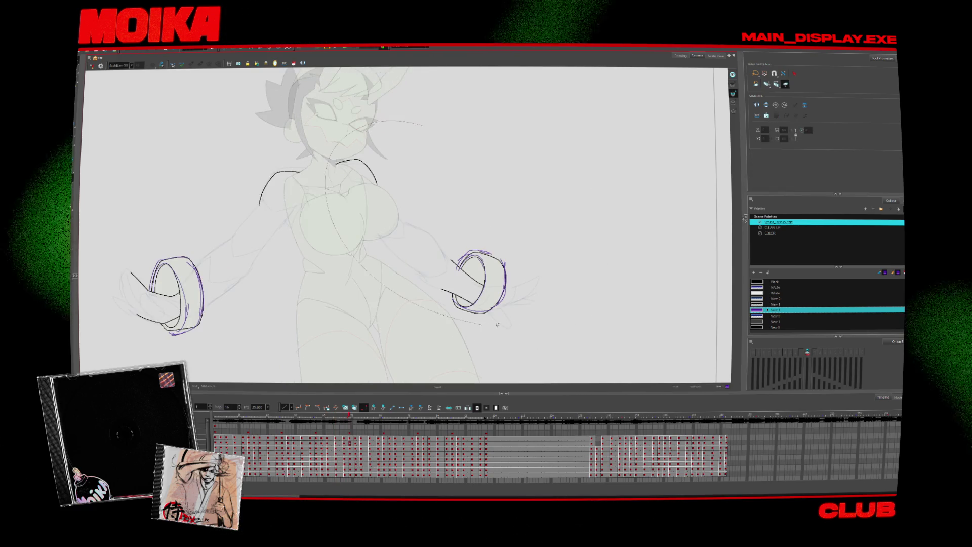
{"action": "key", "text": "period"}
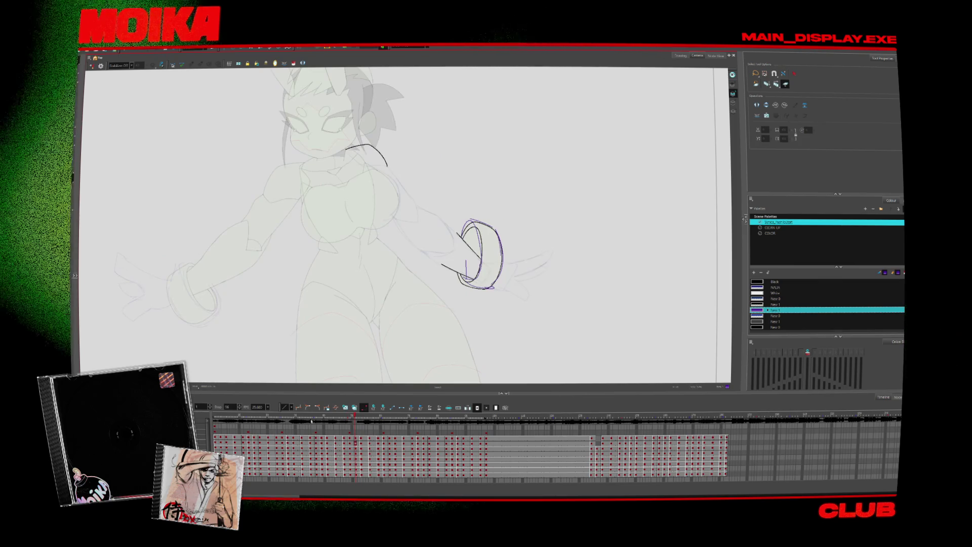
- Jump back briefly, then advance to the drawing with the wrist cuff by the right hip
{"action": "key", "text": "comma"}
{"action": "key", "text": "comma"}
{"action": "key", "text": "comma"}
{"action": "key", "text": "period"}
{"action": "key", "text": "alt+b"}
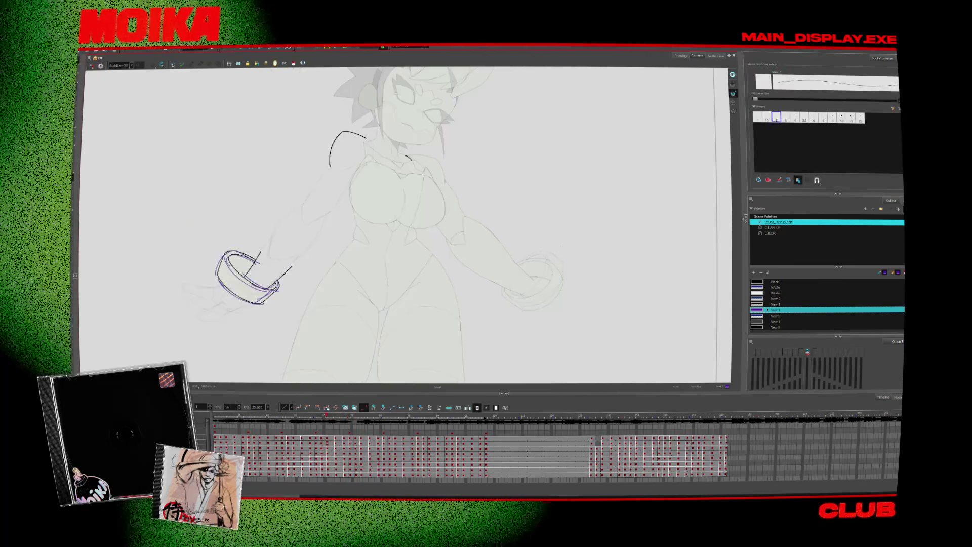
{"action": "key", "text": "period"}
{"action": "key", "text": "period"}
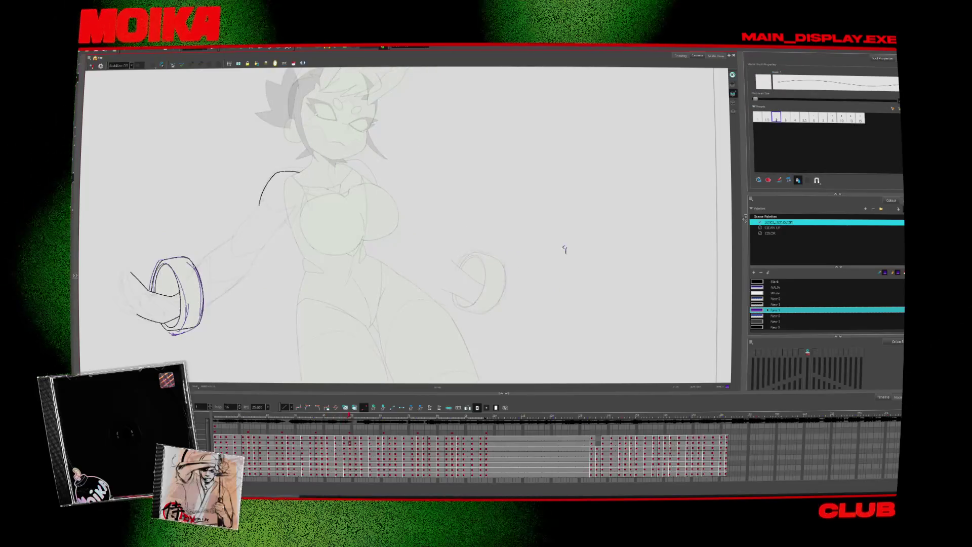
{"action": "key", "text": "period"}
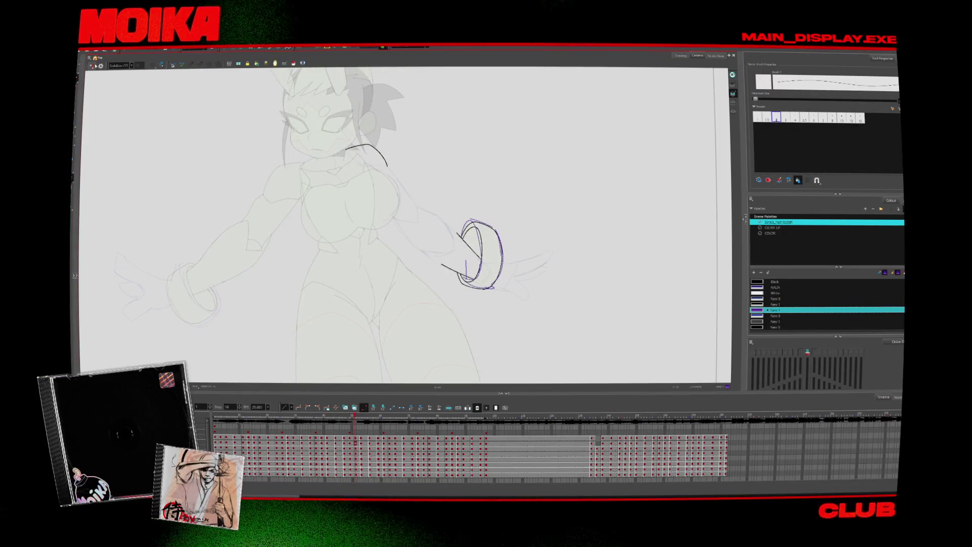
{"action": "key", "text": "alt+s"}
{"action": "key", "text": "period"}
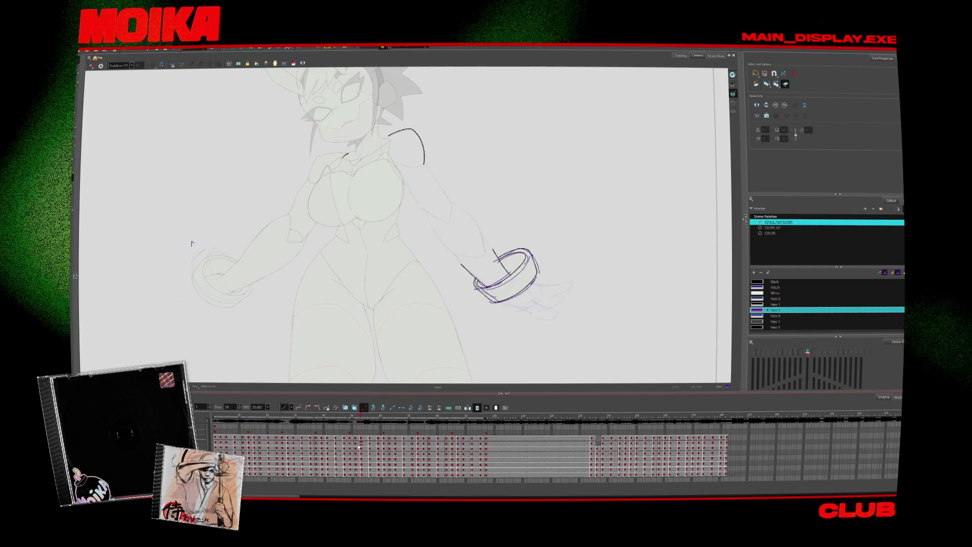
- Scrub back, then jump to the frame where only the chest is filled light green
{"action": "mouse_move", "coordinate": [361, 427]}
{"action": "left_mouse_down"}
{"action": "mouse_move", "coordinate": [329, 427]}
{"action": "mouse_move", "coordinate": [351, 438]}
{"action": "mouse_move", "coordinate": [399, 420]}
{"action": "left_mouse_up"}
{"action": "key", "text": "Return"}
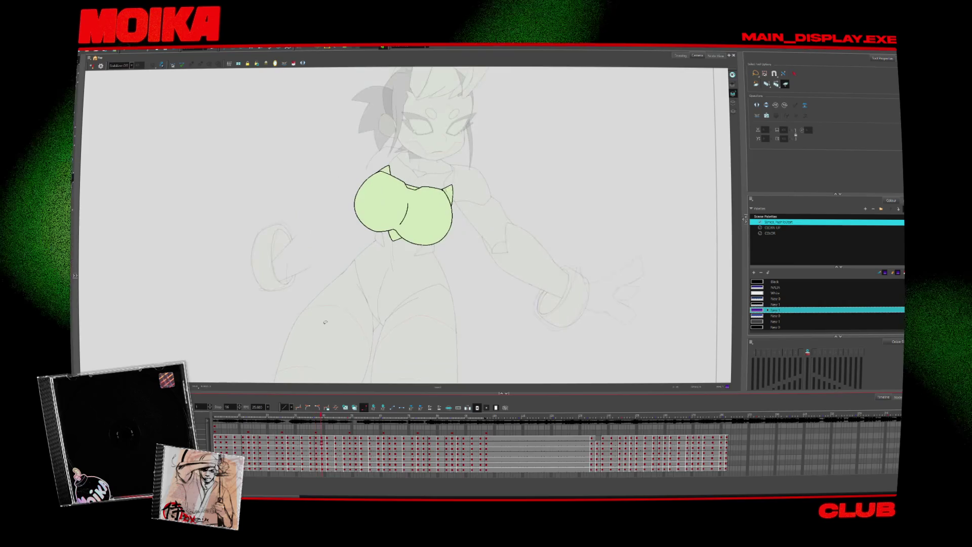
{"action": "left_click", "coordinate": [348, 418]}
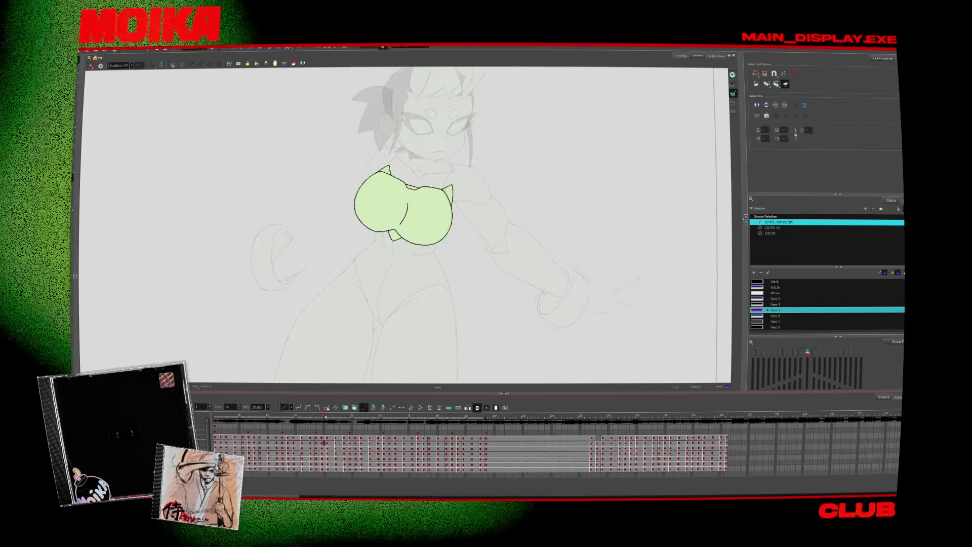
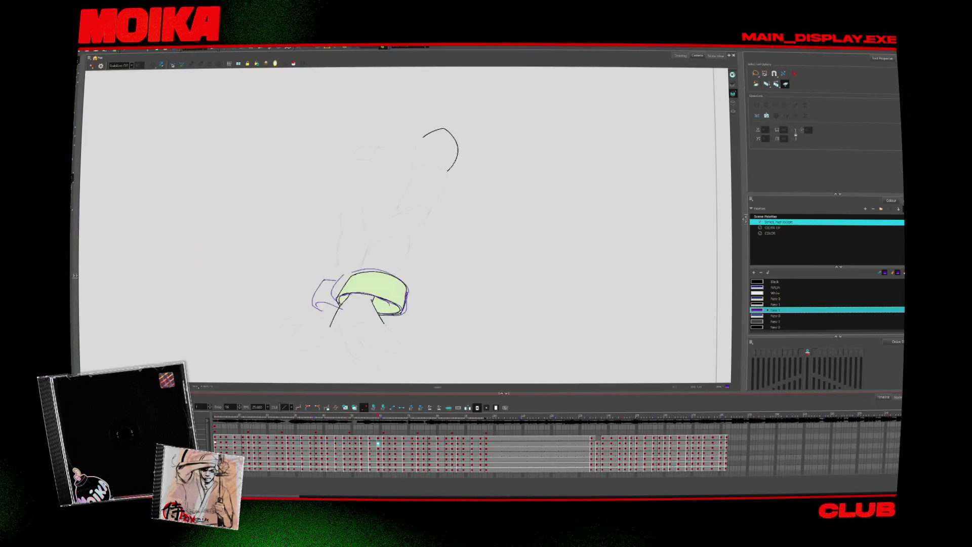
- Step forward through the arm animation frames and select the CLEAN UP palette
{"action": "left_click", "coordinate": [341, 440]}
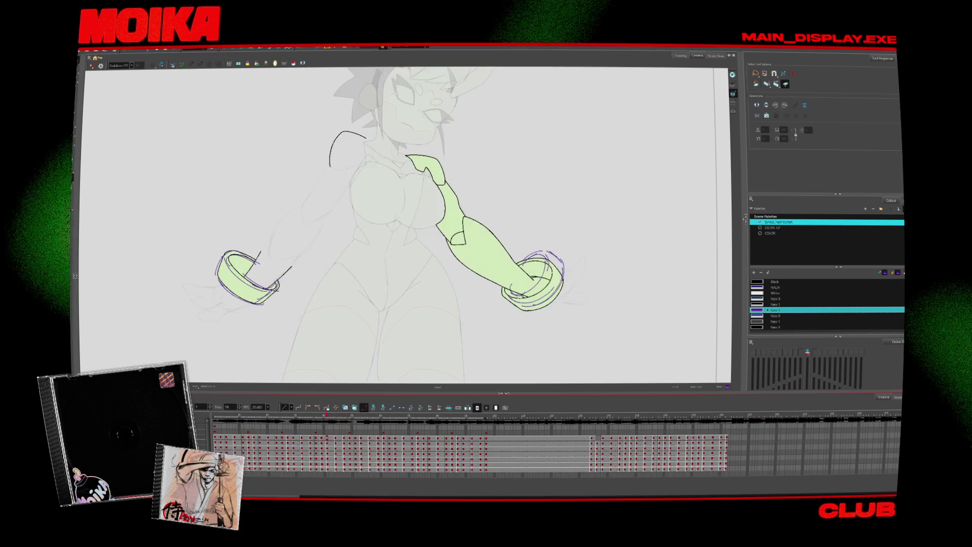
{"action": "key", "text": "alt+b"}
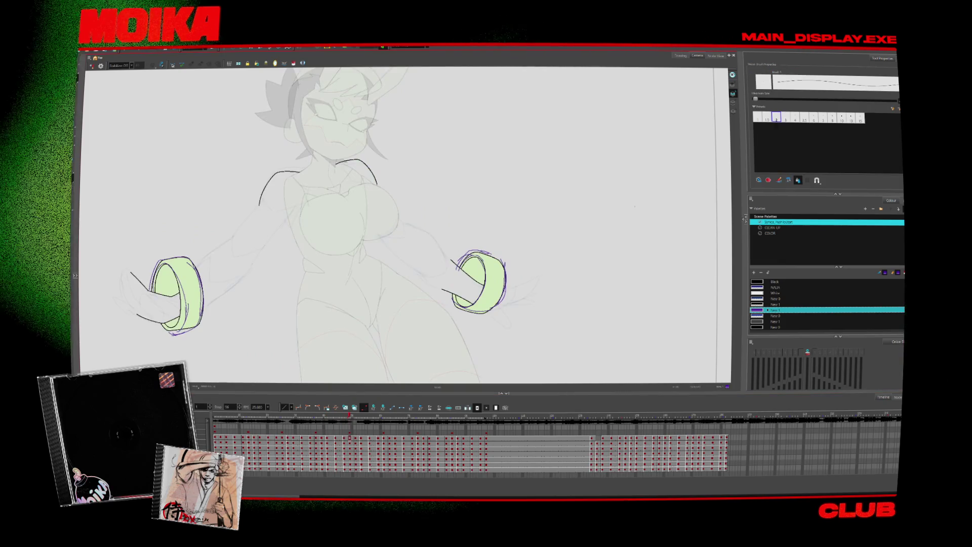
{"action": "key", "text": "period"}
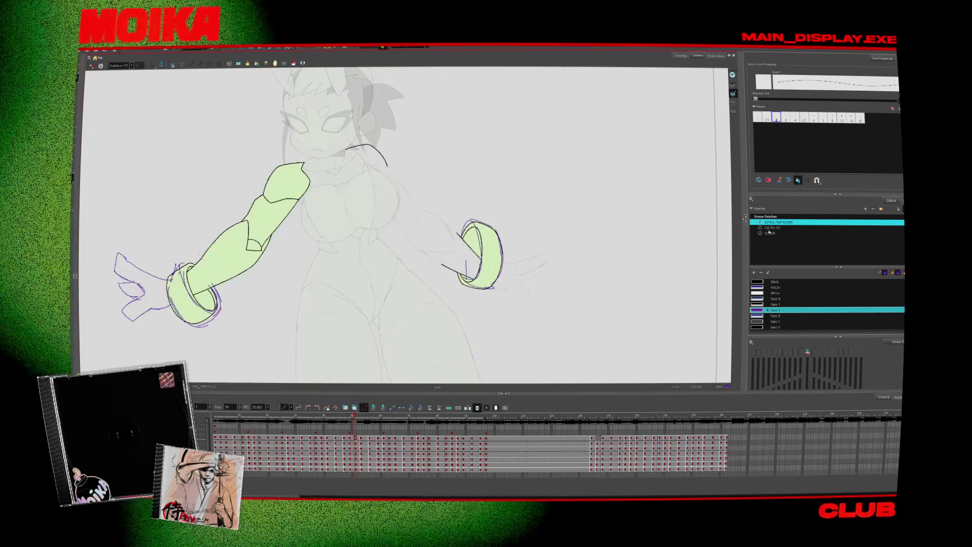
{"action": "key", "text": "period"}
{"action": "key", "text": "period"}
{"action": "key", "text": "period"}
{"action": "left_click", "coordinate": [769, 229]}
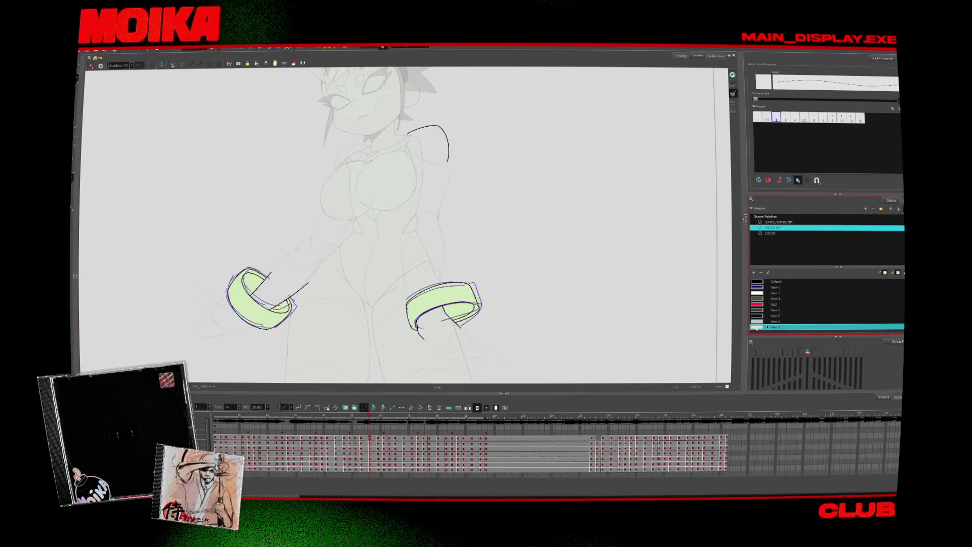
- Set the light-green fill colour's alpha to 0 and replay the animation
{"action": "double_click", "coordinate": [756, 327]}
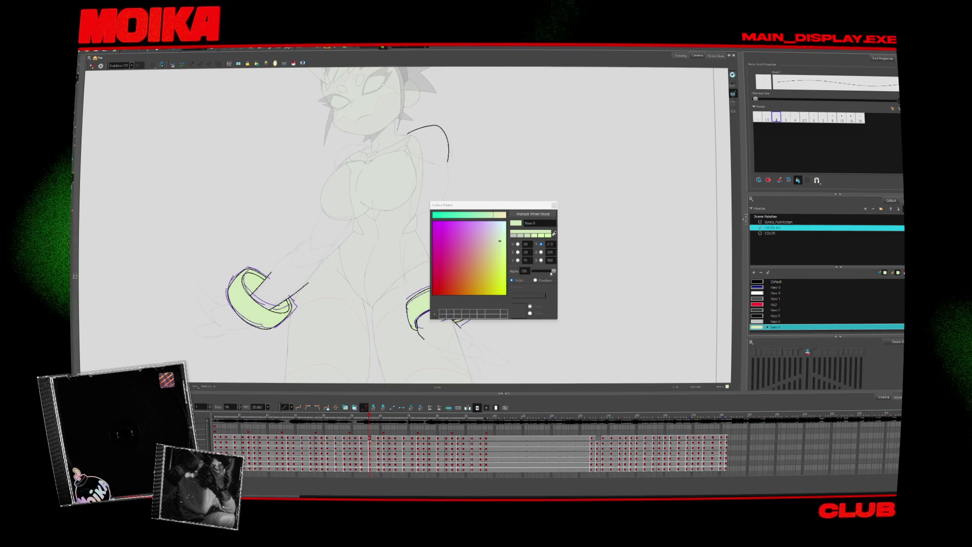
{"action": "left_click_drag", "start_coordinate": [552, 271], "coordinate": [534, 272]}
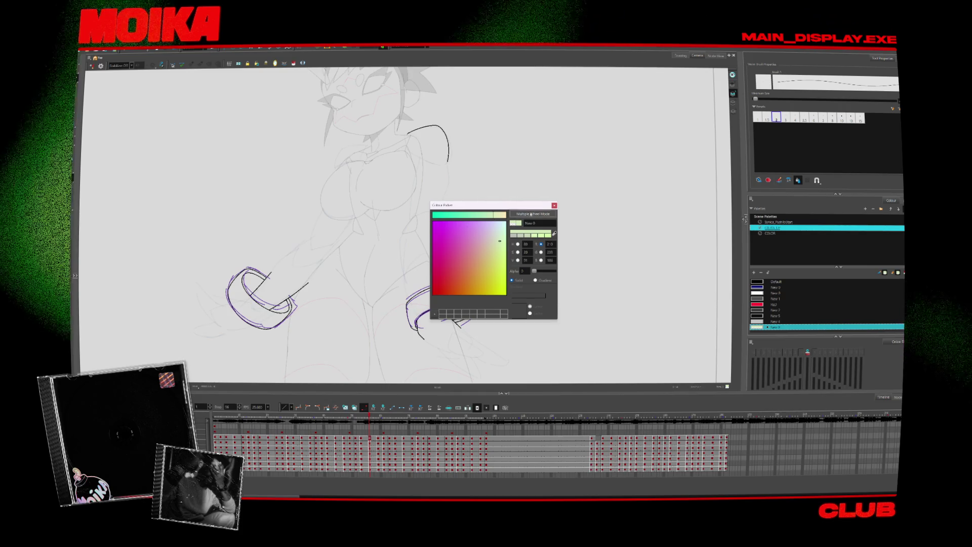
{"action": "left_click", "coordinate": [555, 205]}
{"action": "key", "text": "Return"}
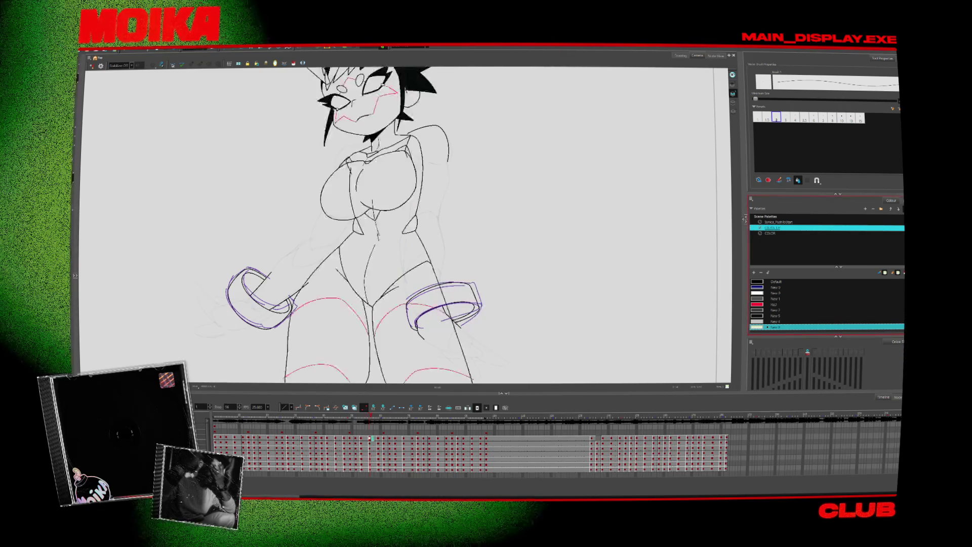
{"action": "left_click", "coordinate": [221, 416]}
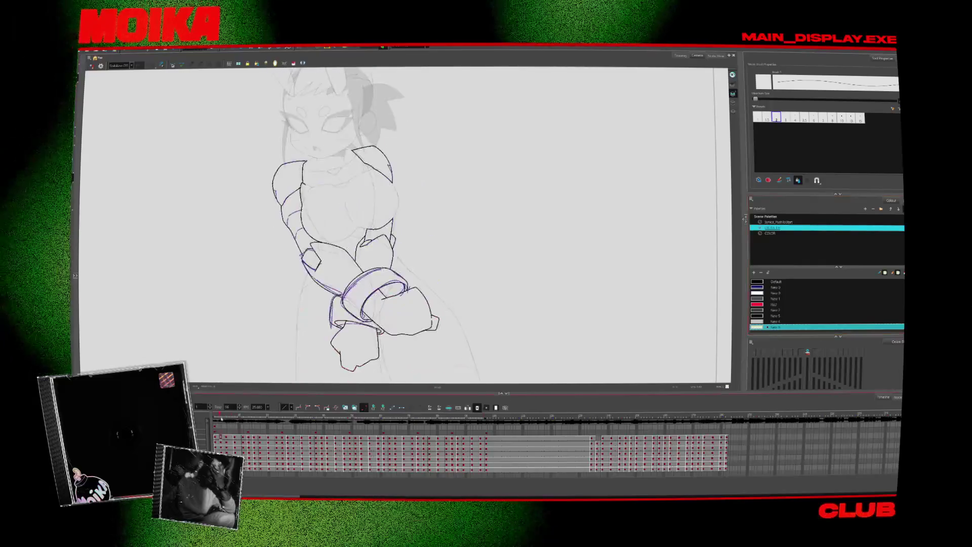
- Make the grey New 9 fill colour fully transparent as well
{"action": "key", "text": "alt+s"}
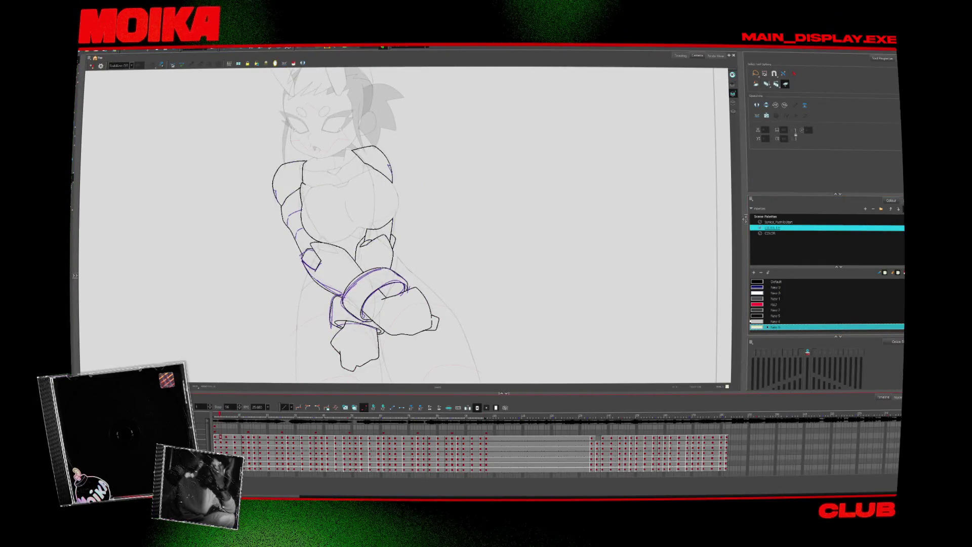
{"action": "double_click", "coordinate": [753, 328]}
{"action": "left_click", "coordinate": [554, 206]}
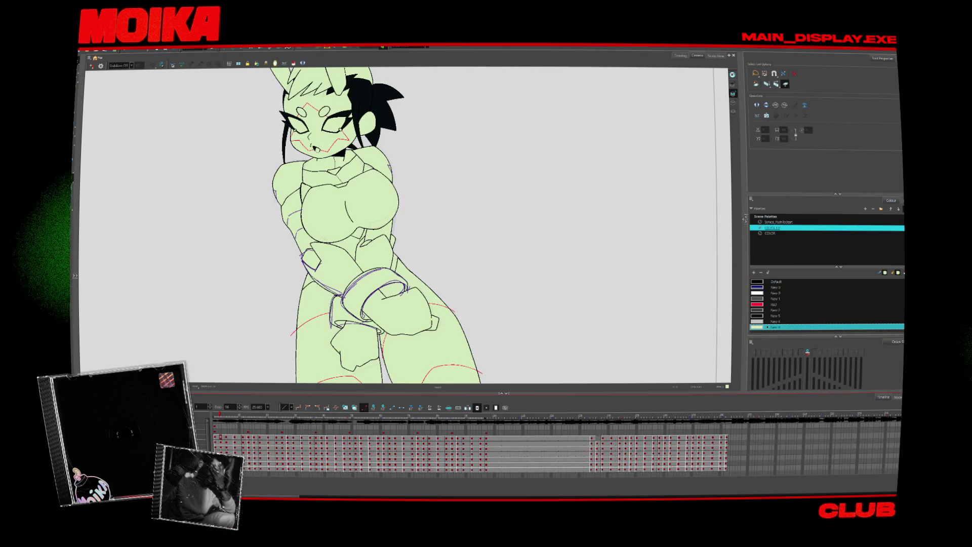
{"action": "left_click", "coordinate": [775, 85]}
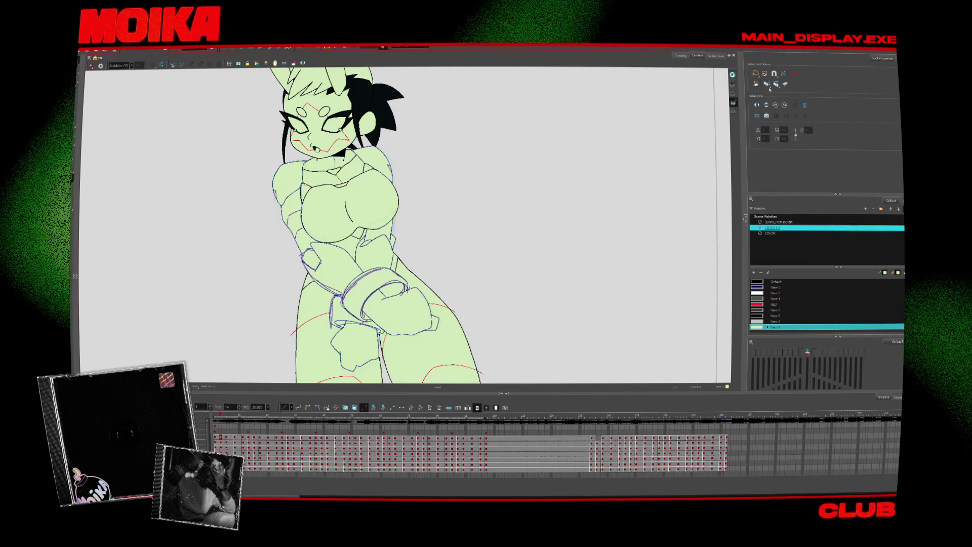
{"action": "left_click", "coordinate": [776, 84]}
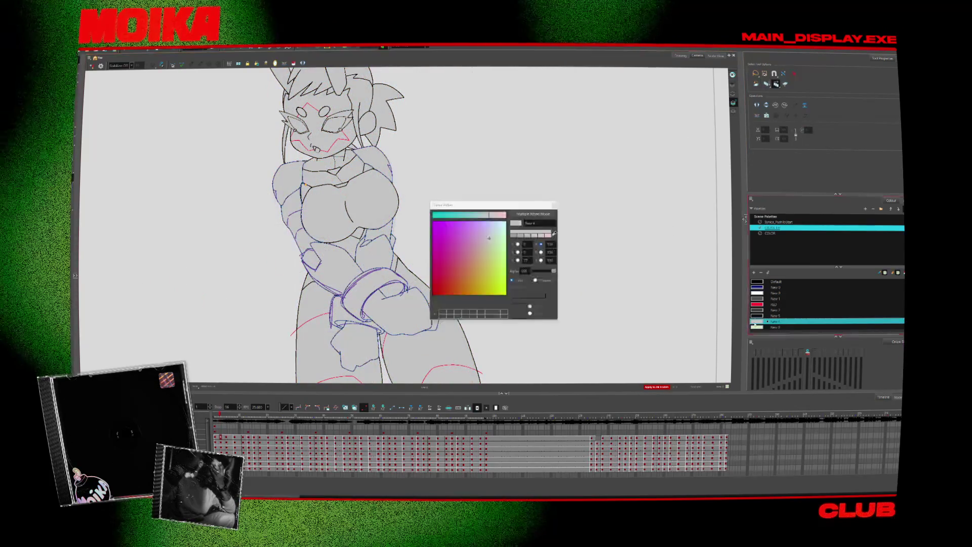
{"action": "left_click", "coordinate": [554, 205]}
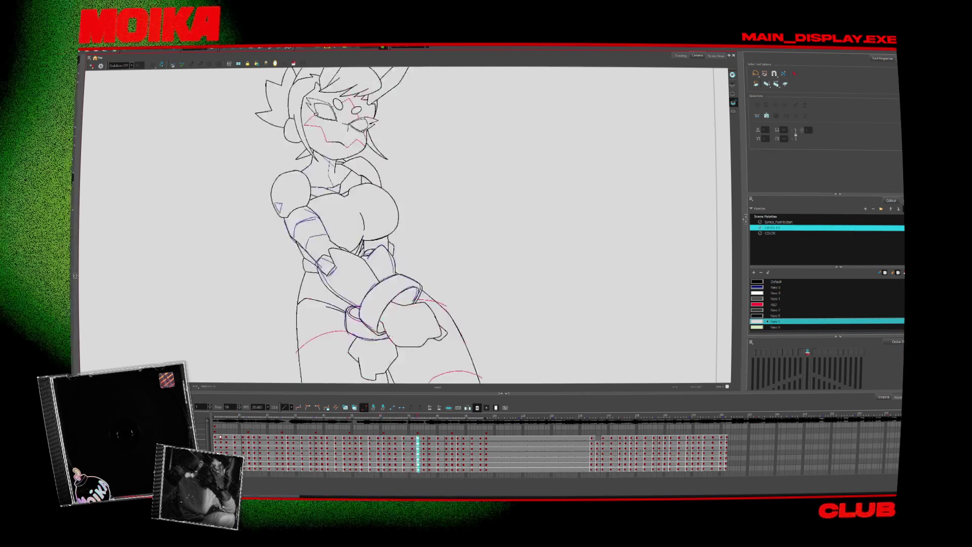
- Stop playback and flip the canvas view horizontally with Mirror View
{"action": "left_click", "coordinate": [365, 416]}
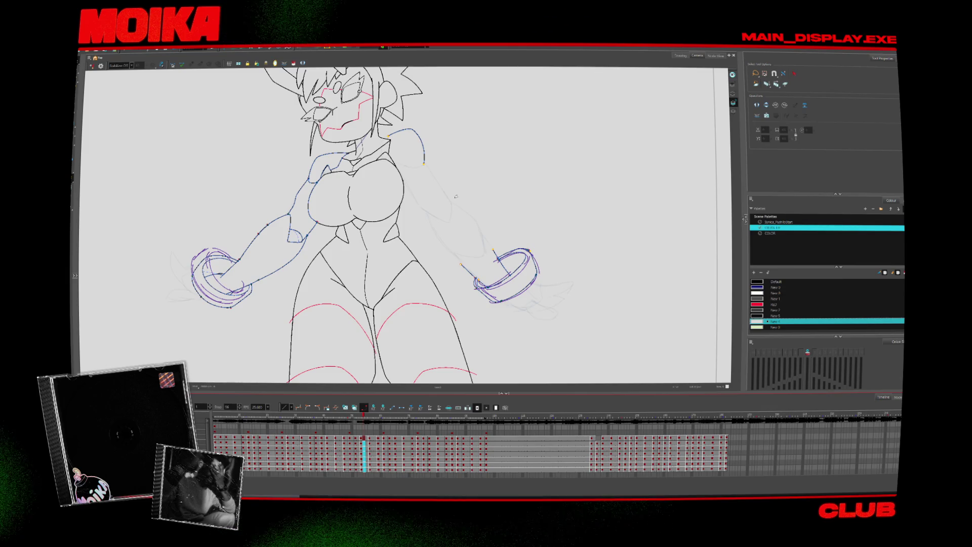
{"action": "key", "text": "alt+b"}
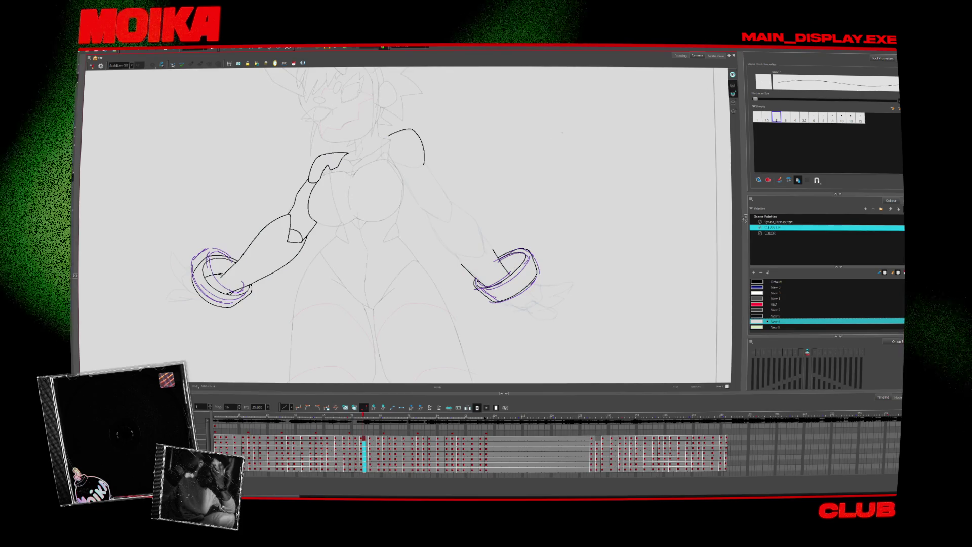
{"action": "key", "text": "alt+d"}
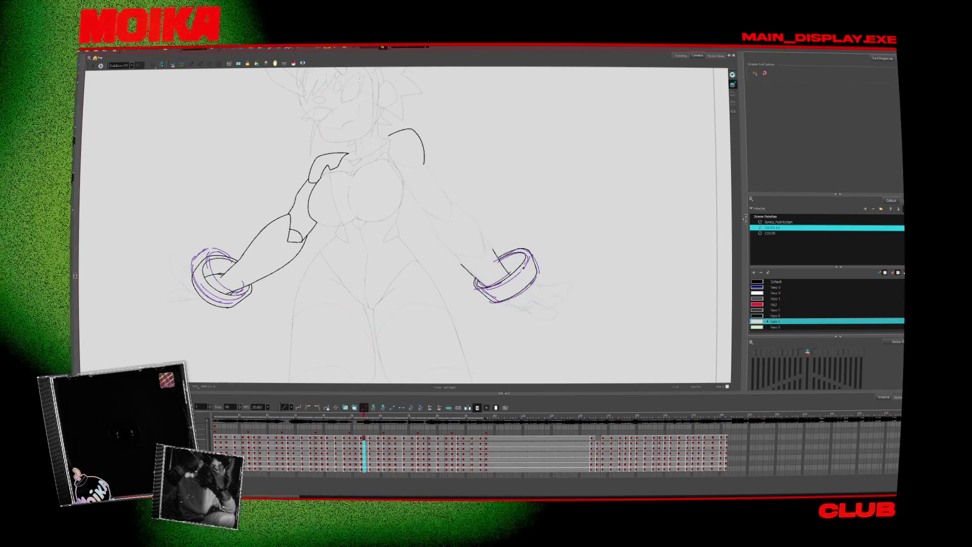
{"action": "key", "text": "alt+b"}
{"action": "left_click", "coordinate": [92, 66]}
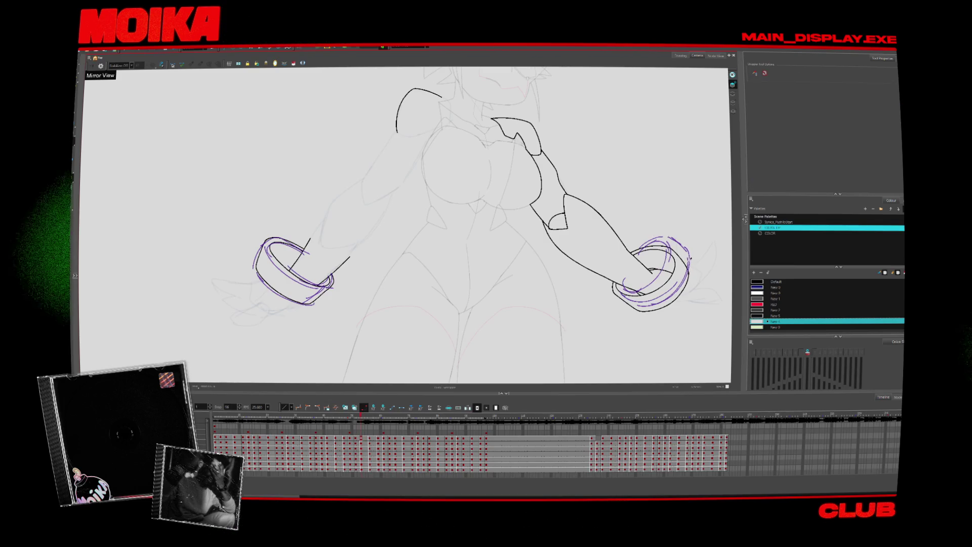
- Pick the purple New 1 colour from the first scene palette and step back a few drawings
{"action": "left_click", "coordinate": [779, 222]}
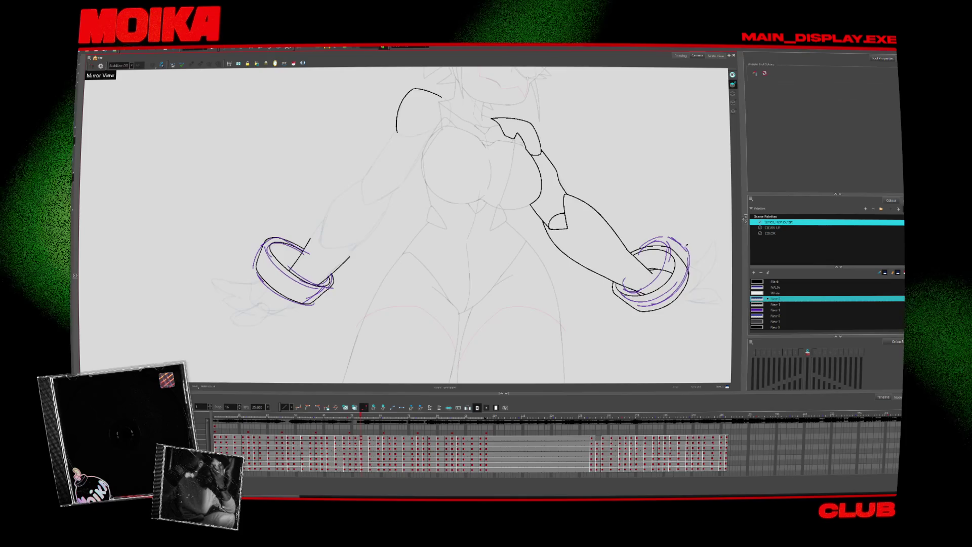
{"action": "left_click", "coordinate": [775, 310]}
{"action": "key", "text": "comma"}
{"action": "key", "text": "comma"}
{"action": "key", "text": "comma"}
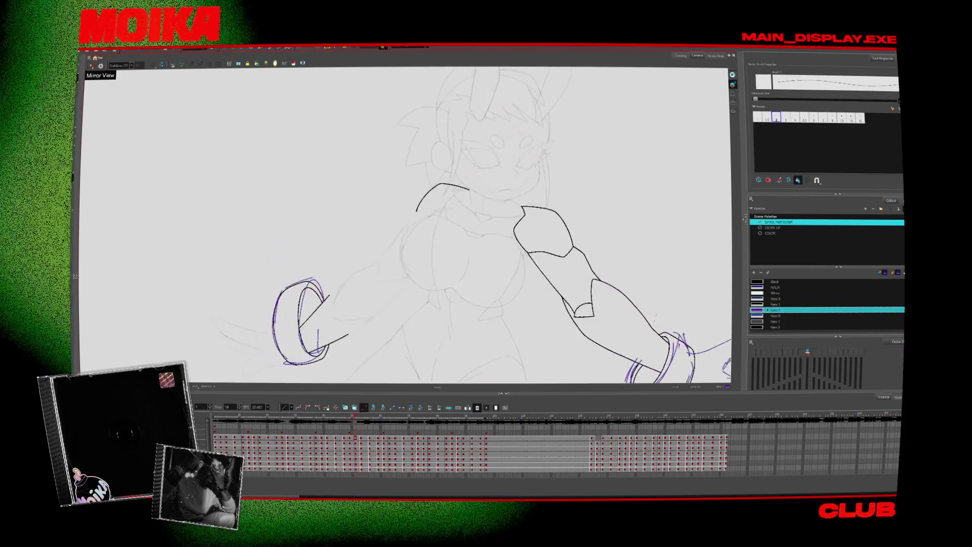
{"action": "key", "text": "comma"}
{"action": "key", "text": "comma"}
{"action": "key", "text": "comma"}
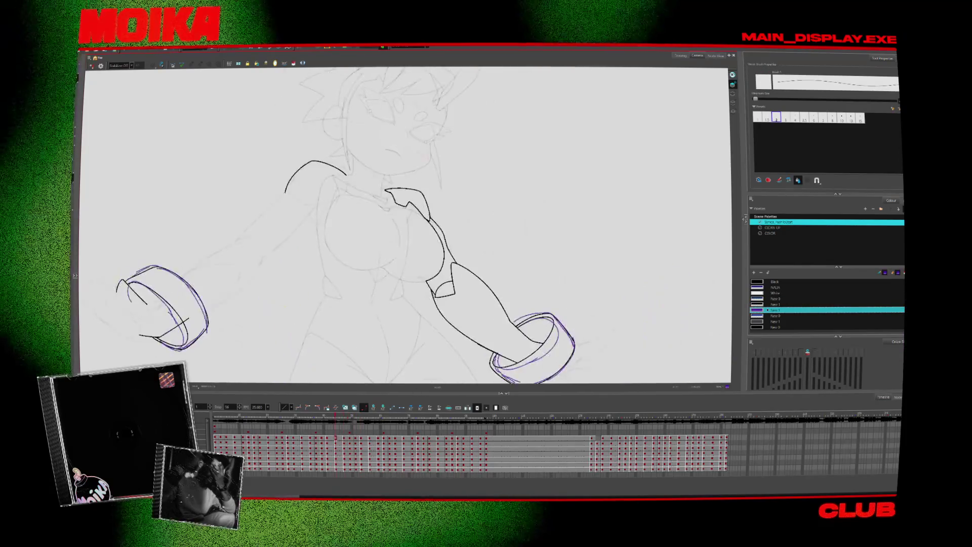
- Flip forward and back through the neighbouring arm drawings to compare poses
{"action": "key", "text": "period"}
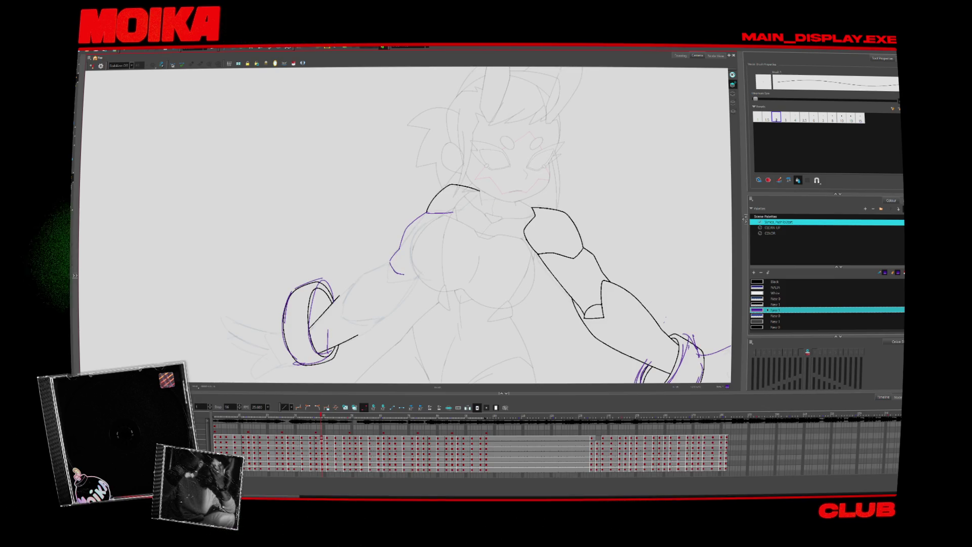
{"action": "key", "text": "period"}
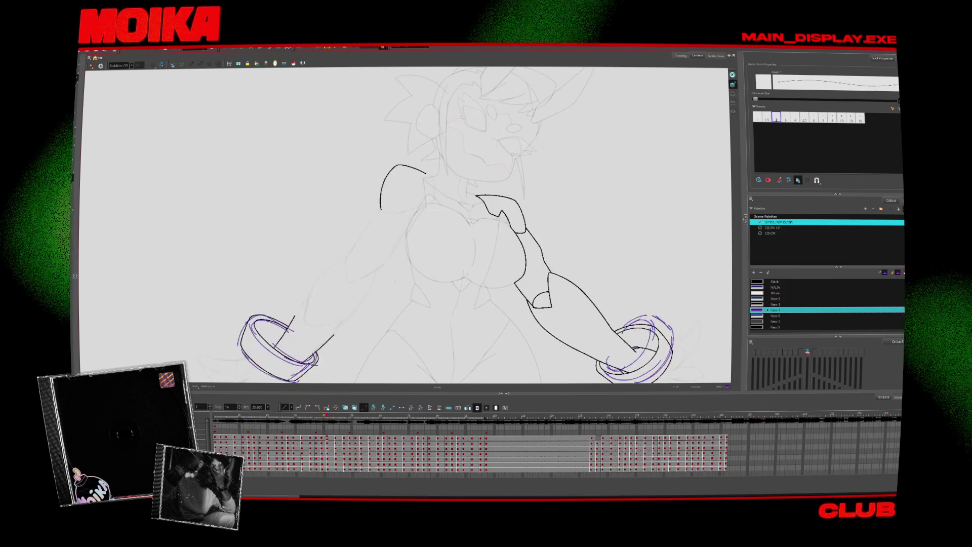
{"action": "key", "text": "period"}
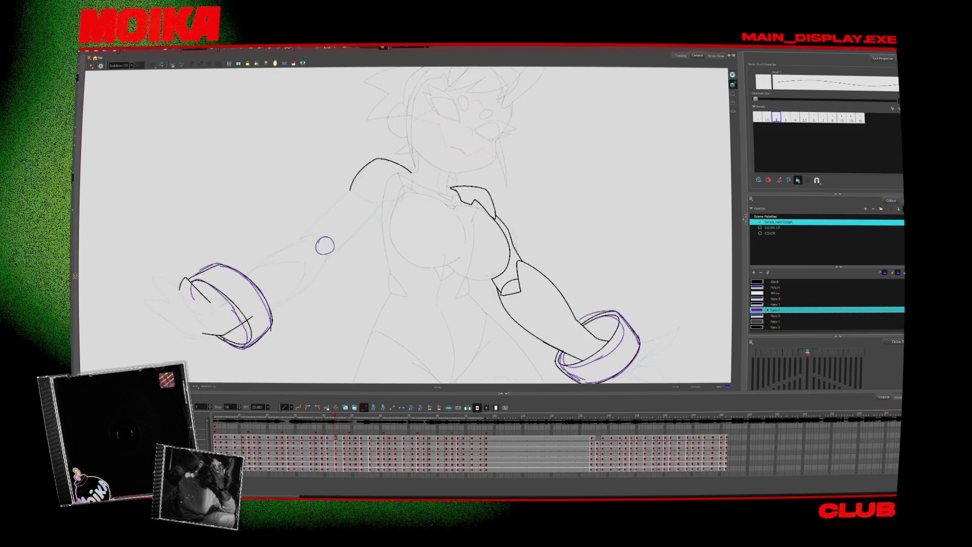
{"action": "key", "text": "period"}
{"action": "key", "text": "period"}
{"action": "key", "text": "comma"}
{"action": "key", "text": "comma"}
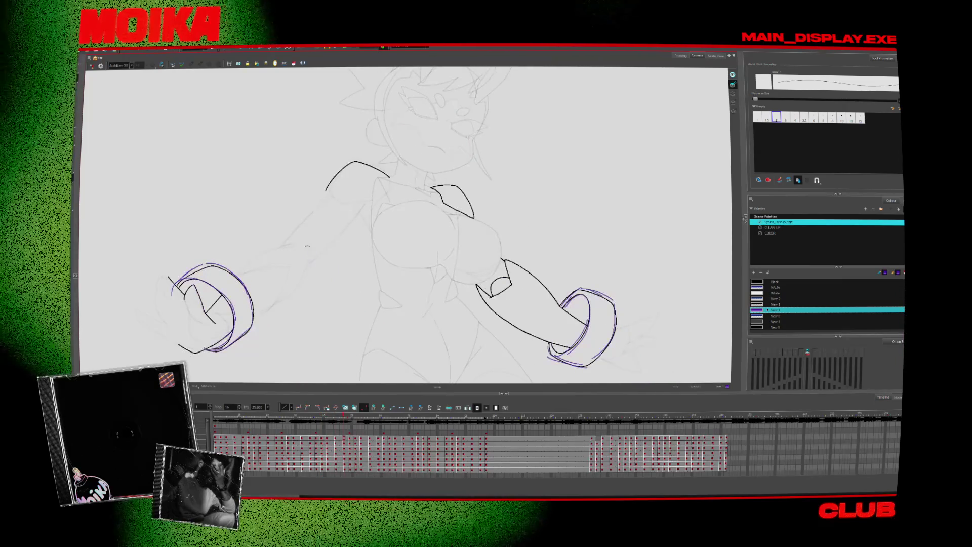
{"action": "key", "text": "period"}
{"action": "key", "text": "period"}
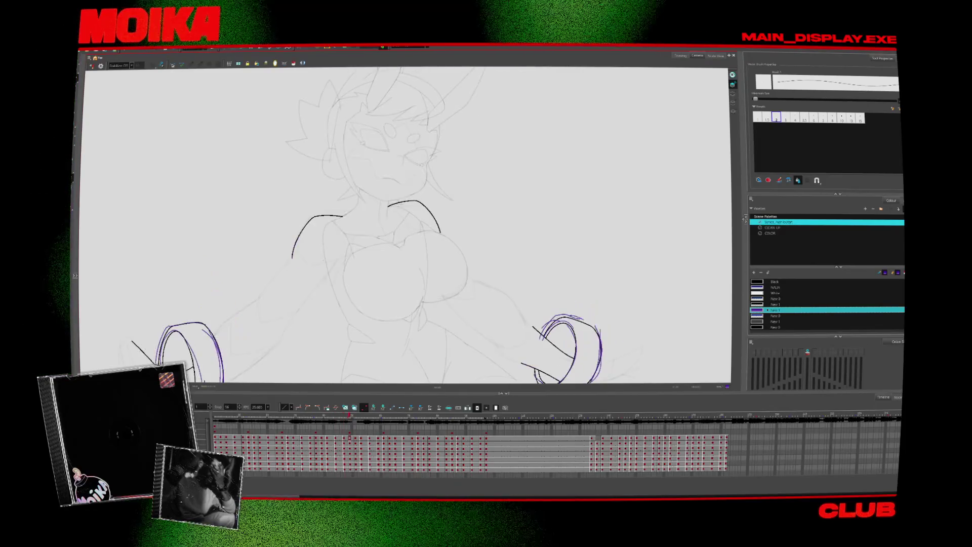
{"action": "key", "text": "comma"}
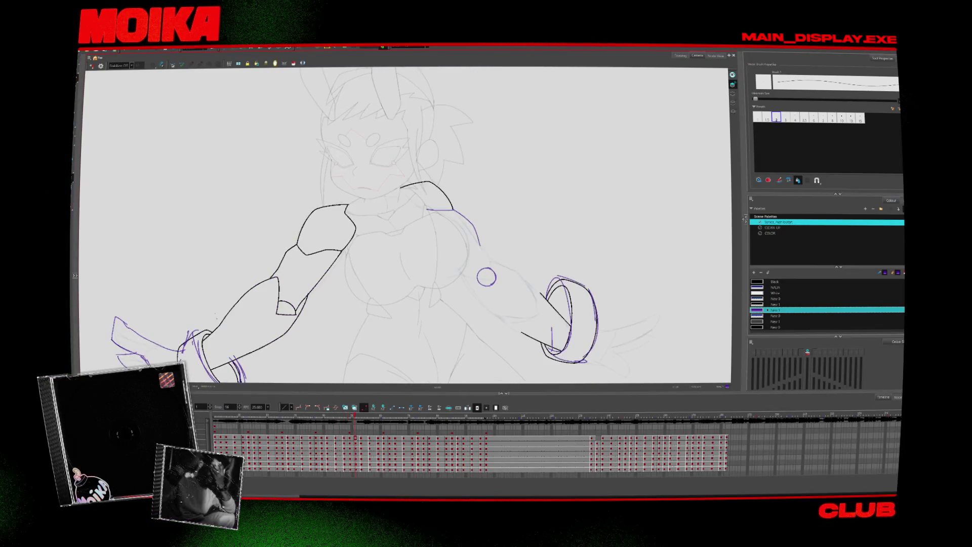
{"action": "key", "text": "comma"}
{"action": "key", "text": "comma"}
{"action": "key", "text": "comma"}
{"action": "key", "text": "comma"}
{"action": "key", "text": "comma"}
{"action": "key", "text": "comma"}
{"action": "key", "text": "comma"}
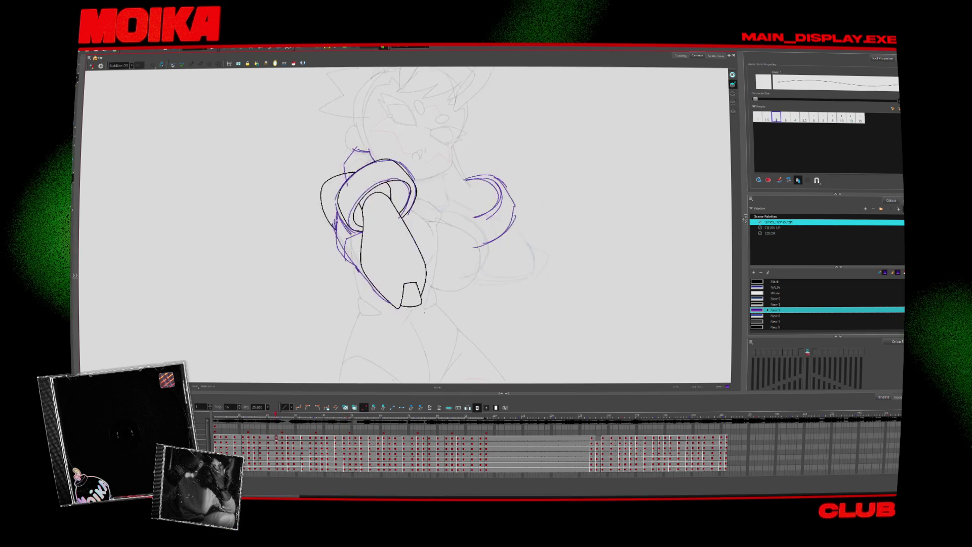
{"action": "key", "text": "period"}
{"action": "key", "text": "period"}
{"action": "key", "text": "period"}
{"action": "key", "text": "period"}
{"action": "key", "text": "period"}
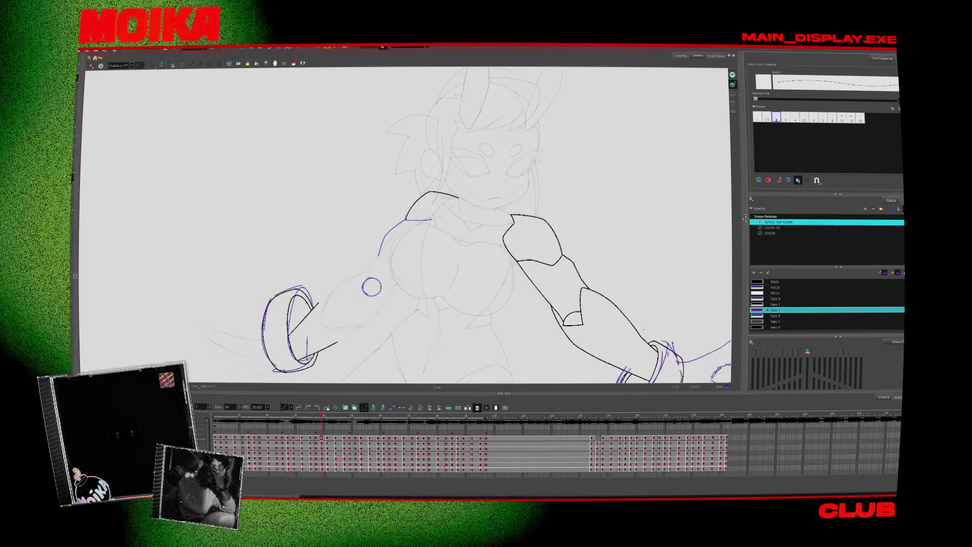
- Sketch purple strokes from the small circle, comparing against the next drawing
{"action": "left_click_drag", "start_coordinate": [371, 278], "coordinate": [374, 298]}
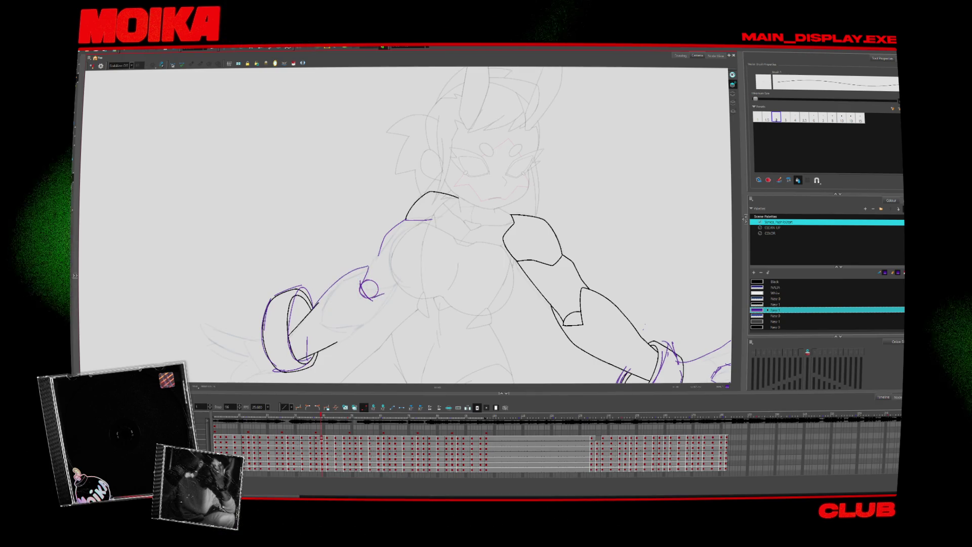
{"action": "left_click_drag", "start_coordinate": [392, 294], "coordinate": [342, 338]}
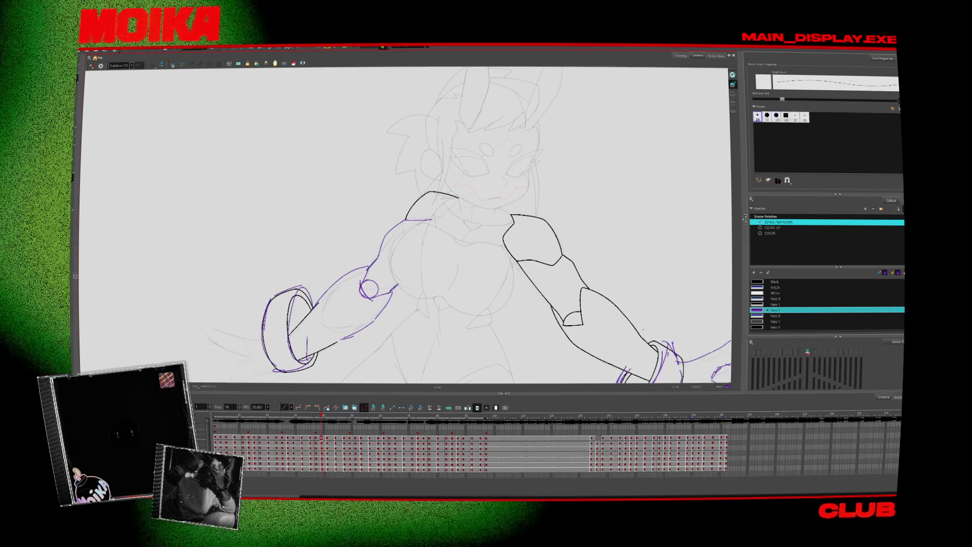
{"action": "key", "text": "period"}
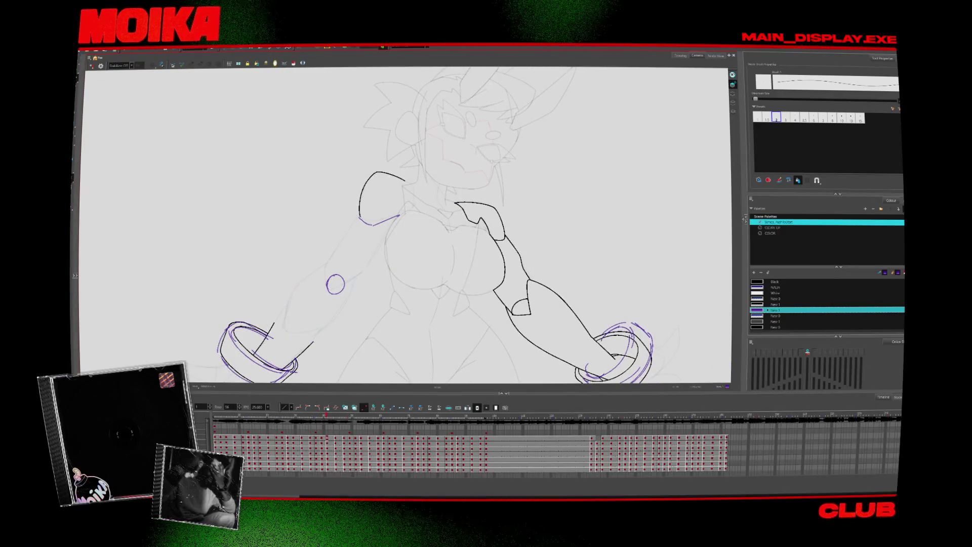
{"action": "key", "text": "comma"}
{"action": "key", "text": "period"}
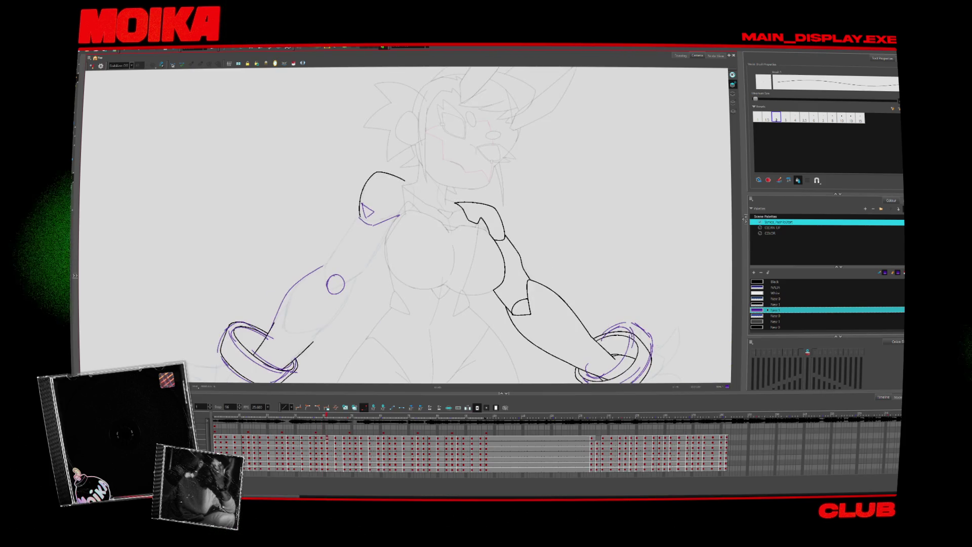
- Sketch purple lines beside the elbow circle and along the upper left arm
{"action": "mouse_move", "coordinate": [329, 277]}
{"action": "left_mouse_down"}
{"action": "mouse_move", "coordinate": [334, 295]}
{"action": "mouse_move", "coordinate": [347, 290]}
{"action": "mouse_move", "coordinate": [355, 300]}
{"action": "mouse_move", "coordinate": [348, 309]}
{"action": "left_mouse_up"}
{"action": "key", "text": "period"}
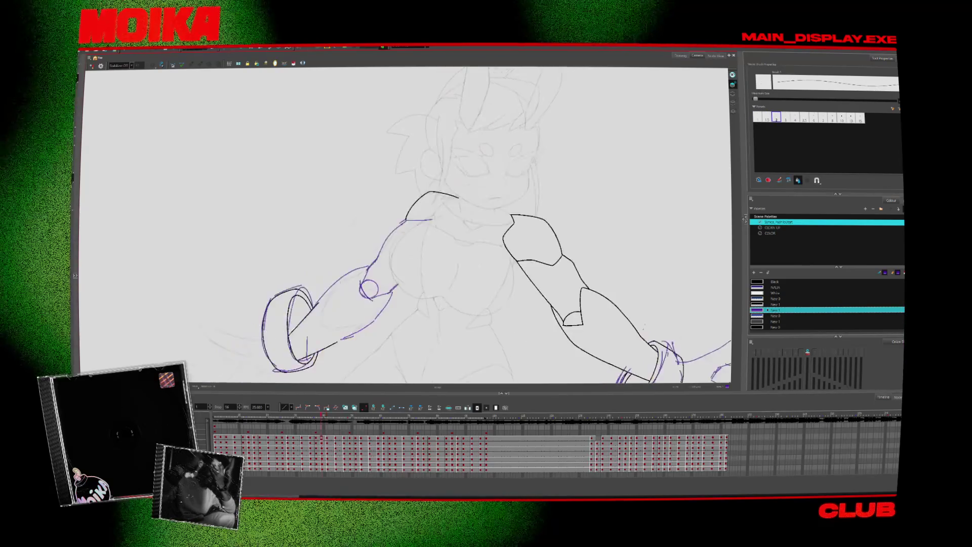
{"action": "key", "text": "comma"}
{"action": "left_click_drag", "start_coordinate": [357, 215], "coordinate": [328, 260]}
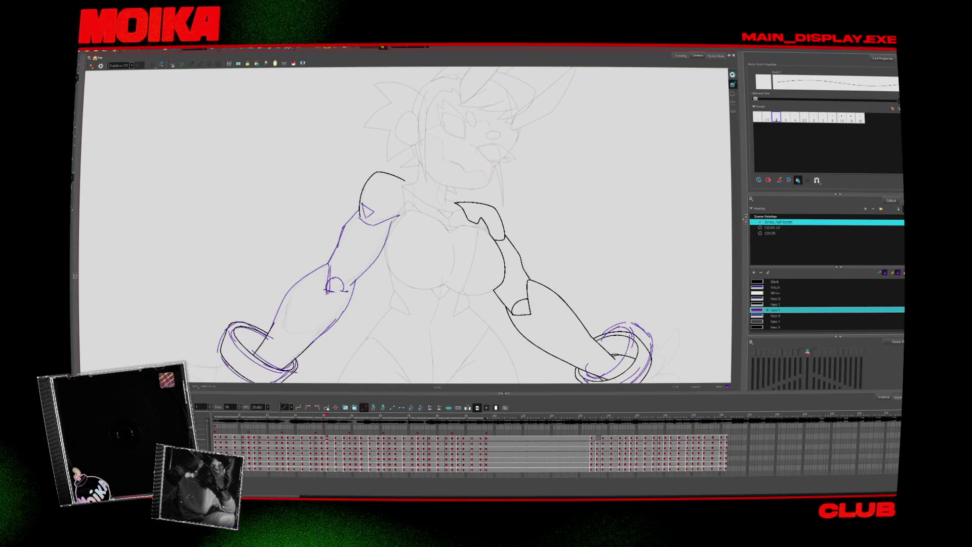
{"action": "key", "text": "comma"}
{"action": "key", "text": "comma"}
{"action": "key", "text": "period"}
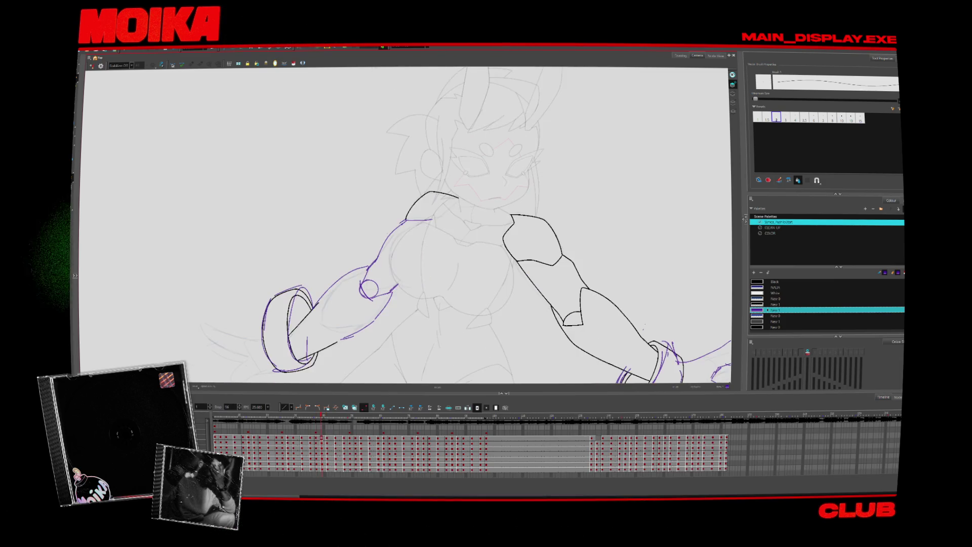
{"action": "key", "text": "period"}
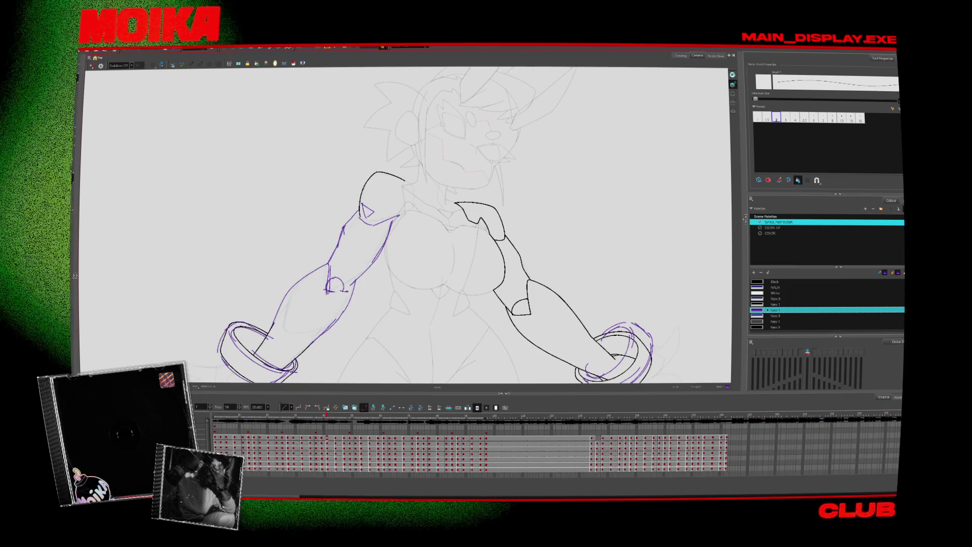
- Extend the purple arm line from the bracelet to the elbow circle, adding short elbow strokes
{"action": "left_click_drag", "start_coordinate": [344, 232], "coordinate": [376, 245]}
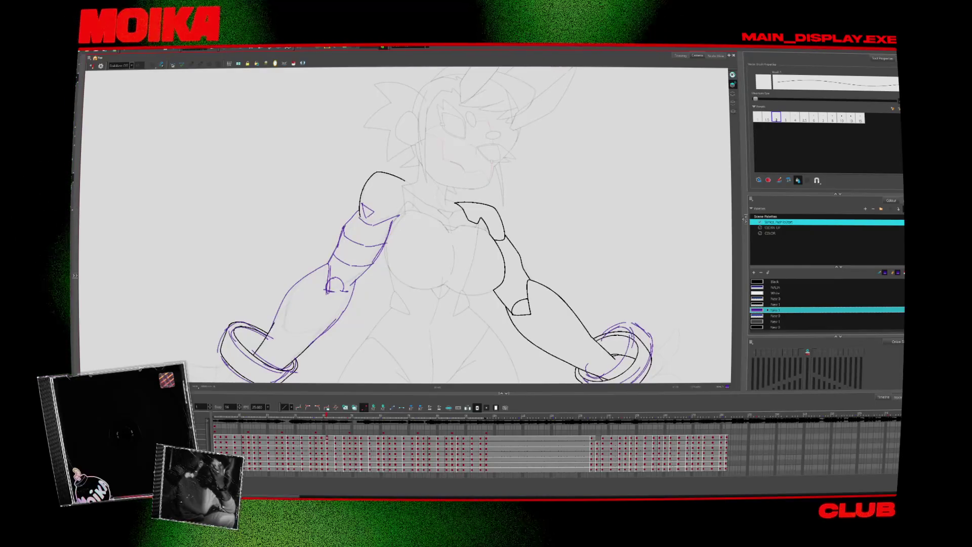
{"action": "key", "text": "period"}
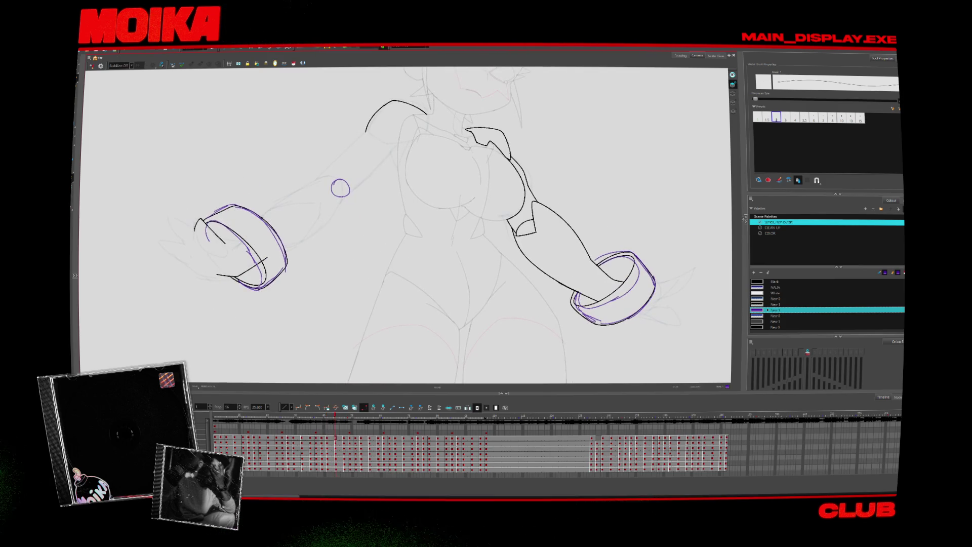
{"action": "mouse_move", "coordinate": [280, 202]}
{"action": "left_mouse_down"}
{"action": "mouse_move", "coordinate": [336, 178]}
{"action": "mouse_move", "coordinate": [340, 200]}
{"action": "left_mouse_up"}
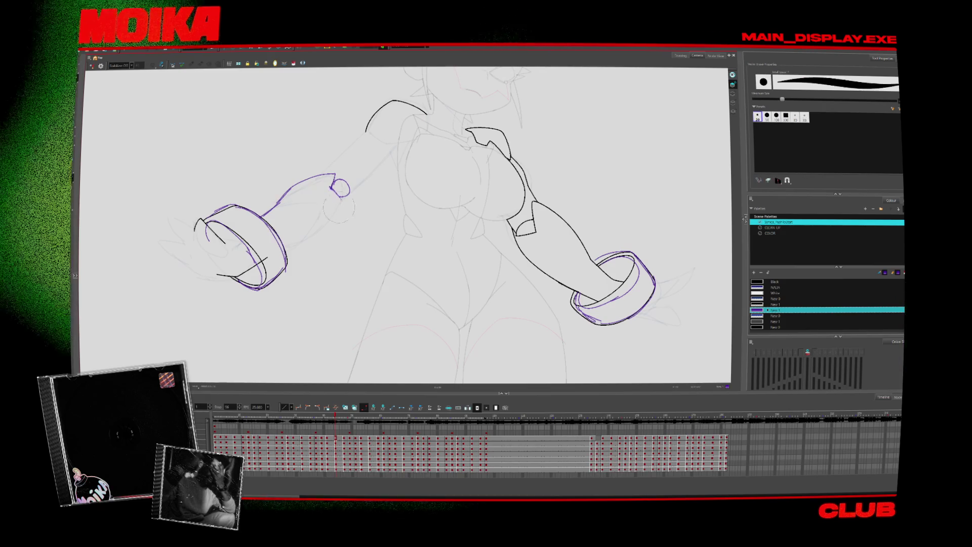
{"action": "key", "text": "alt+b"}
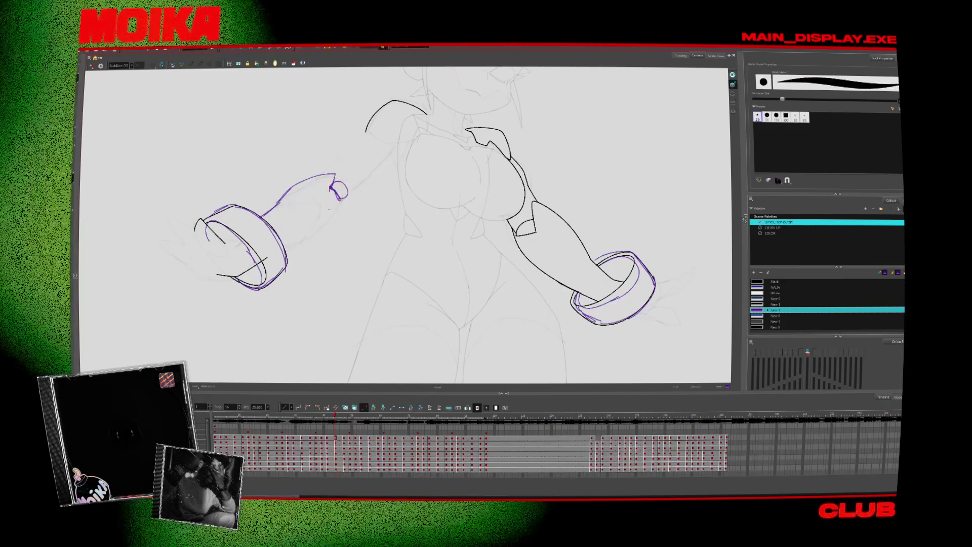
{"action": "key", "text": "comma"}
{"action": "key", "text": "period"}
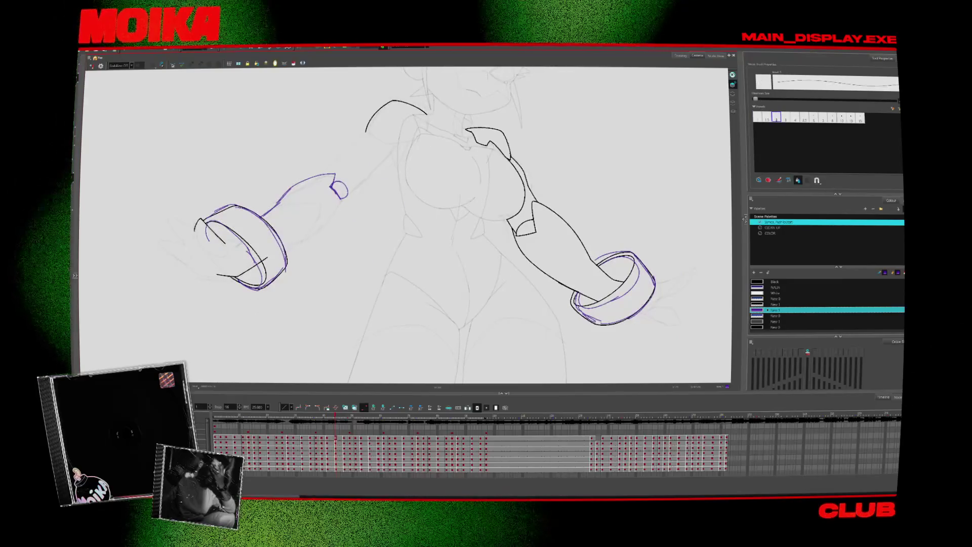
{"action": "key", "text": "alt+x"}
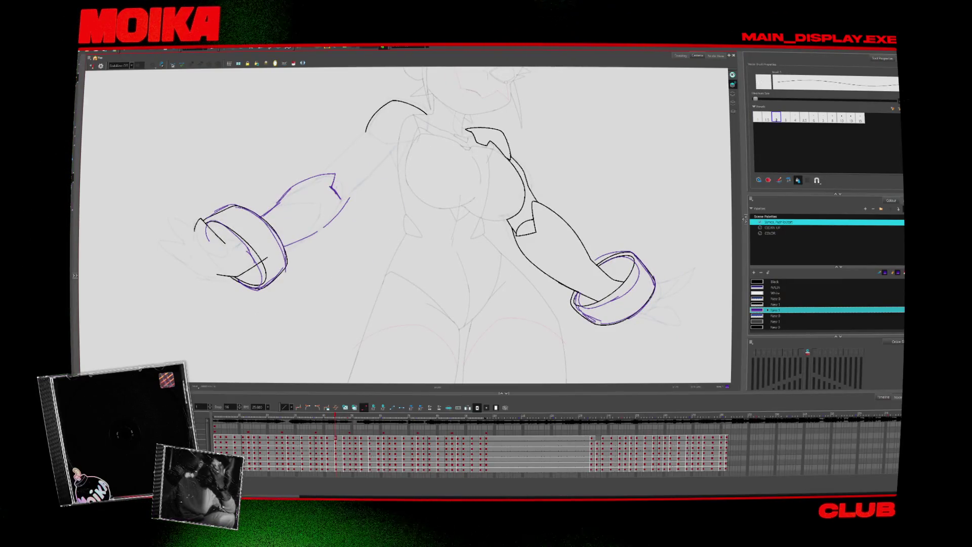
{"action": "left_click_drag", "start_coordinate": [338, 171], "coordinate": [335, 188]}
{"action": "key", "text": "comma"}
{"action": "key", "text": "period"}
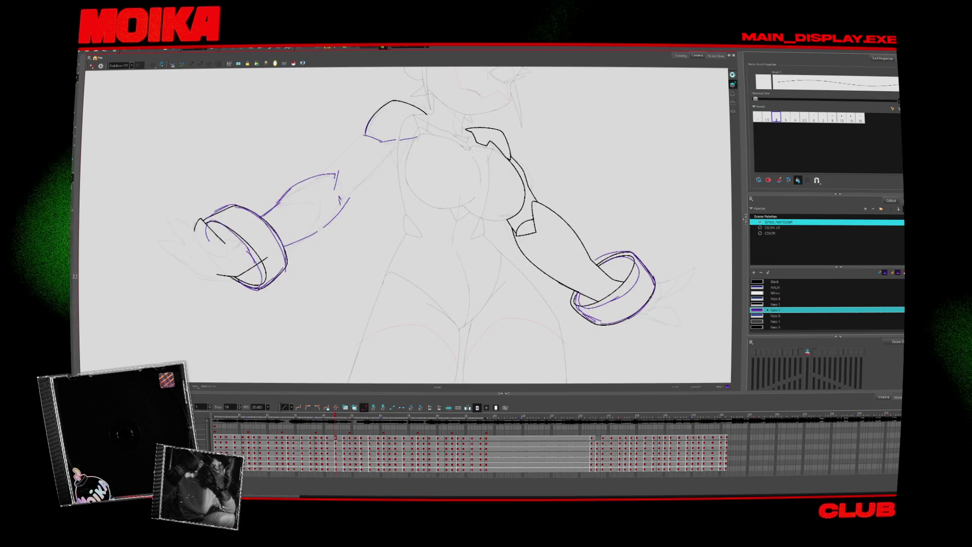
{"action": "key", "text": "comma"}
- Sketch a purple guide along the left shoulder on the neighbouring drawing
{"action": "key", "text": "comma"}
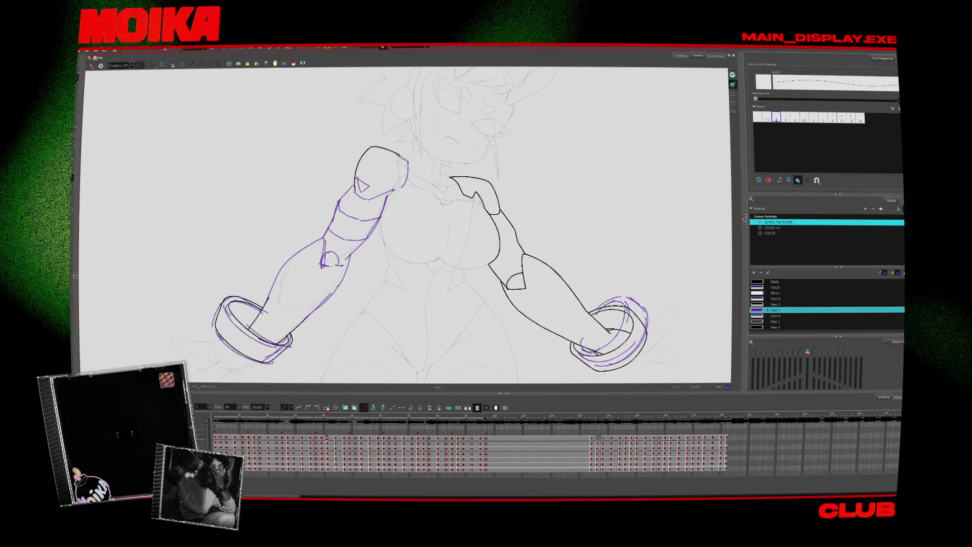
{"action": "key", "text": "comma"}
{"action": "left_click_drag", "start_coordinate": [430, 183], "coordinate": [453, 172]}
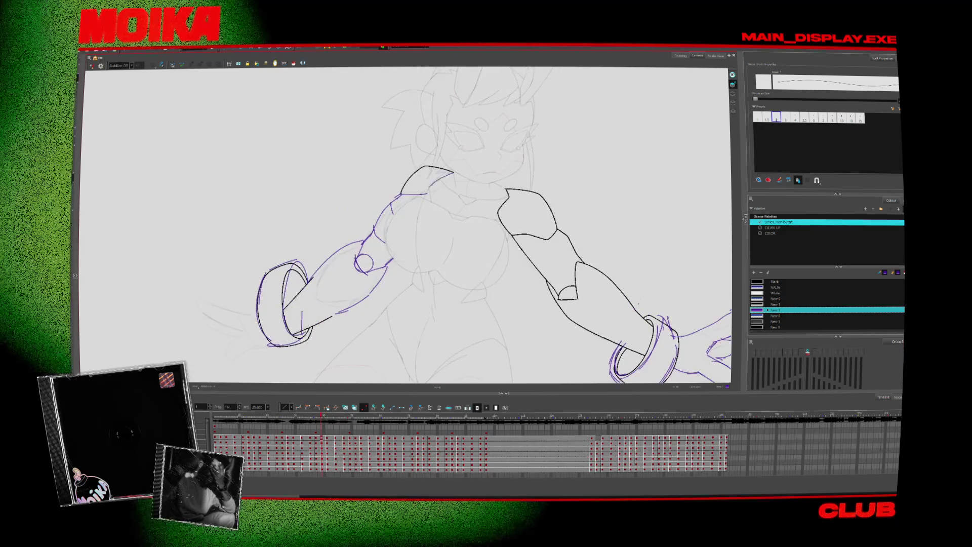
{"action": "key", "text": "period"}
{"action": "key", "text": "period"}
{"action": "key", "text": "period"}
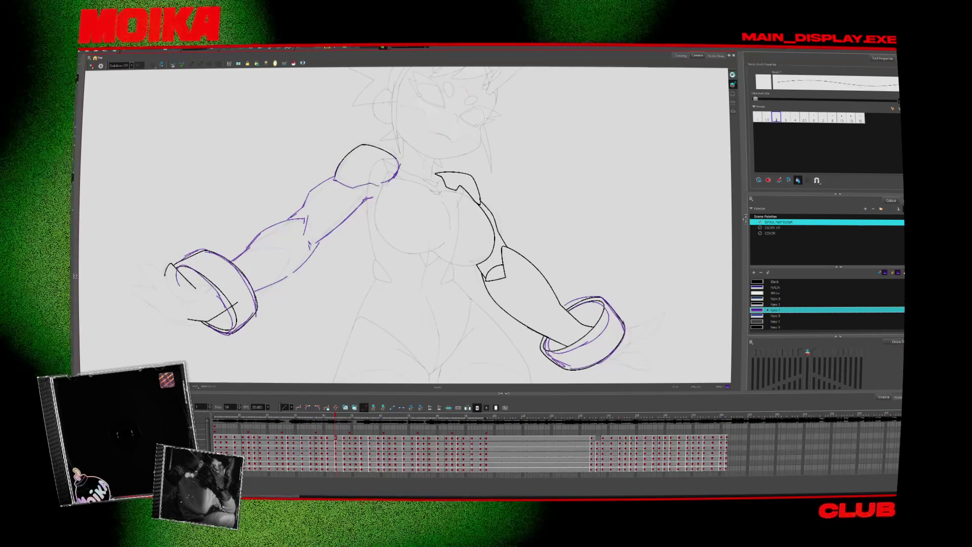
{"action": "key", "text": "comma"}
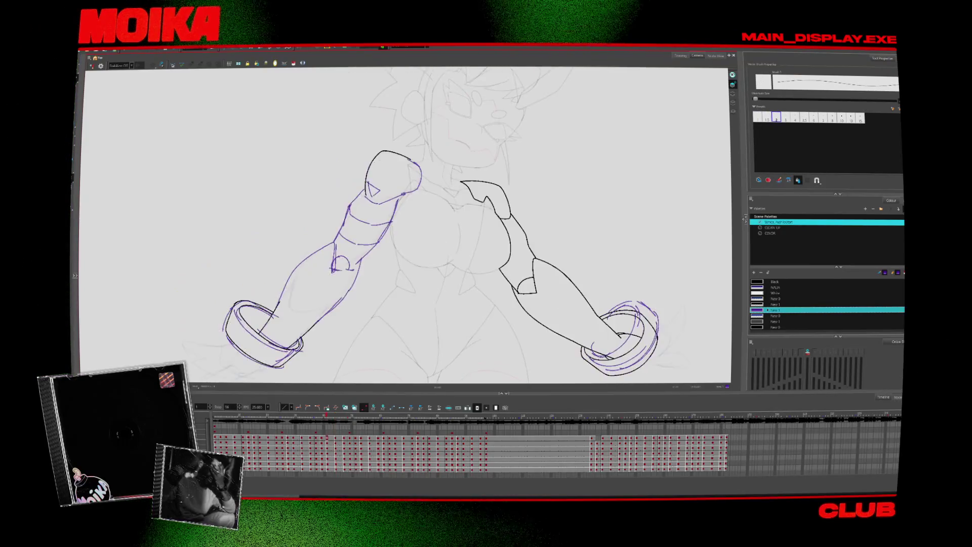
{"action": "key", "text": "period"}
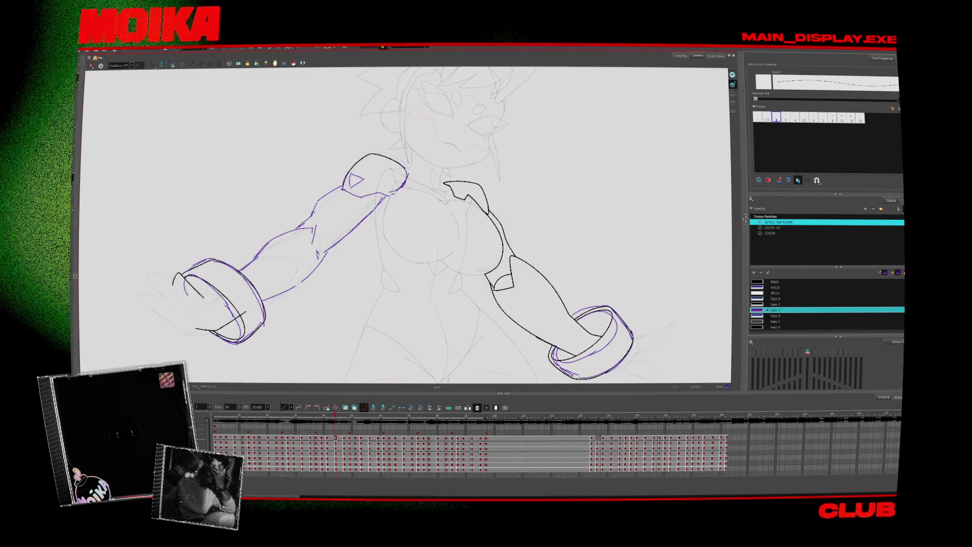
- Ink the upper left forearm in black and correct its contour, undoing the elbow change
{"action": "left_click_drag", "start_coordinate": [316, 209], "coordinate": [356, 203]}
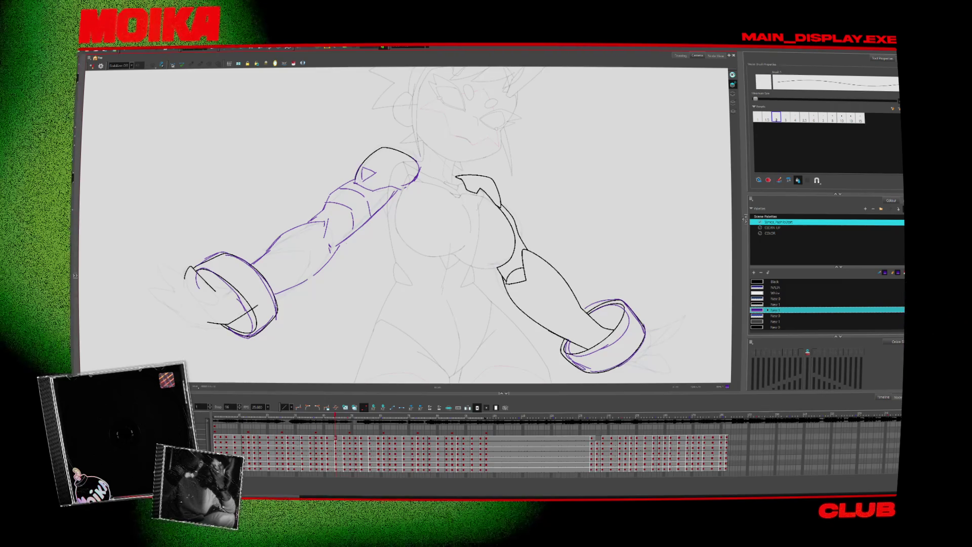
{"action": "mouse_move", "coordinate": [405, 227]}
{"action": "left_mouse_down"}
{"action": "mouse_move", "coordinate": [448, 213]}
{"action": "mouse_move", "coordinate": [458, 197]}
{"action": "left_mouse_up"}
{"action": "mouse_move", "coordinate": [318, 218]}
{"action": "left_mouse_down"}
{"action": "mouse_move", "coordinate": [337, 202]}
{"action": "mouse_move", "coordinate": [384, 218]}
{"action": "left_mouse_up"}
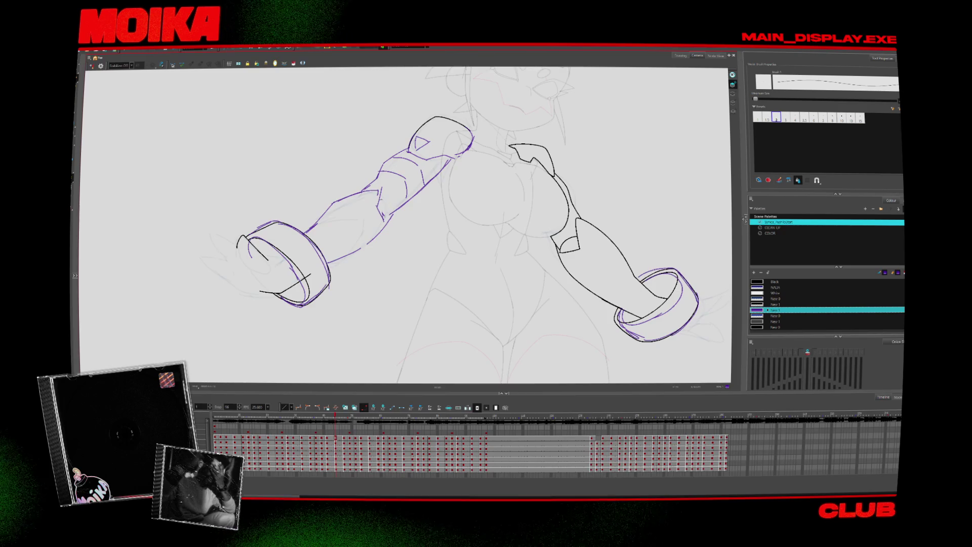
{"action": "key", "text": "comma"}
{"action": "key", "text": "ctrl+z"}
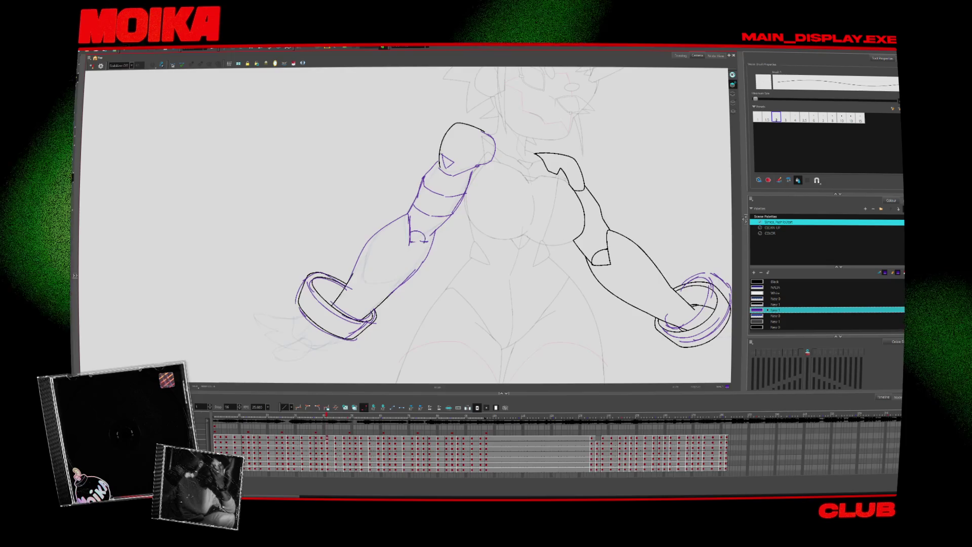
{"action": "key", "text": "period"}
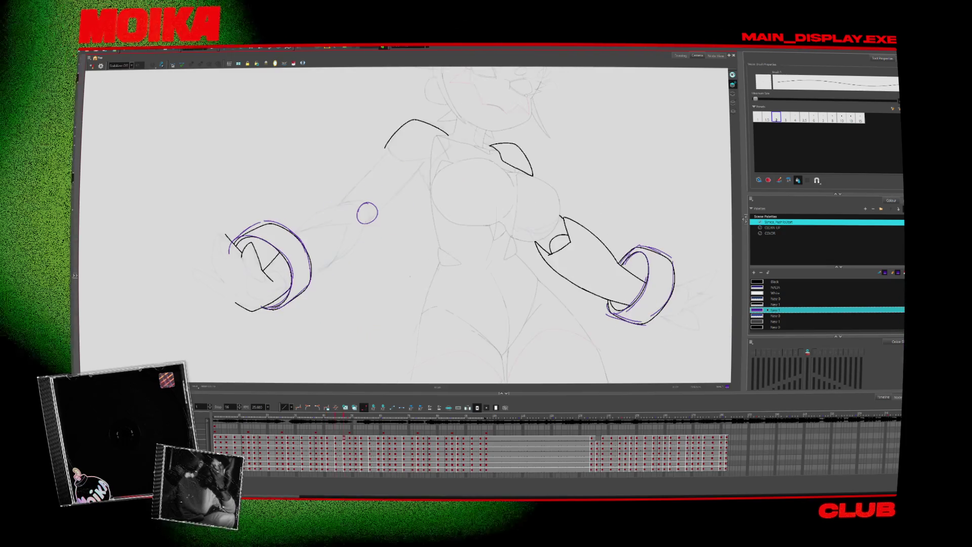
- Sketch purple lines linking the hand to the elbow circle
{"action": "mouse_move", "coordinate": [360, 199]}
{"action": "left_mouse_down"}
{"action": "mouse_move", "coordinate": [310, 216]}
{"action": "mouse_move", "coordinate": [287, 244]}
{"action": "left_mouse_up"}
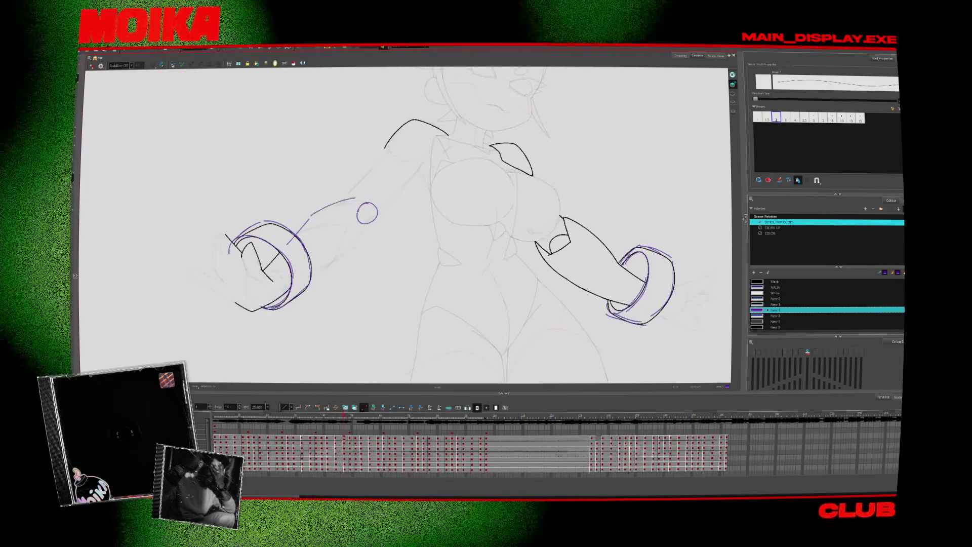
{"action": "key", "text": "comma"}
{"action": "key", "text": "period"}
{"action": "left_click_drag", "start_coordinate": [361, 200], "coordinate": [363, 234]}
{"action": "key", "text": "comma"}
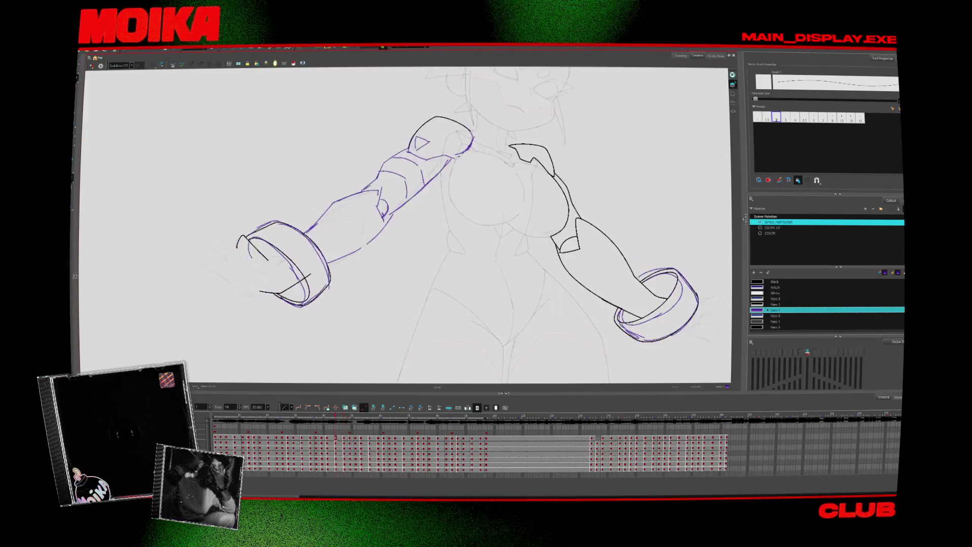
{"action": "key", "text": "period"}
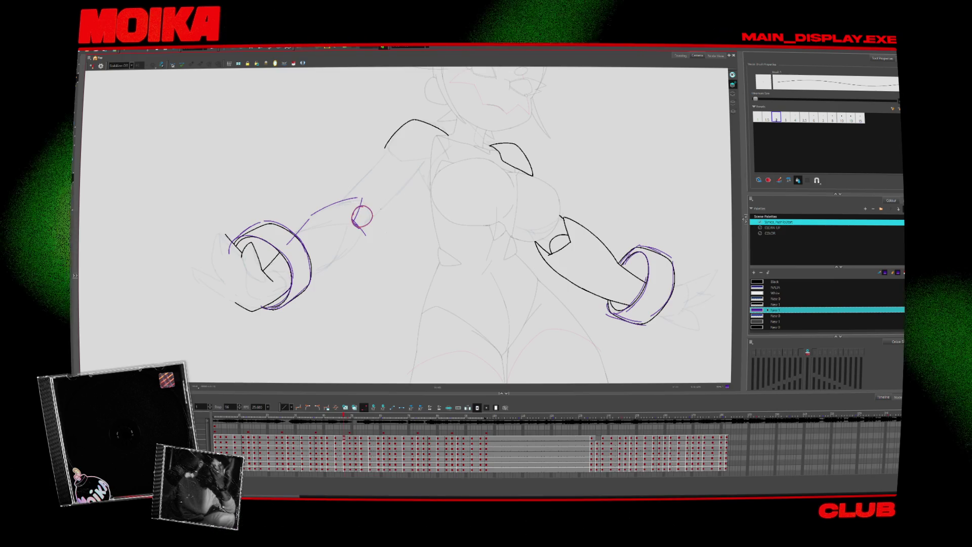
- Erase the left part of the elbow circle and return to the Pencil
{"action": "key", "text": "comma"}
{"action": "key", "text": "period"}
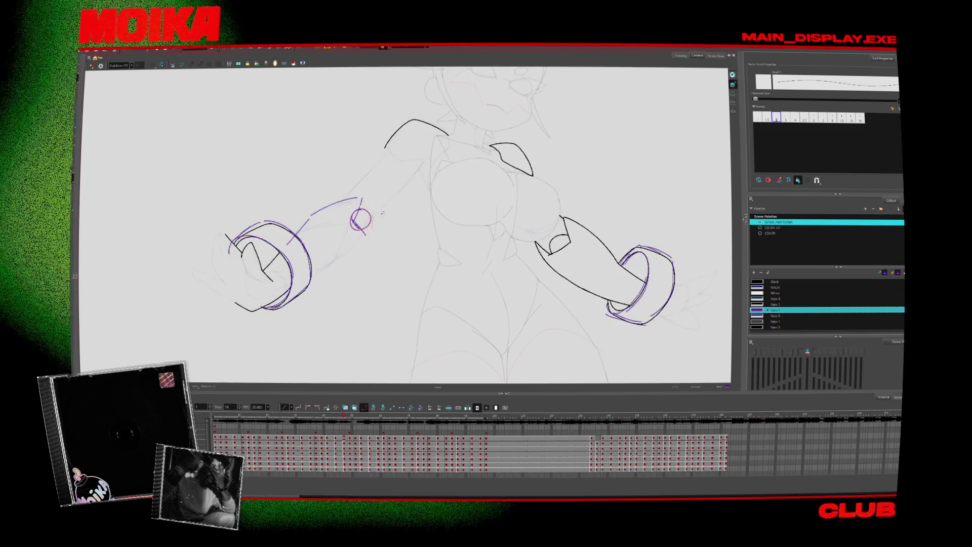
{"action": "key", "text": "alt+e"}
{"action": "left_click_drag", "start_coordinate": [354, 211], "coordinate": [357, 228]}
{"action": "key", "text": "alt+slash"}
{"action": "key", "text": "comma"}
{"action": "key", "text": "period"}
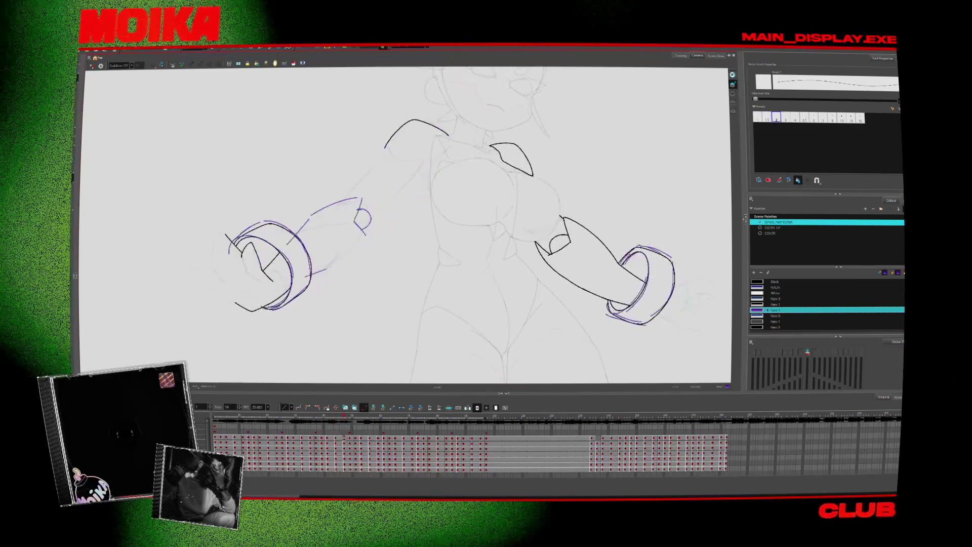
- Draw a purple forearm line toward the elbow, checking it against neighbouring drawings
{"action": "mouse_move", "coordinate": [302, 277]}
{"action": "left_mouse_down"}
{"action": "mouse_move", "coordinate": [351, 261]}
{"action": "mouse_move", "coordinate": [379, 219]}
{"action": "left_mouse_up"}
{"action": "key", "text": "comma"}
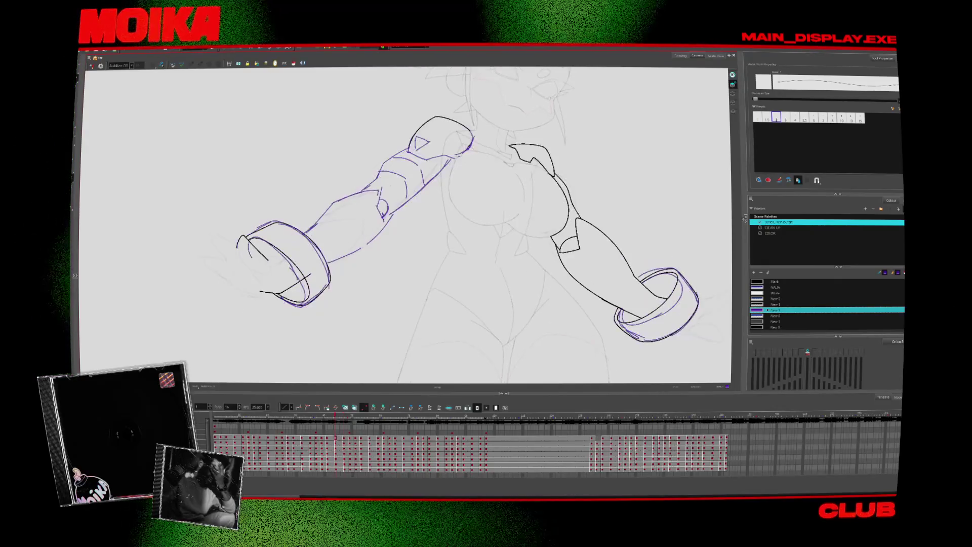
{"action": "key", "text": "period"}
{"action": "key", "text": "comma"}
{"action": "key", "text": "period"}
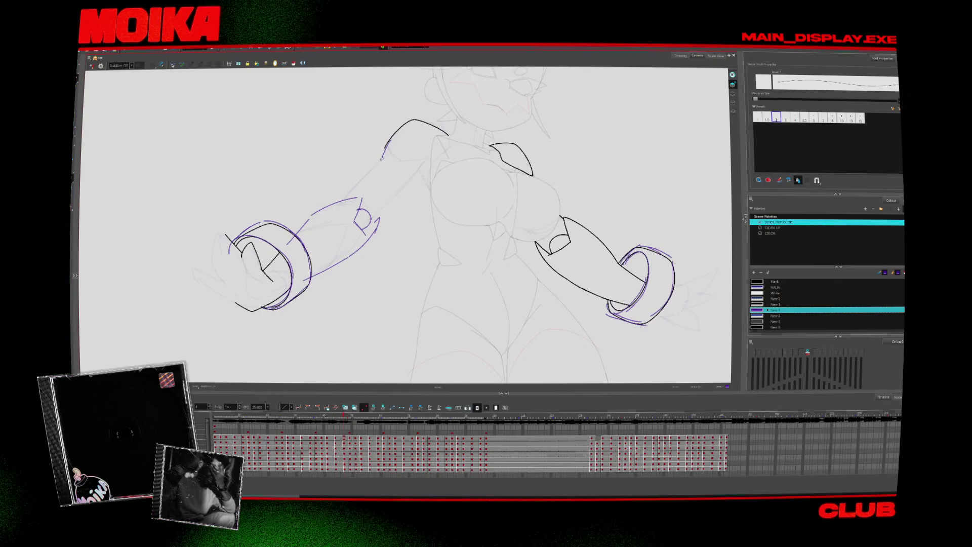
{"action": "key", "text": "comma"}
{"action": "key", "text": "period"}
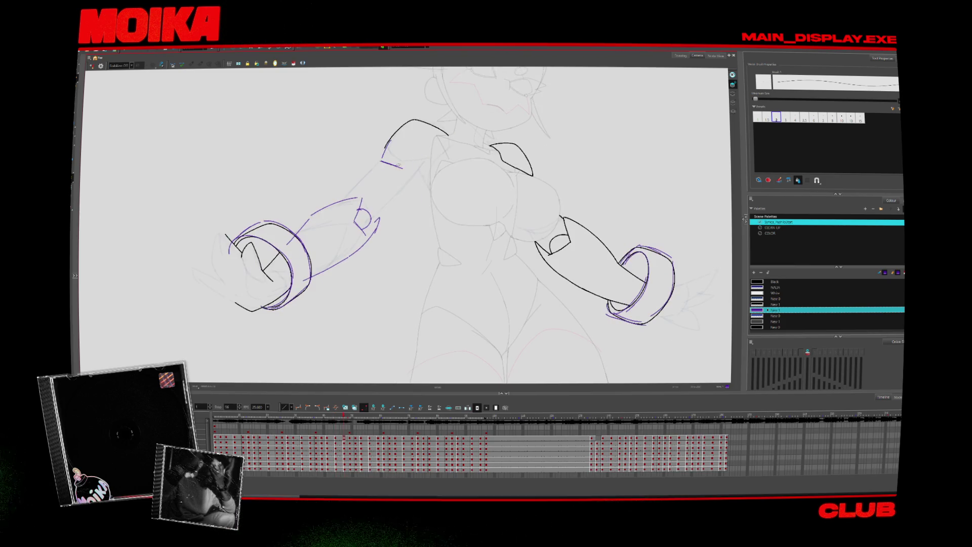
{"action": "key", "text": "comma"}
{"action": "key", "text": "period"}
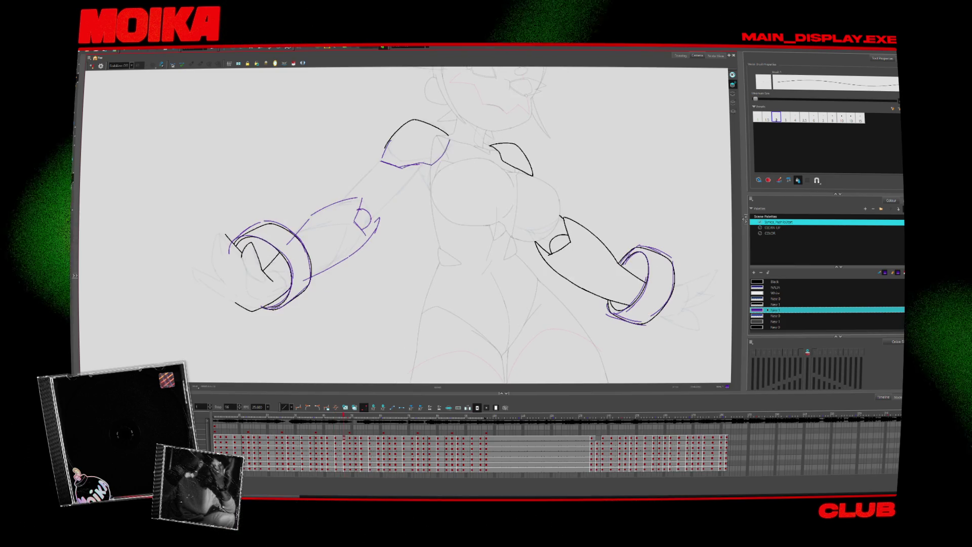
{"action": "key", "text": "comma"}
{"action": "key", "text": "period"}
- Trace the left shoulder's outer edge, shoulder triangle and upper arm line in purple
{"action": "left_click_drag", "start_coordinate": [448, 138], "coordinate": [416, 165]}
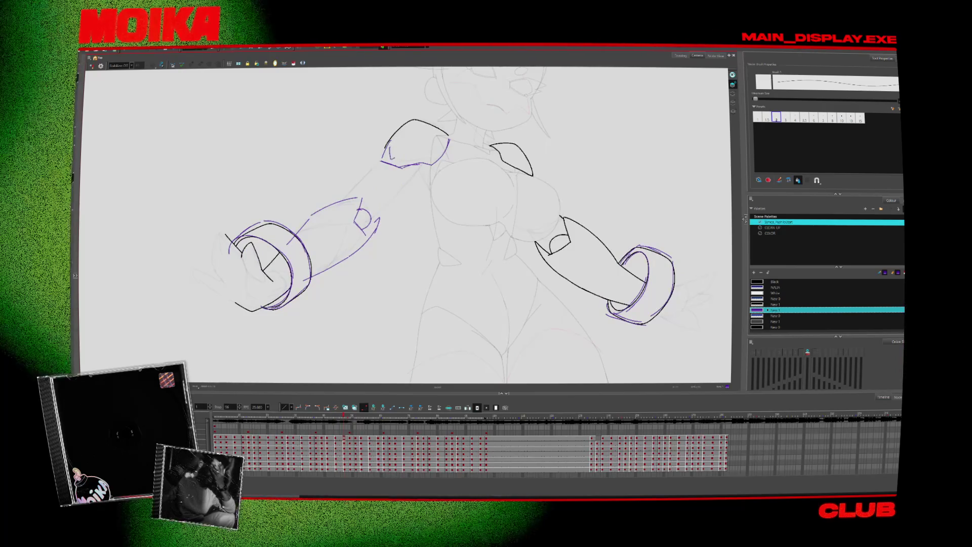
{"action": "key", "text": "comma"}
{"action": "key", "text": "period"}
{"action": "mouse_move", "coordinate": [391, 148]}
{"action": "left_mouse_down"}
{"action": "mouse_move", "coordinate": [405, 153]}
{"action": "mouse_move", "coordinate": [356, 187]}
{"action": "left_mouse_up"}
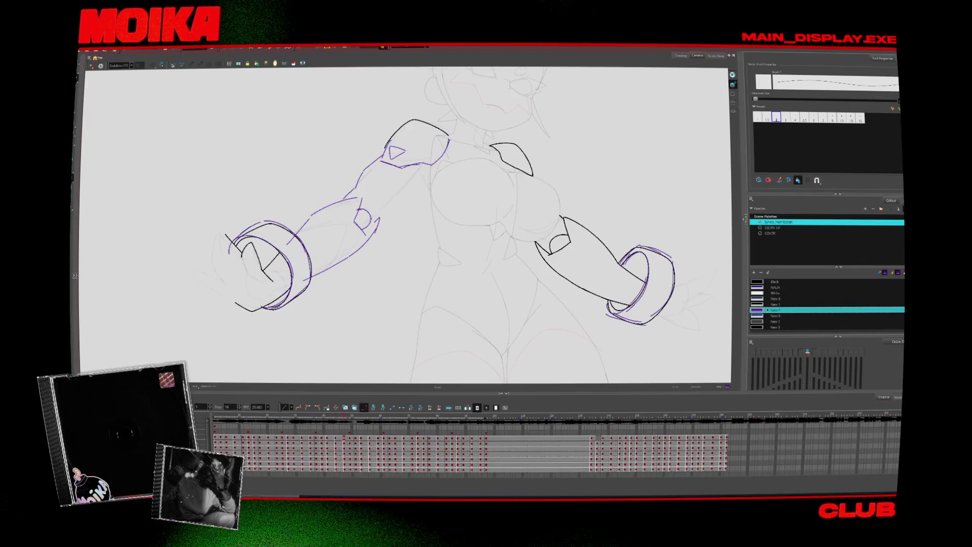
{"action": "key", "text": "comma"}
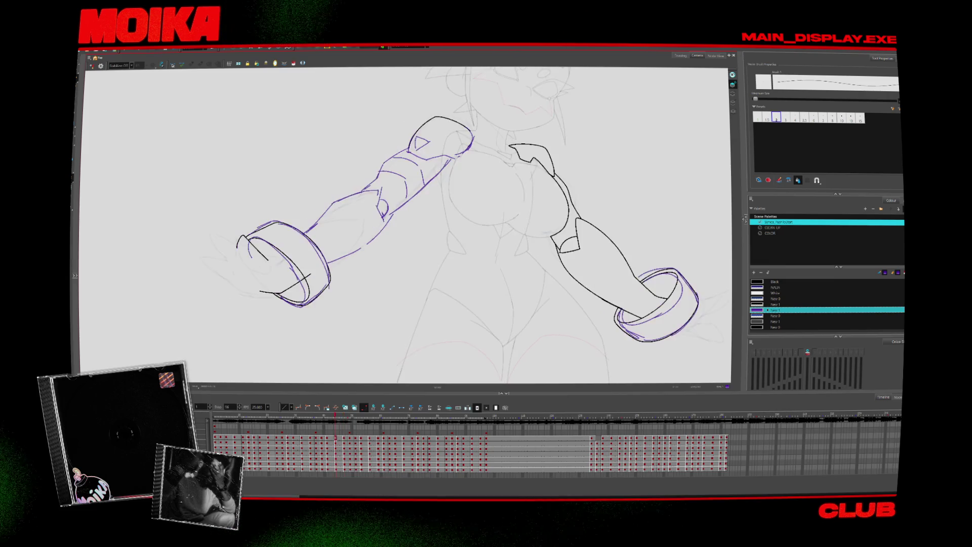
{"action": "key", "text": "period"}
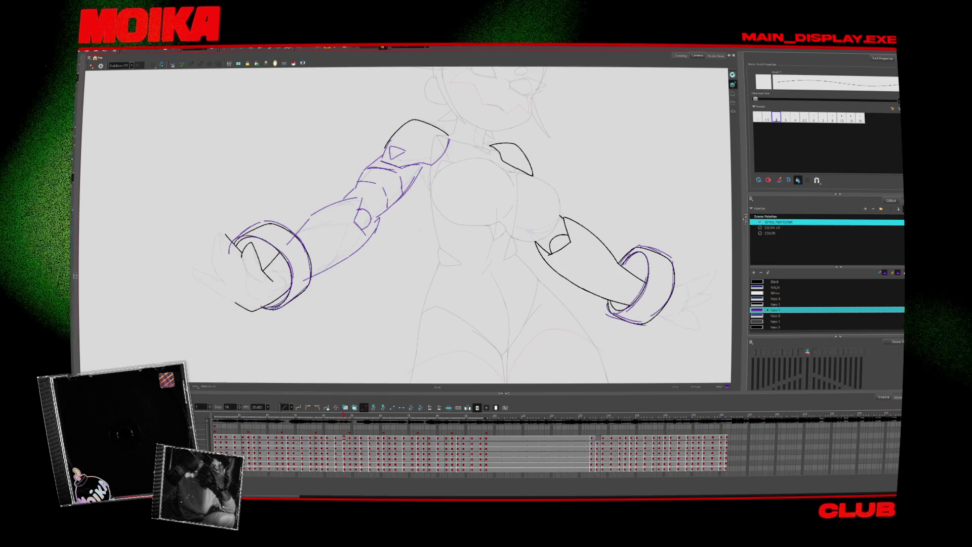
{"action": "key", "text": "period"}
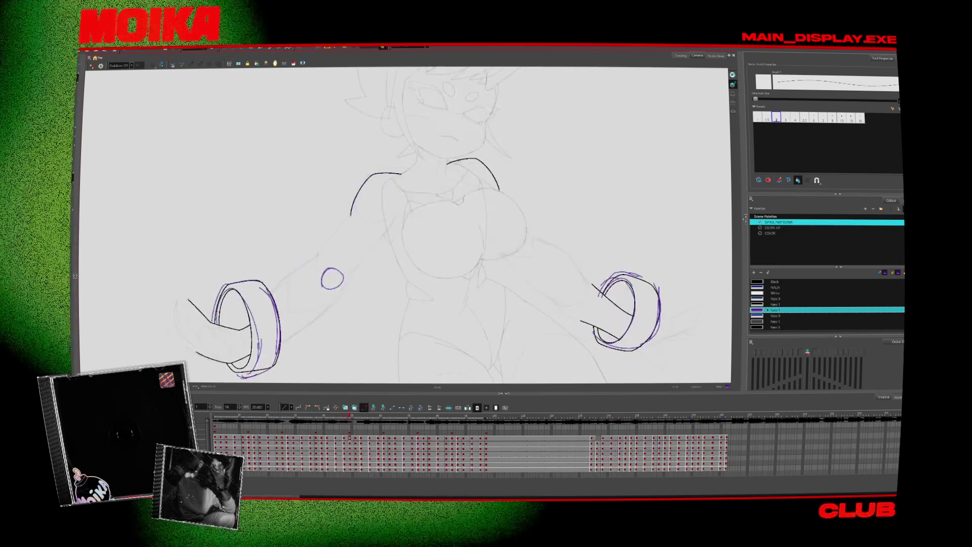
- Outline the left shoulder and upper arm in purple
{"action": "left_click_drag", "start_coordinate": [400, 175], "coordinate": [351, 215]}
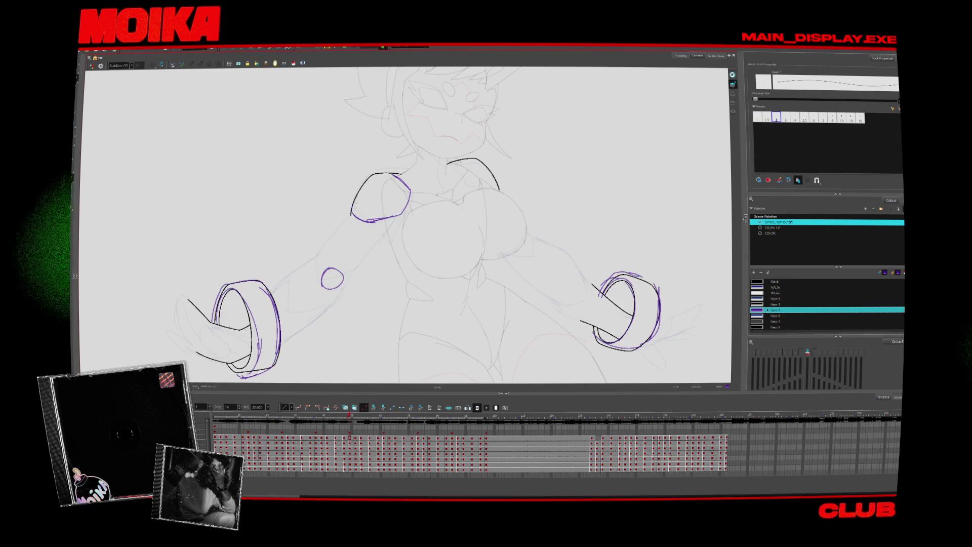
{"action": "key", "text": "period"}
{"action": "key", "text": "comma"}
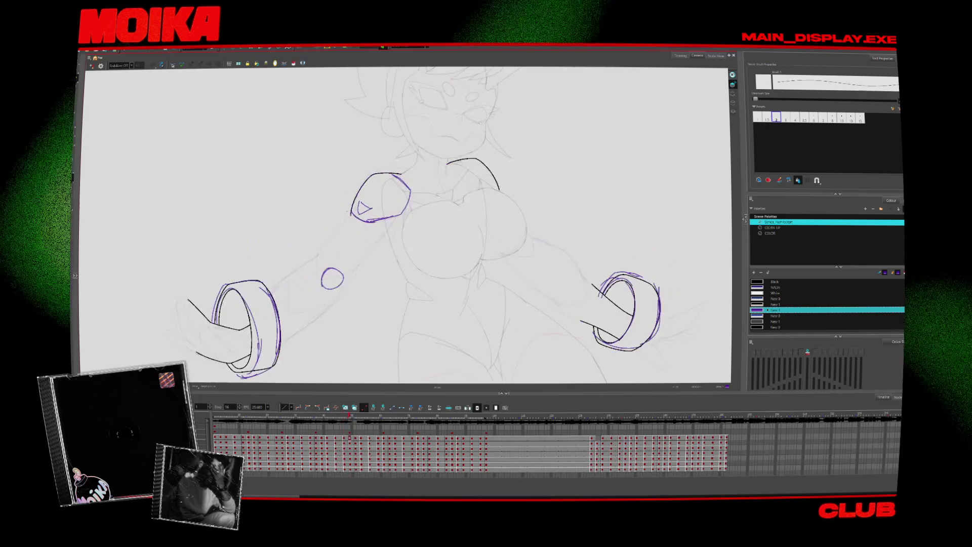
{"action": "left_click_drag", "start_coordinate": [350, 214], "coordinate": [325, 260]}
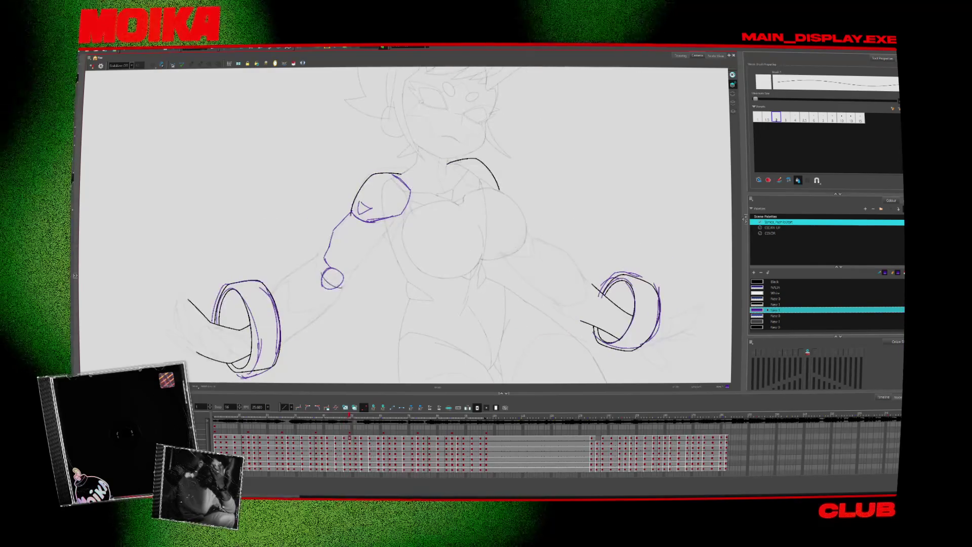
- Trim the lower elbow circle and draw the forearm's lower edge and elbow stroke
{"action": "key", "text": "alt+e"}
{"action": "mouse_move", "coordinate": [324, 281]}
{"action": "left_mouse_down"}
{"action": "mouse_move", "coordinate": [342, 286]}
{"action": "mouse_move", "coordinate": [324, 280]}
{"action": "left_mouse_up"}
{"action": "key", "text": "alt+slash"}
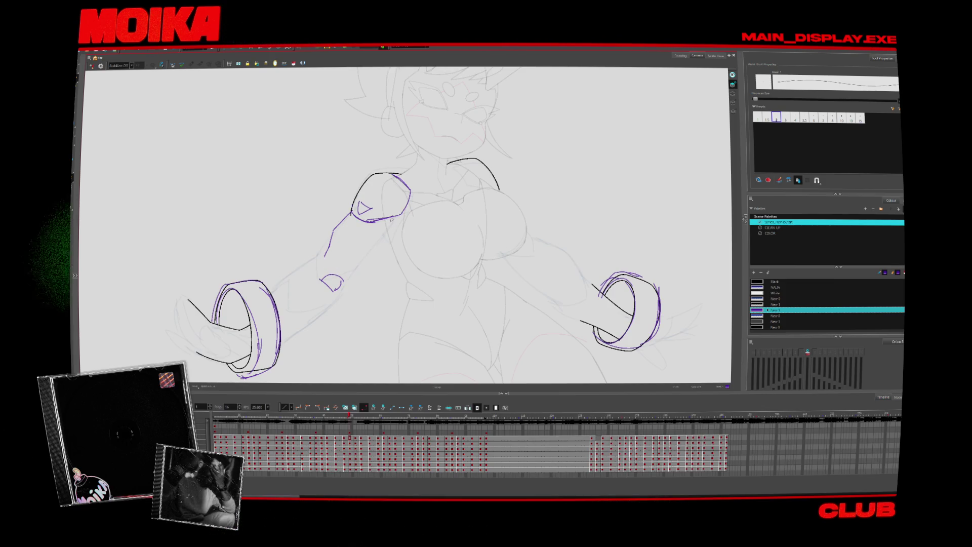
{"action": "mouse_move", "coordinate": [334, 290]}
{"action": "left_mouse_down"}
{"action": "mouse_move", "coordinate": [361, 263]}
{"action": "mouse_move", "coordinate": [263, 312]}
{"action": "left_mouse_up"}
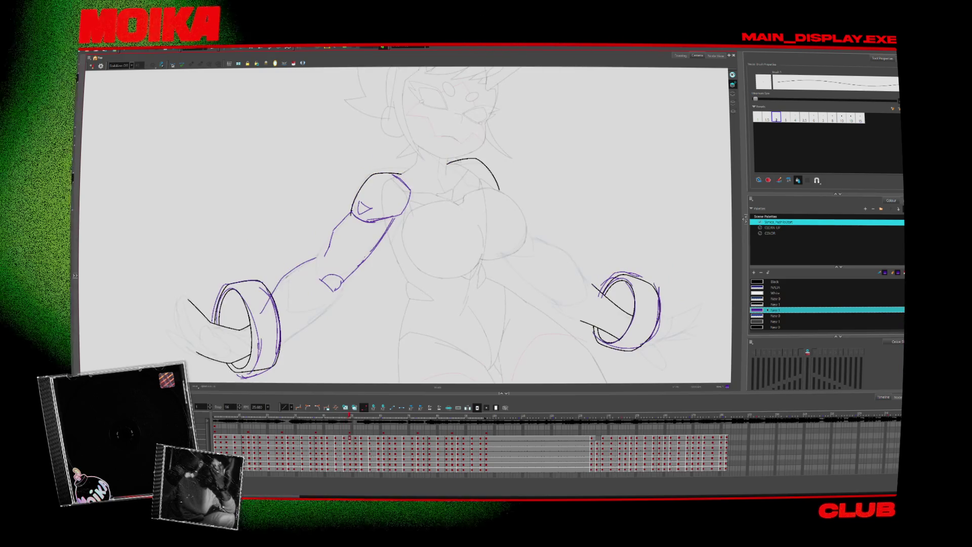
{"action": "mouse_move", "coordinate": [327, 257]}
{"action": "left_mouse_down"}
{"action": "mouse_move", "coordinate": [330, 298]}
{"action": "mouse_move", "coordinate": [341, 285]}
{"action": "left_mouse_up"}
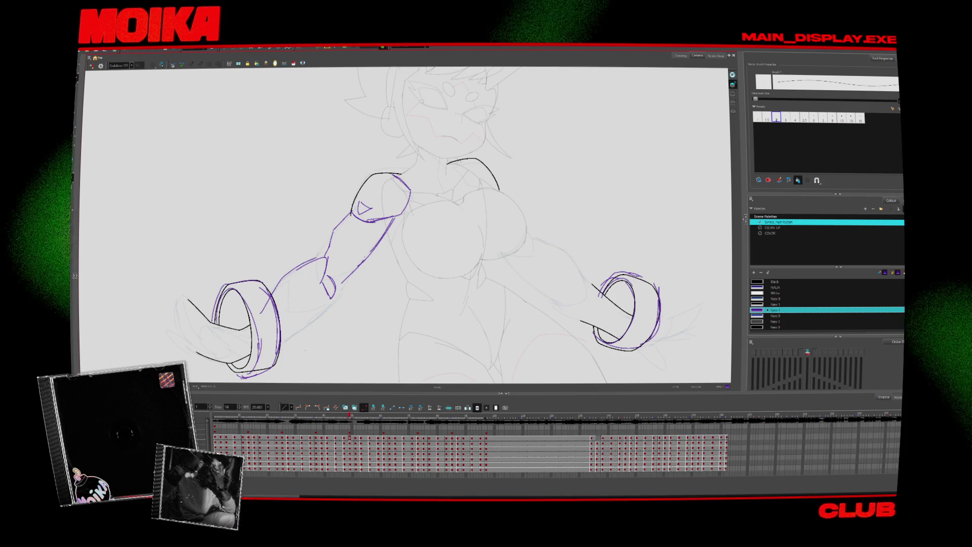
{"action": "key", "text": "comma"}
{"action": "key", "text": "period"}
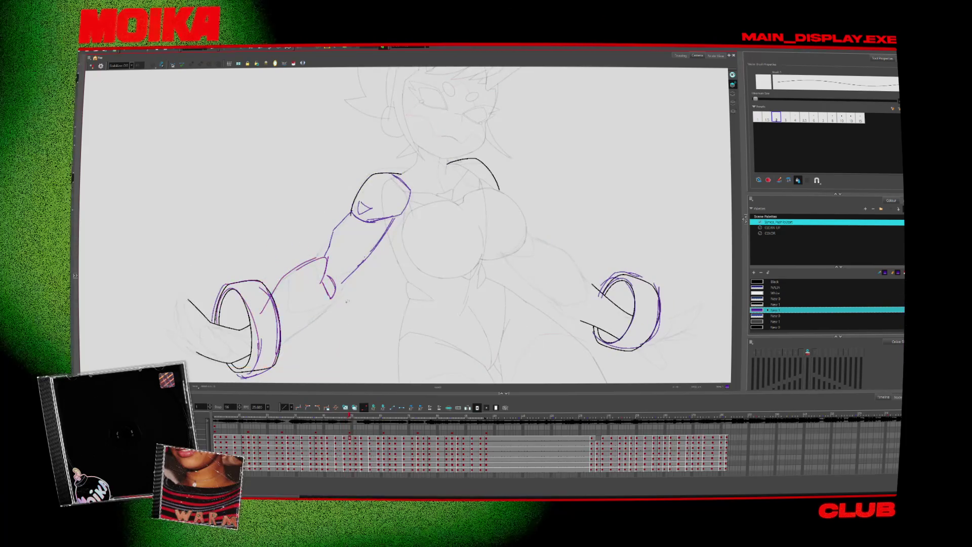
{"action": "mouse_move", "coordinate": [282, 369]}
{"action": "left_mouse_down"}
{"action": "mouse_move", "coordinate": [348, 358]}
{"action": "mouse_move", "coordinate": [340, 275]}
{"action": "left_mouse_up"}
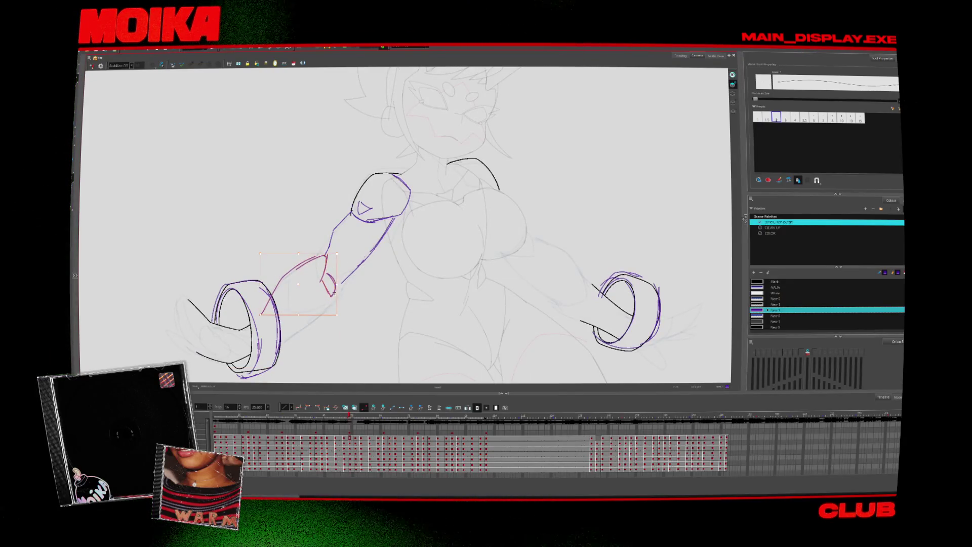
- Tilt, rotate and mirror the canvas to inspect the left arm's line work
{"action": "key", "text": "ctrl+alt+comma"}
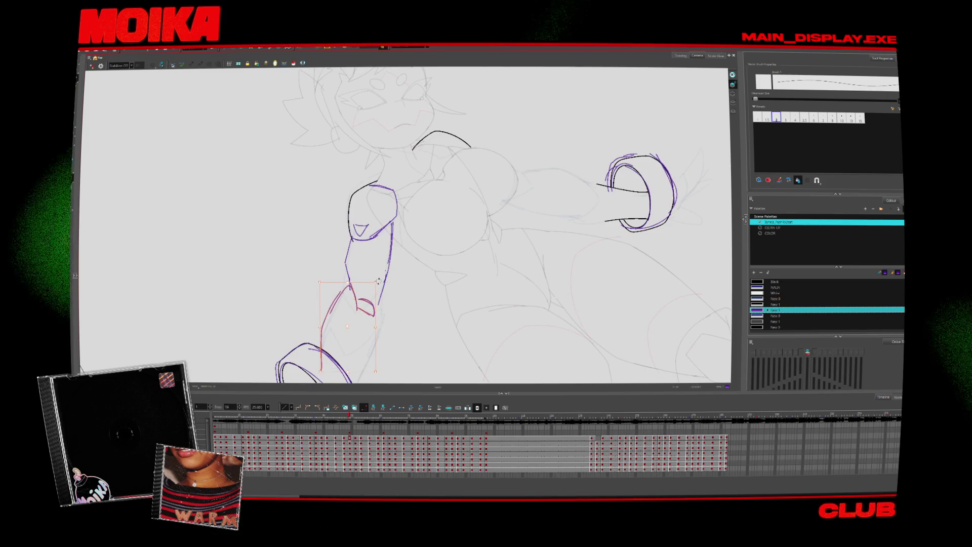
{"action": "key", "text": "Escape"}
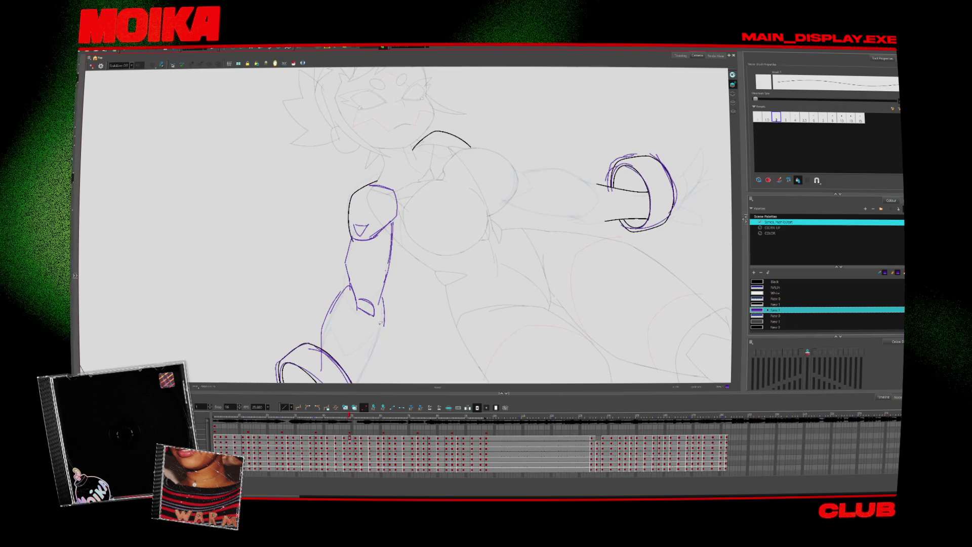
{"action": "scroll", "coordinate": [405, 228], "scroll_direction": "down", "scroll_amount": 2}
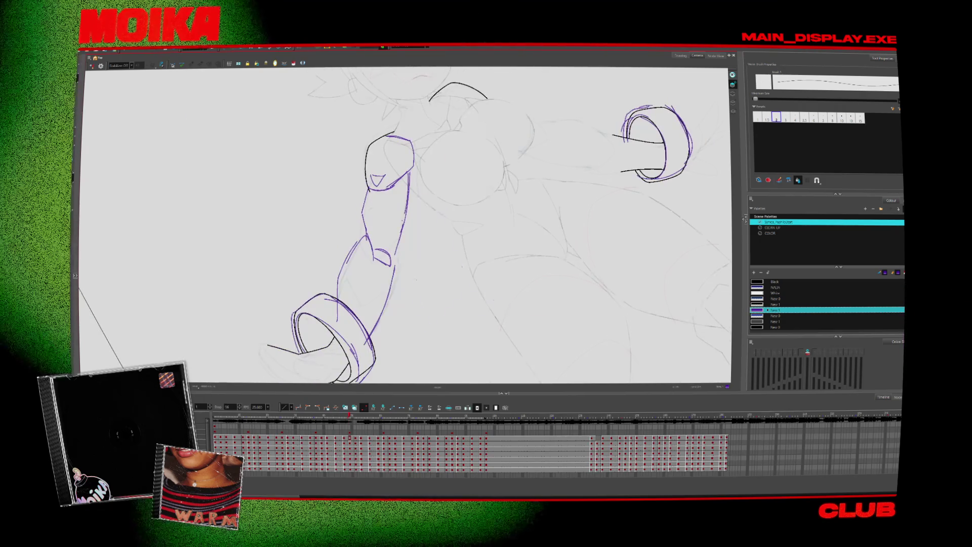
{"action": "left_click", "coordinate": [92, 66]}
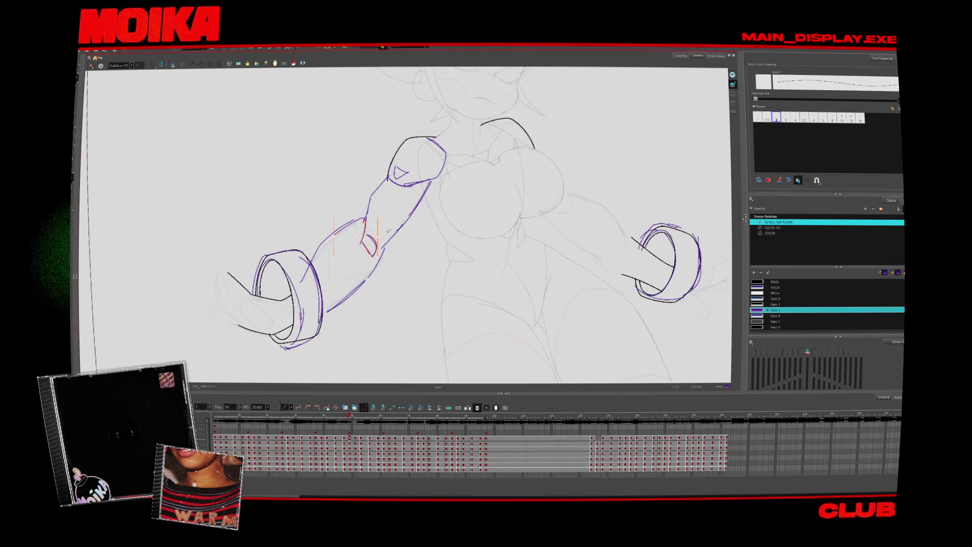
{"action": "key", "text": "c"}
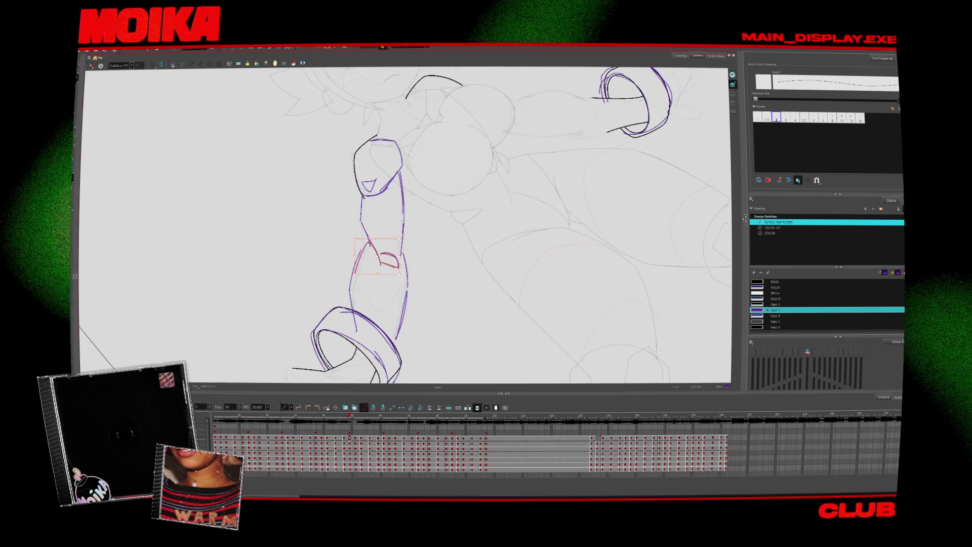
{"action": "key", "text": "v"}
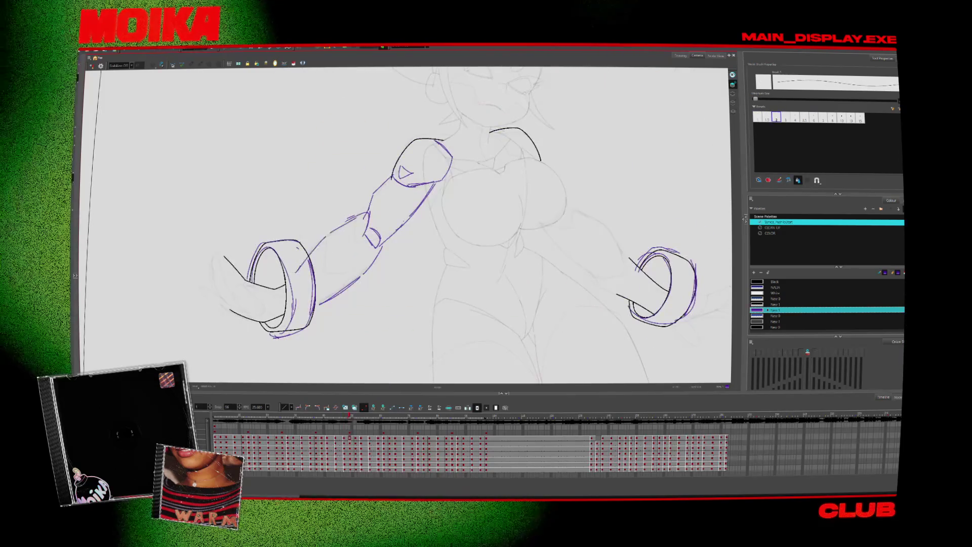
- Mirror the view back and forth, reset it upright, and advance to the next drawing
{"action": "left_click", "coordinate": [92, 66]}
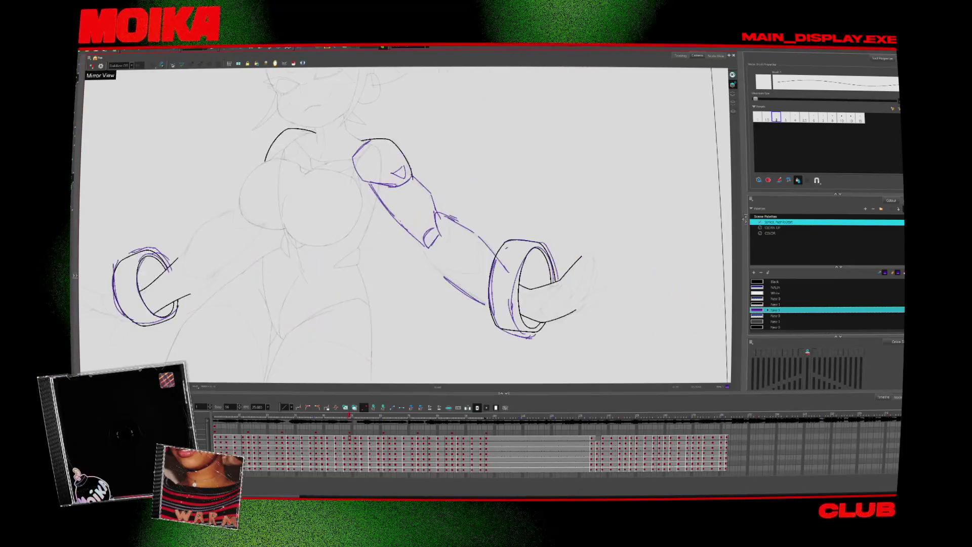
{"action": "key", "text": "shift+m"}
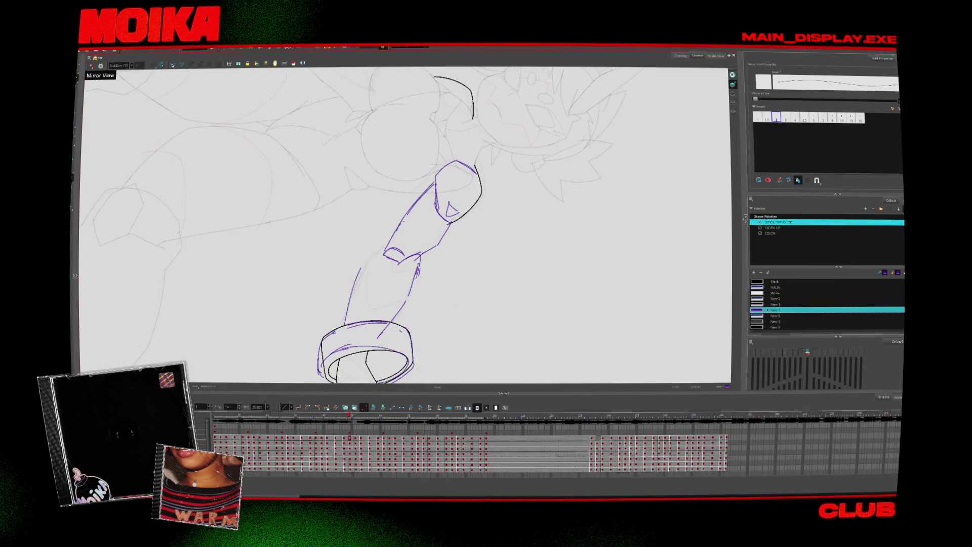
{"action": "left_click", "coordinate": [92, 66]}
{"action": "key", "text": "shift+m"}
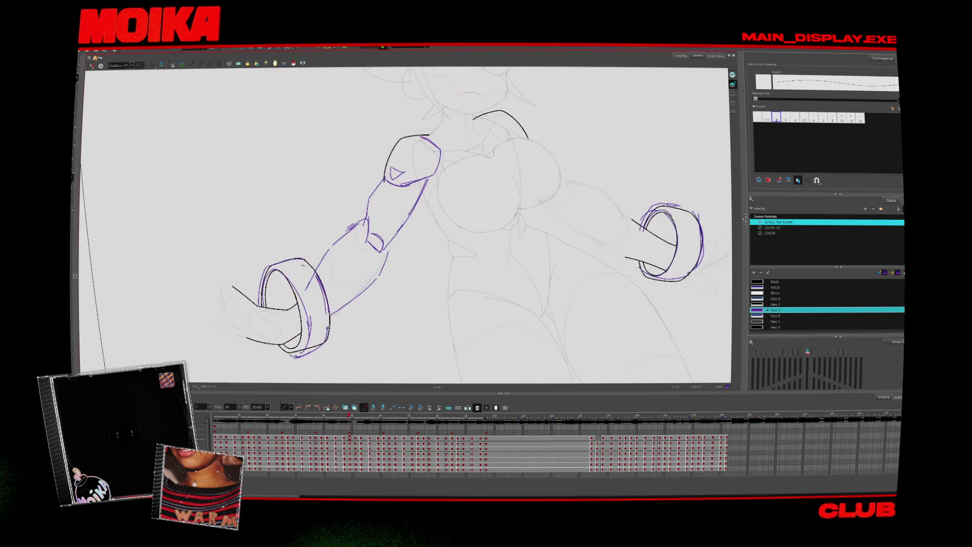
{"action": "key", "text": "alt+s"}
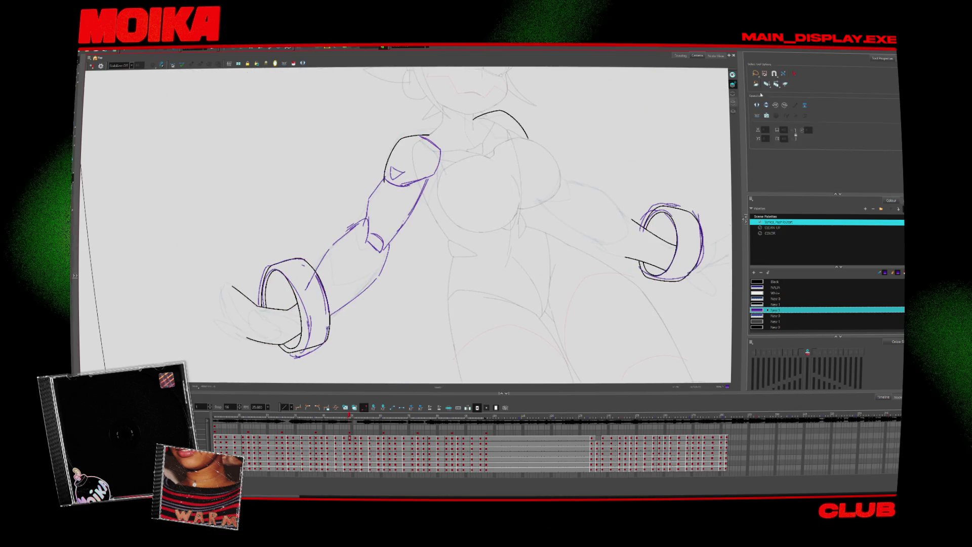
{"action": "key", "text": "."}
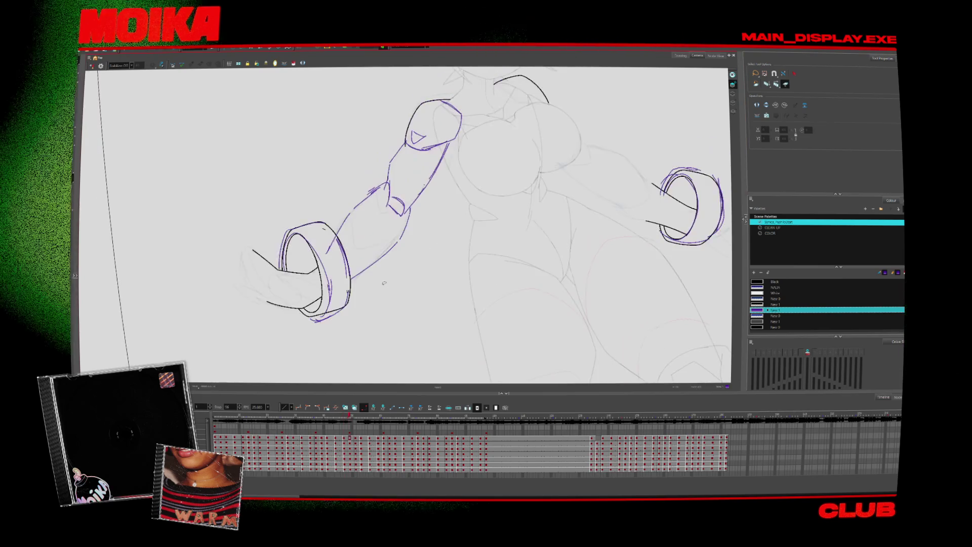
- Lasso the left-hand bracelet strokes and reposition them on the current and previous drawings
{"action": "left_click_drag", "start_coordinate": [310, 355], "coordinate": [322, 274]}
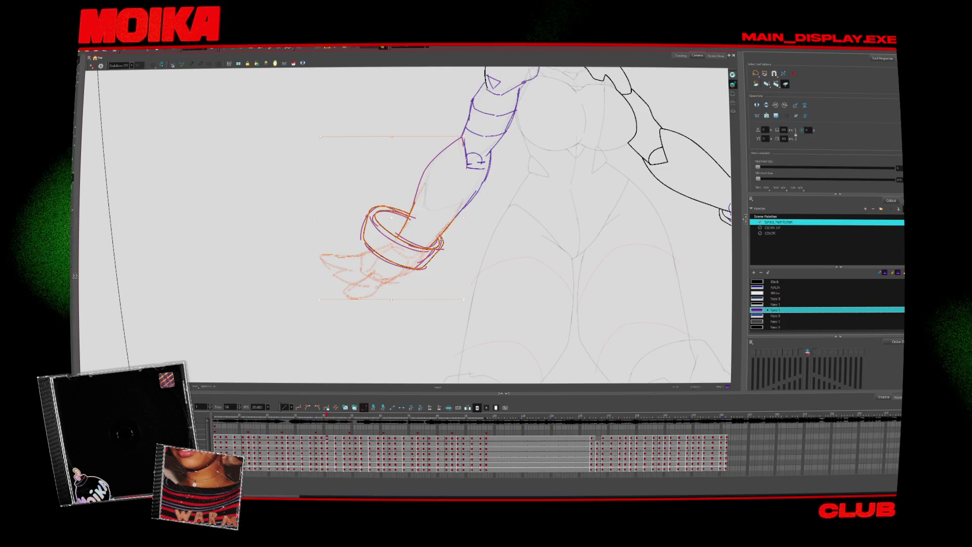
{"action": "key", "text": "comma"}
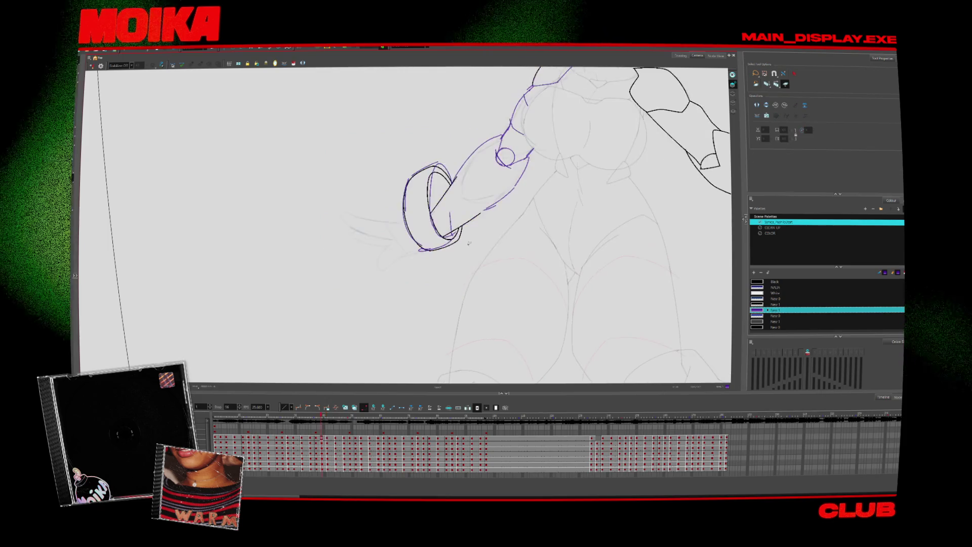
{"action": "scroll", "coordinate": [468, 231], "scroll_direction": "down", "scroll_amount": 3}
{"action": "left_click_drag", "start_coordinate": [238, 208], "coordinate": [366, 289]}
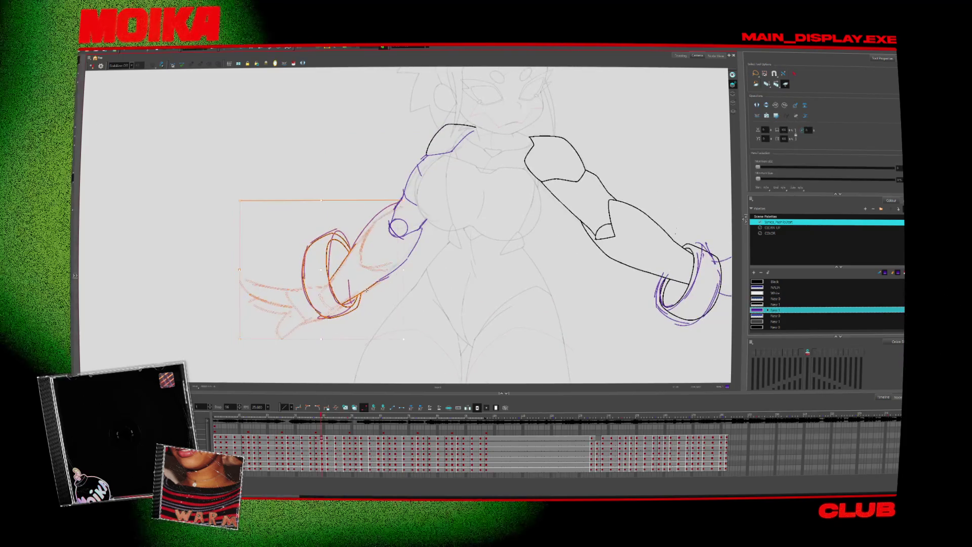
{"action": "key", "text": "period"}
{"action": "key", "text": "period"}
{"action": "key", "text": "period"}
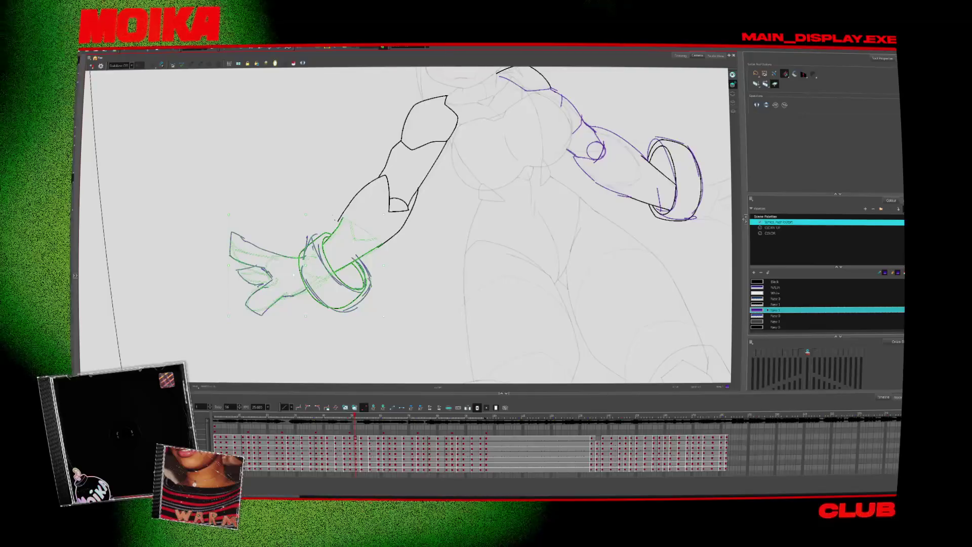
{"action": "key", "text": "period"}
{"action": "key", "text": "period"}
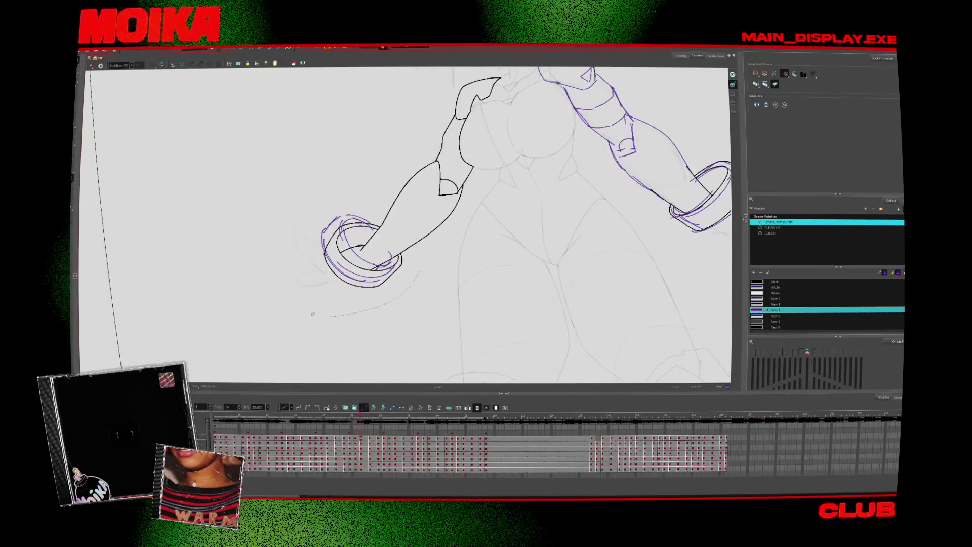
- Move the bracelets on the next drawings, nudging the right bracelet slightly up
{"action": "left_click_drag", "start_coordinate": [250, 293], "coordinate": [445, 169]}
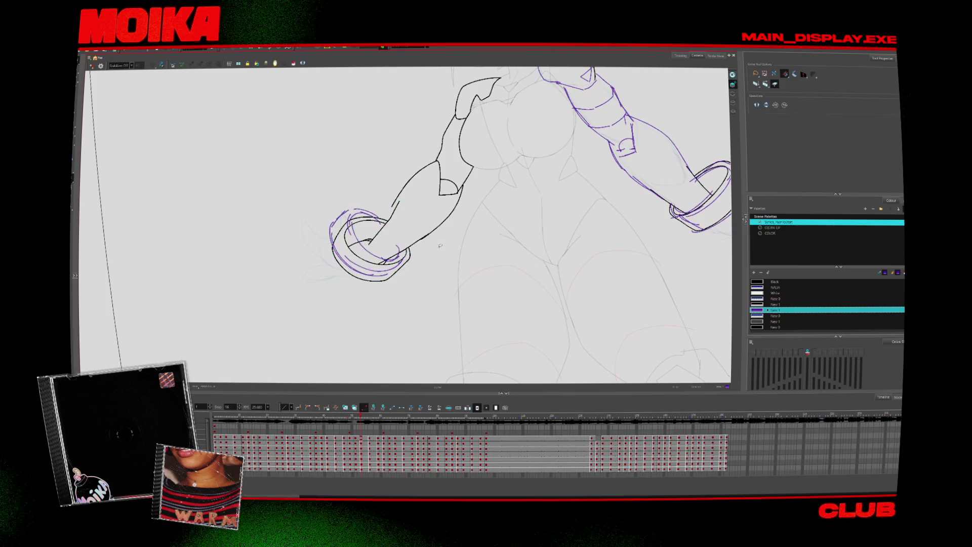
{"action": "key", "text": "period"}
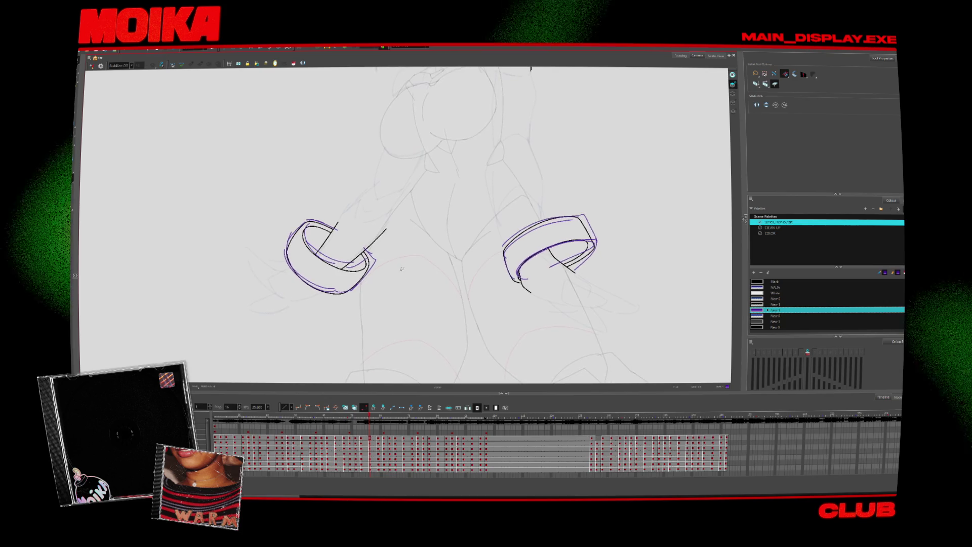
{"action": "left_click_drag", "start_coordinate": [388, 153], "coordinate": [399, 292]}
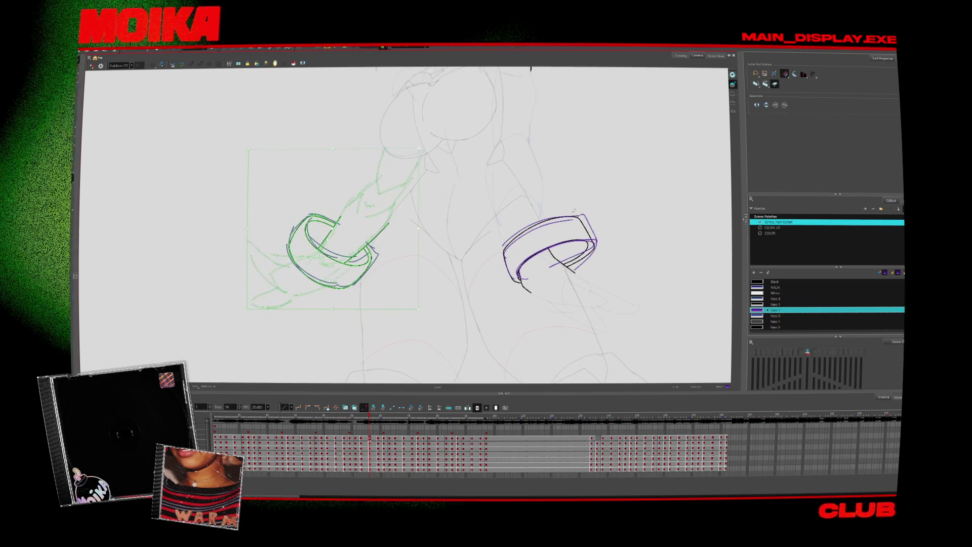
{"action": "left_click_drag", "start_coordinate": [687, 265], "coordinate": [598, 285]}
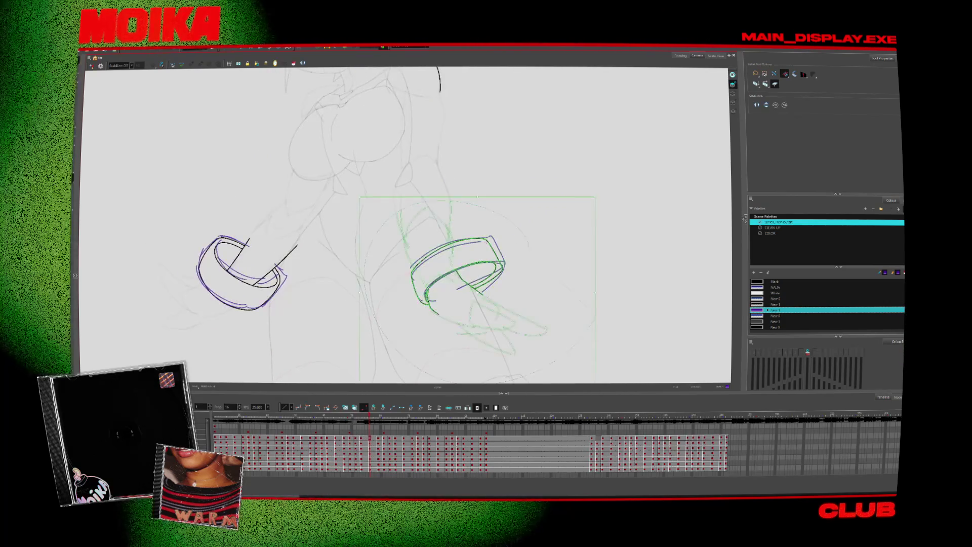
{"action": "left_click_drag", "start_coordinate": [455, 273], "coordinate": [454, 266]}
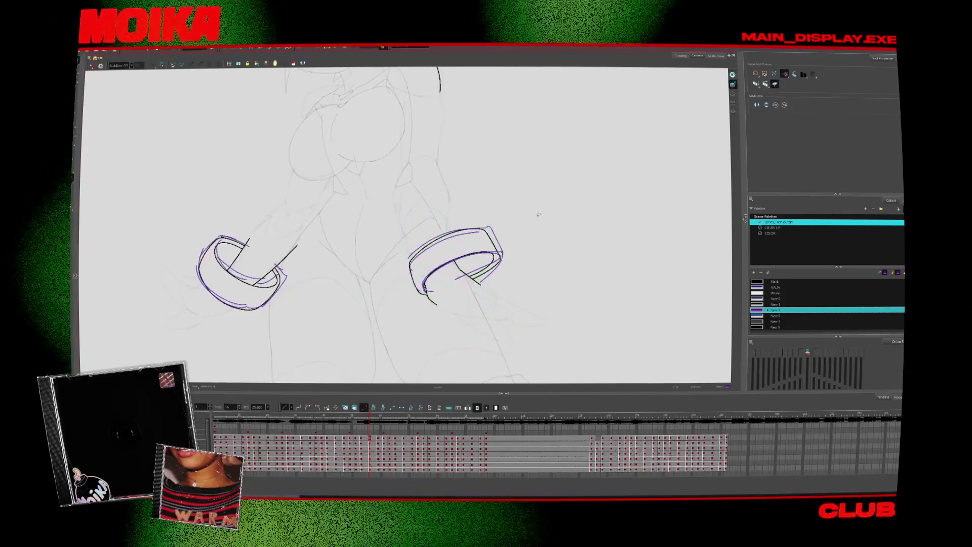
{"action": "key", "text": "period"}
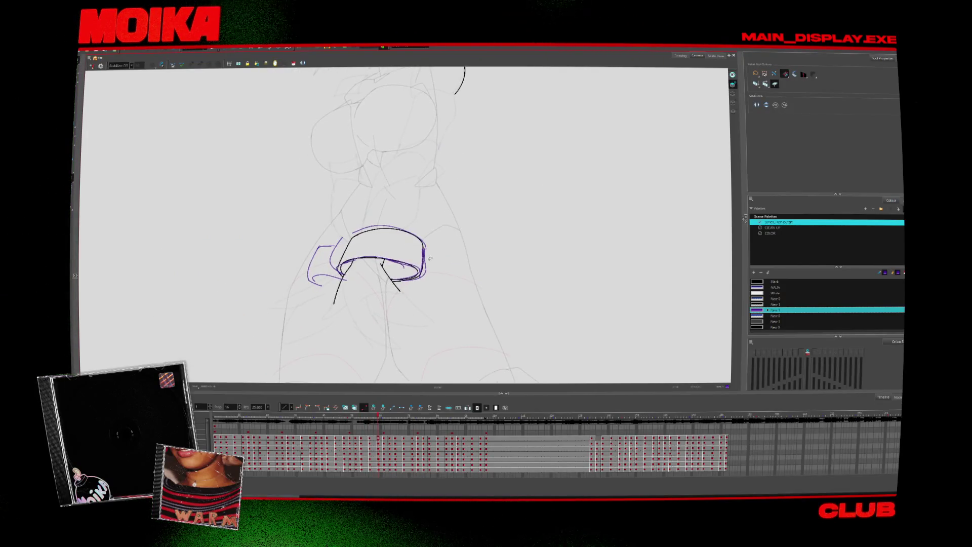
{"action": "left_click_drag", "start_coordinate": [444, 267], "coordinate": [423, 266]}
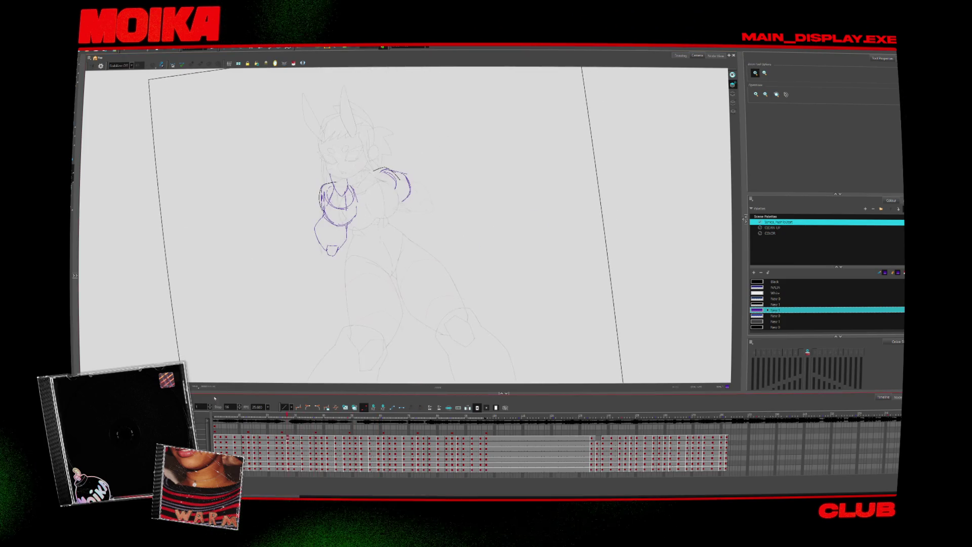
- Reset the canvas rotation and zoom with Shift+M, then play back the arm animation
{"action": "key", "text": "shift+m"}
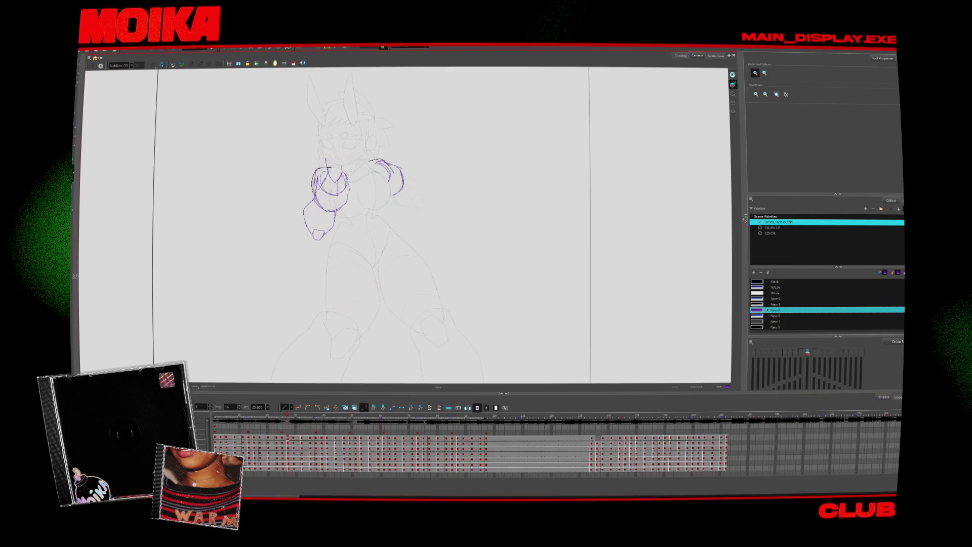
{"action": "key", "text": "Return"}
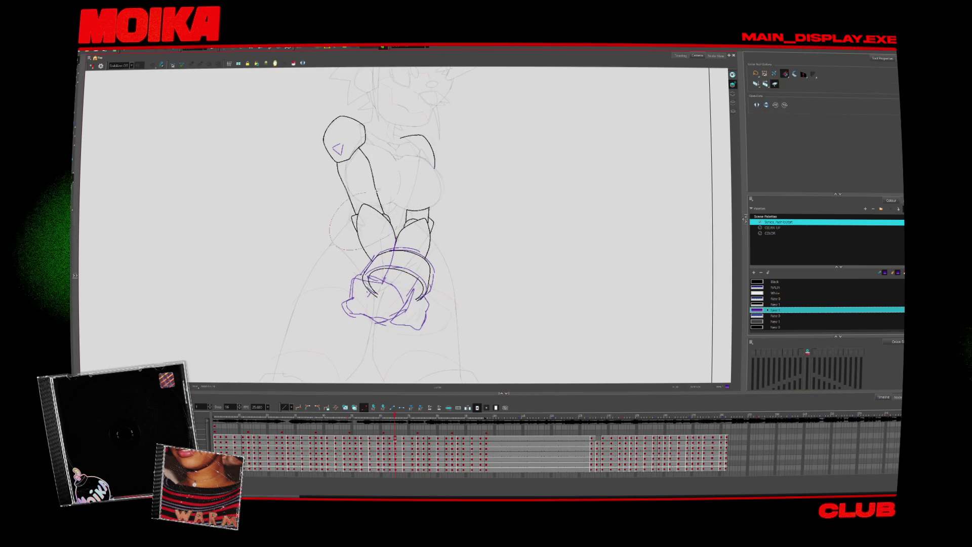
- Deselect, then step forward one at a time through the arm drawings
{"action": "key", "text": "Escape"}
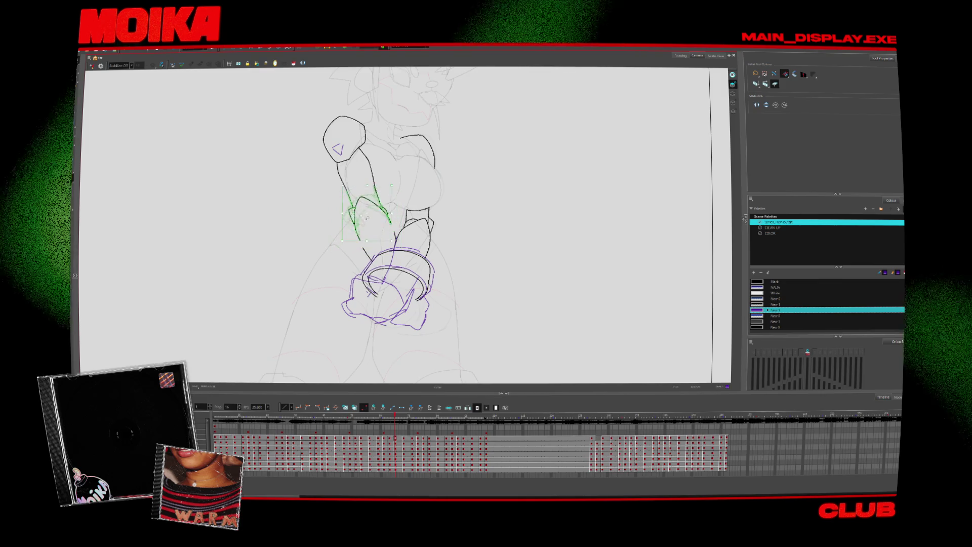
{"action": "key", "text": "period"}
{"action": "key", "text": "period"}
{"action": "key", "text": "period"}
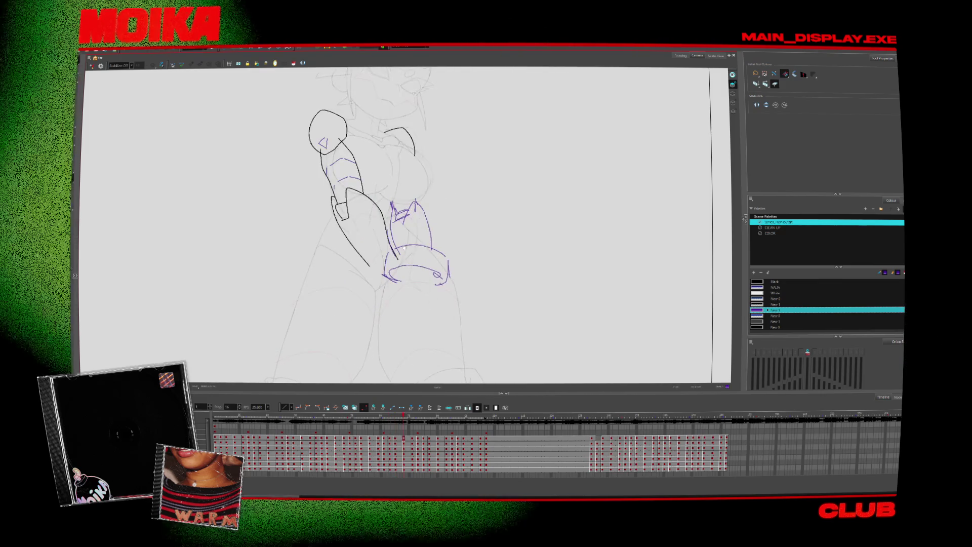
{"action": "key", "text": "period"}
{"action": "key", "text": "period"}
{"action": "key", "text": "period"}
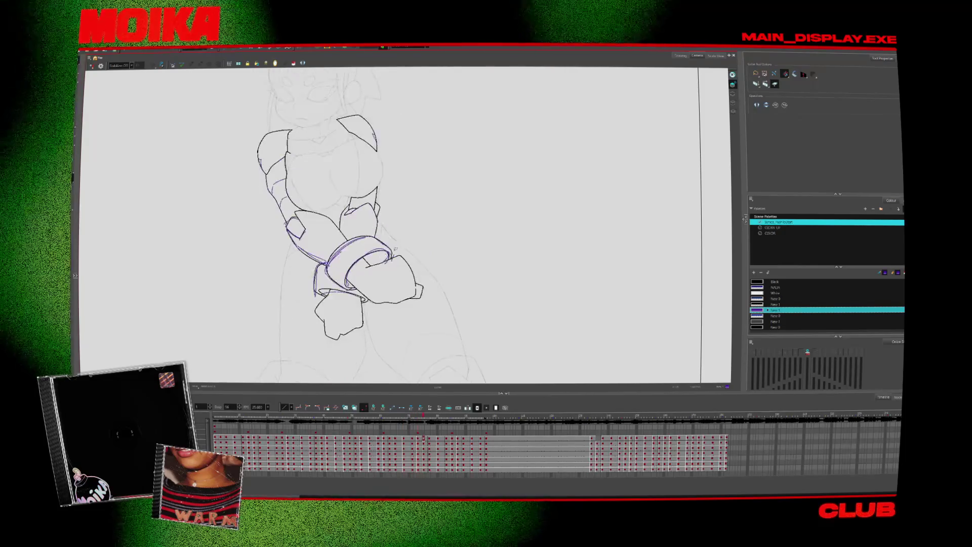
{"action": "key", "text": "period"}
{"action": "key", "text": "period"}
{"action": "key", "text": "period"}
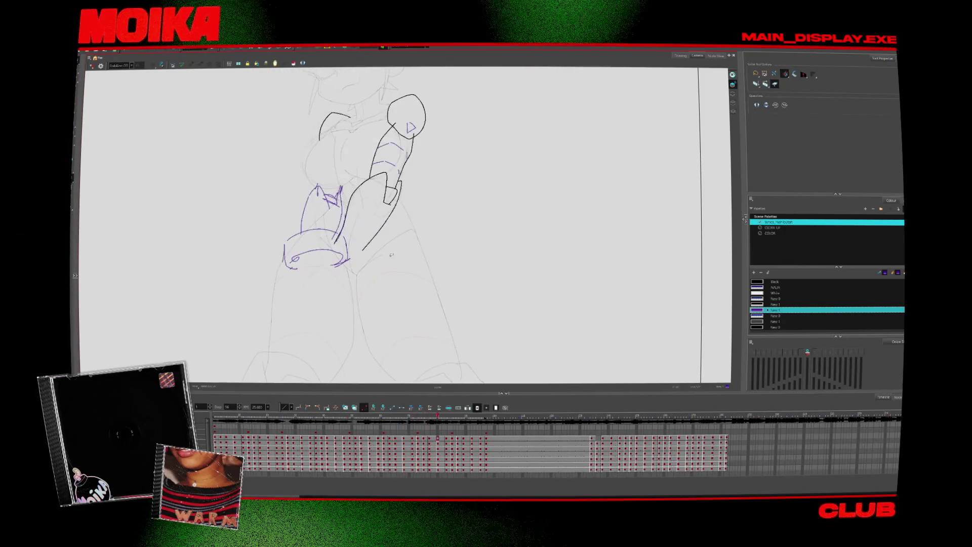
{"action": "key", "text": "period"}
{"action": "key", "text": "period"}
{"action": "key", "text": "period"}
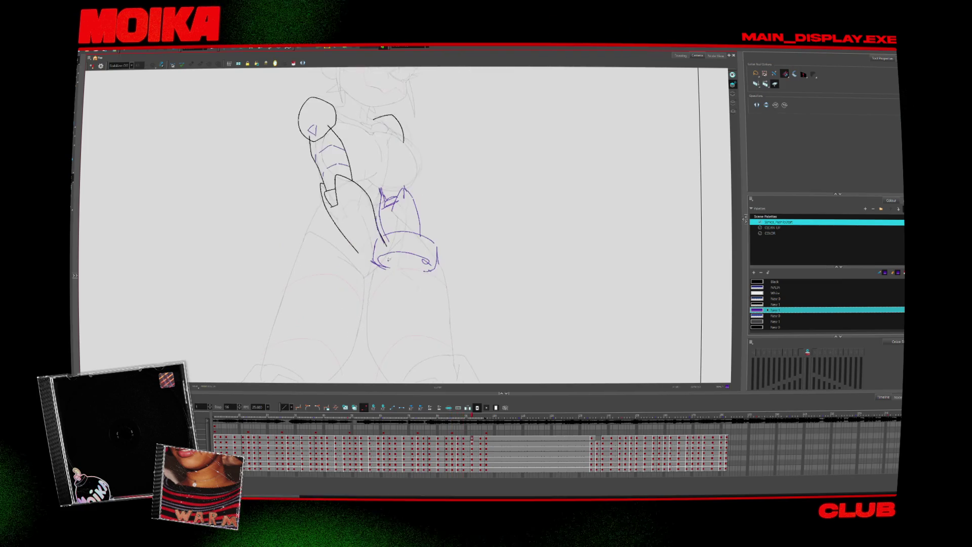
{"action": "key", "text": "period"}
{"action": "key", "text": "period"}
{"action": "key", "text": "period"}
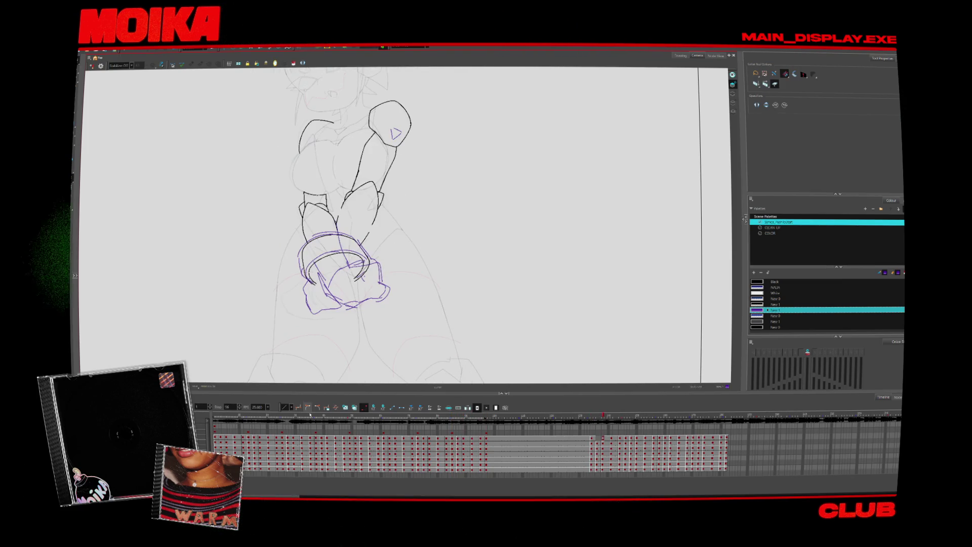
- Jump back on the timeline and flip between neighbouring drawings to compare the bracelet sketches
{"action": "left_click", "coordinate": [311, 414]}
{"action": "key", "text": "period"}
{"action": "key", "text": "period"}
{"action": "key", "text": "period"}
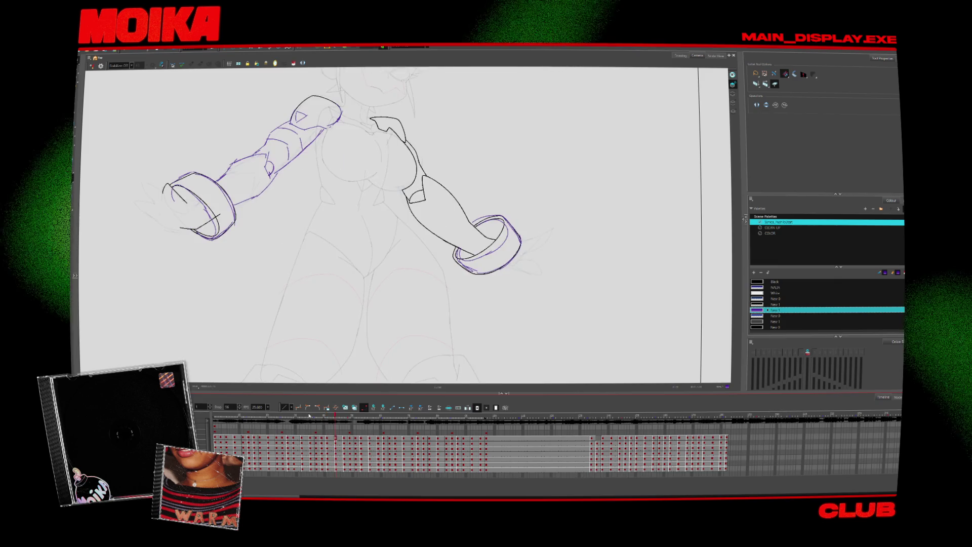
{"action": "key", "text": "comma"}
{"action": "key", "text": "comma"}
{"action": "key", "text": "comma"}
{"action": "left_click", "coordinate": [273, 237]}
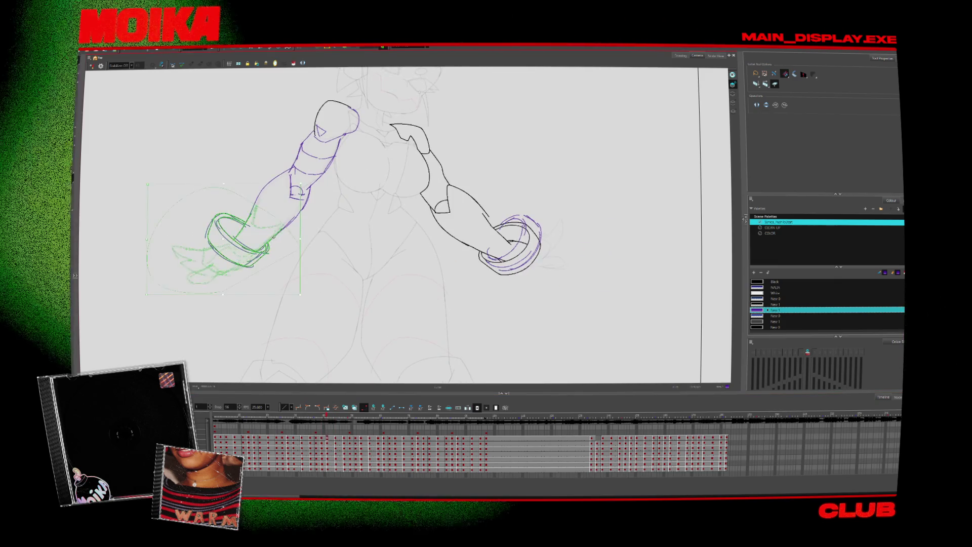
{"action": "key", "text": "comma"}
{"action": "key", "text": "comma"}
{"action": "key", "text": "comma"}
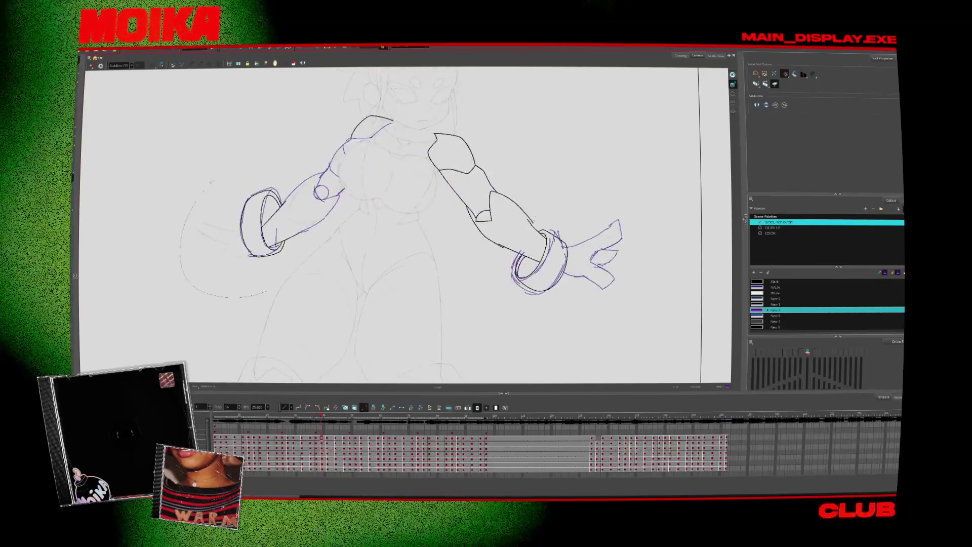
{"action": "key", "text": "period"}
{"action": "key", "text": "period"}
{"action": "key", "text": "period"}
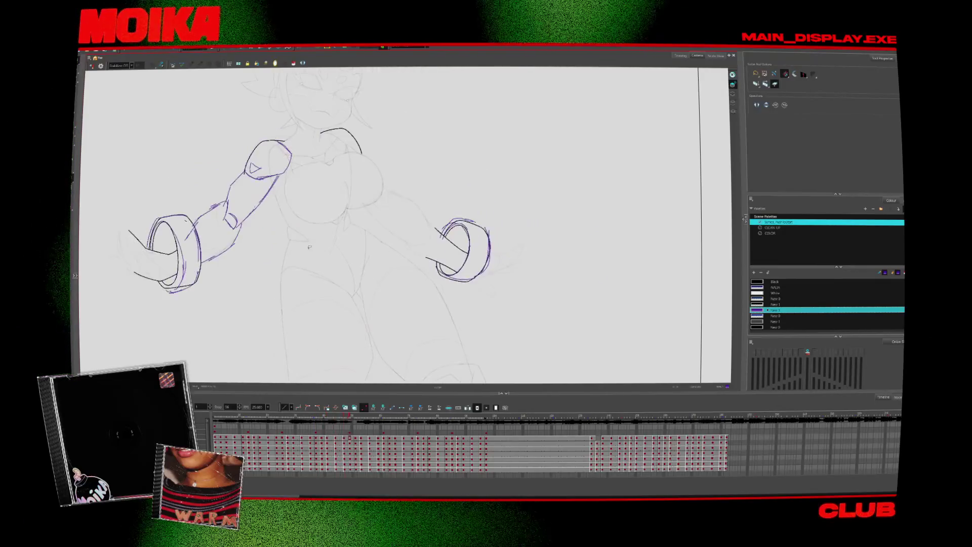
{"action": "key", "text": "period"}
{"action": "key", "text": "period"}
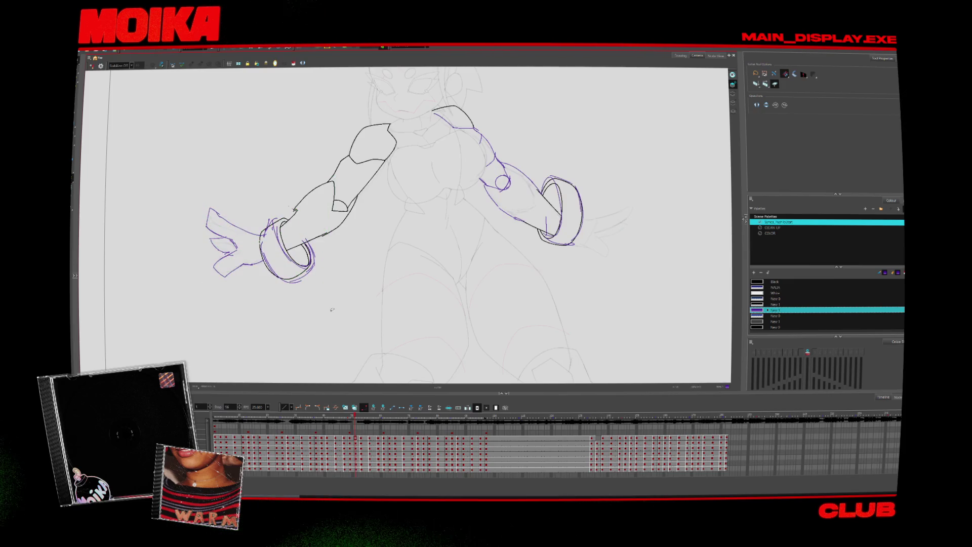
- Compare neighbouring drawings and lasso the left hand with its bracelet
{"action": "key", "text": "period"}
{"action": "key", "text": "comma"}
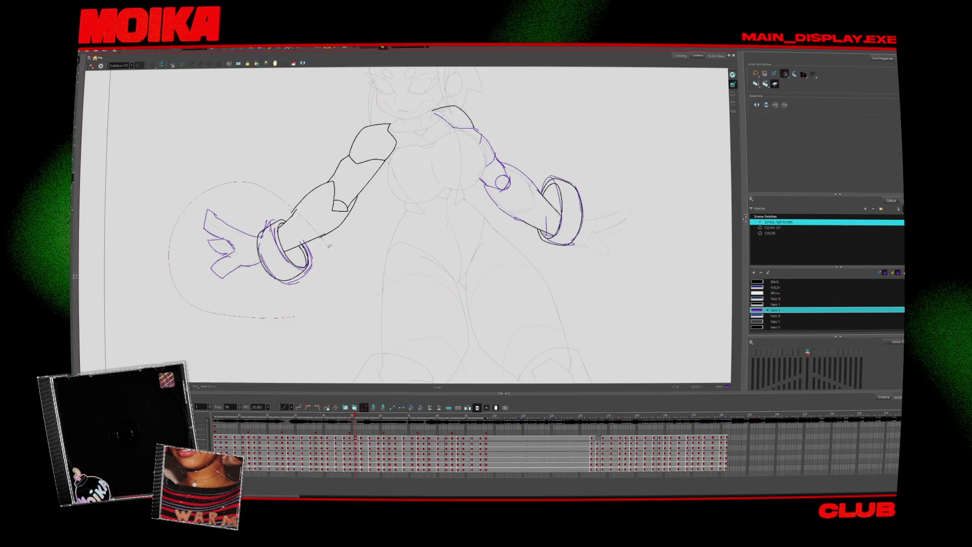
{"action": "left_click_drag", "start_coordinate": [336, 289], "coordinate": [298, 253]}
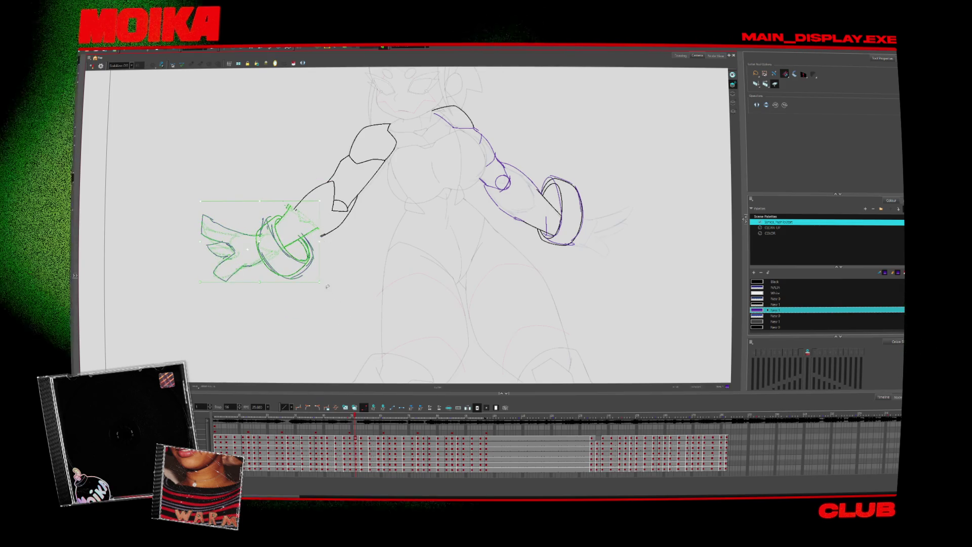
{"action": "key", "text": "comma"}
{"action": "key", "text": "comma"}
{"action": "key", "text": "comma"}
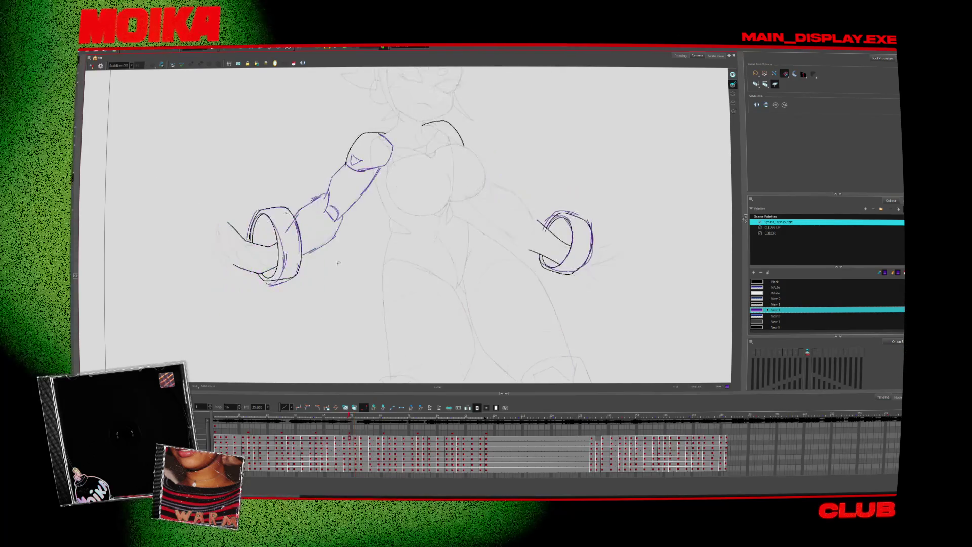
{"action": "key", "text": "period"}
{"action": "key", "text": "period"}
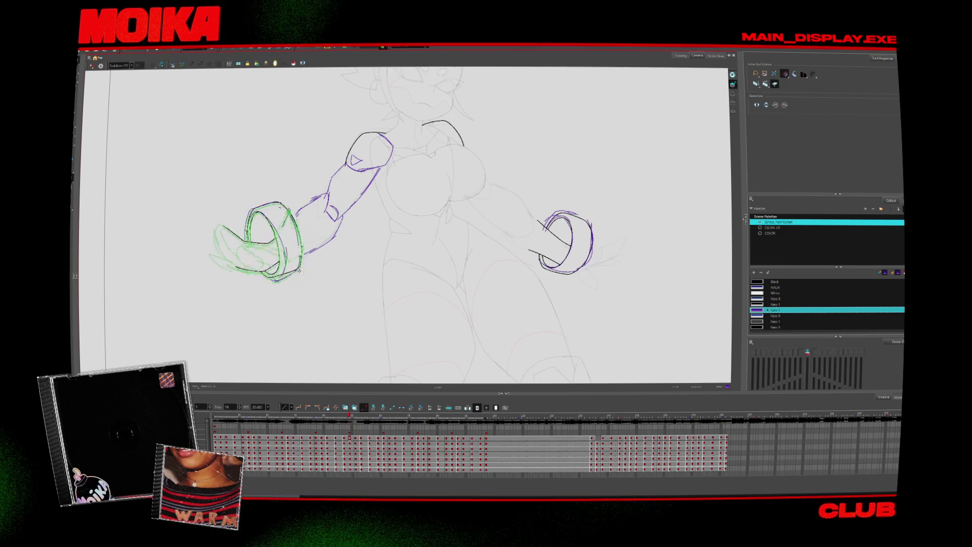
{"action": "key", "text": "period"}
{"action": "key", "text": "period"}
{"action": "key", "text": "period"}
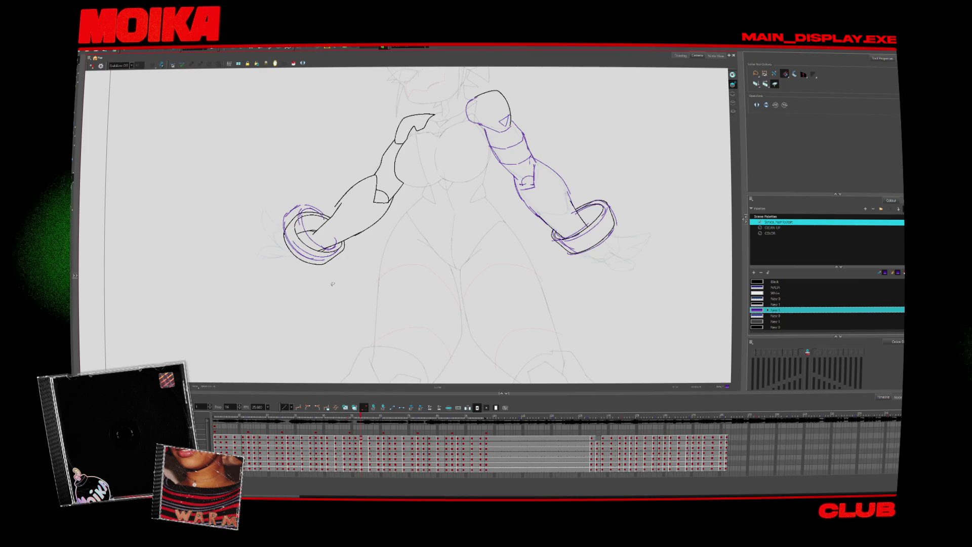
- Play the animation, then select the right forearm and bracelet, shift them up-left, and replay
{"action": "key", "text": "Return"}
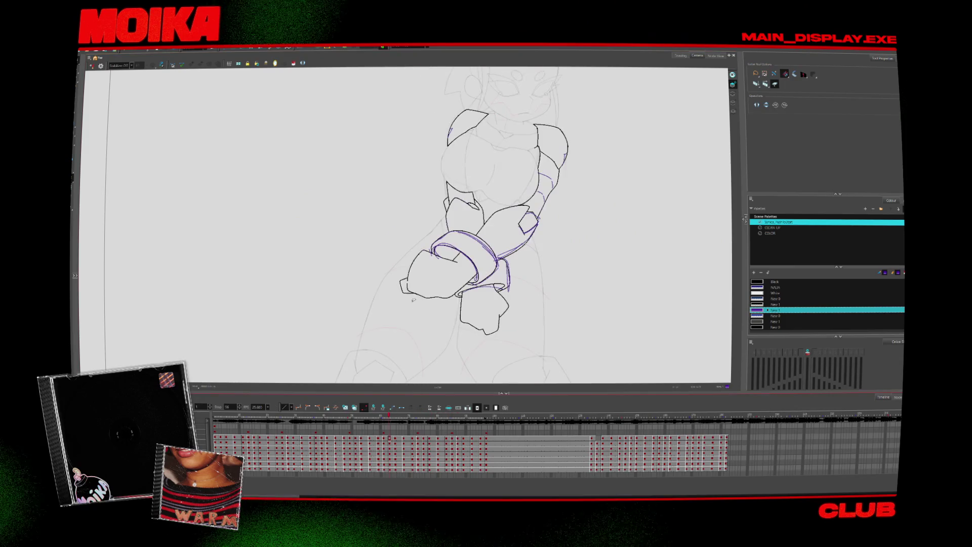
{"action": "key", "text": "alt+b"}
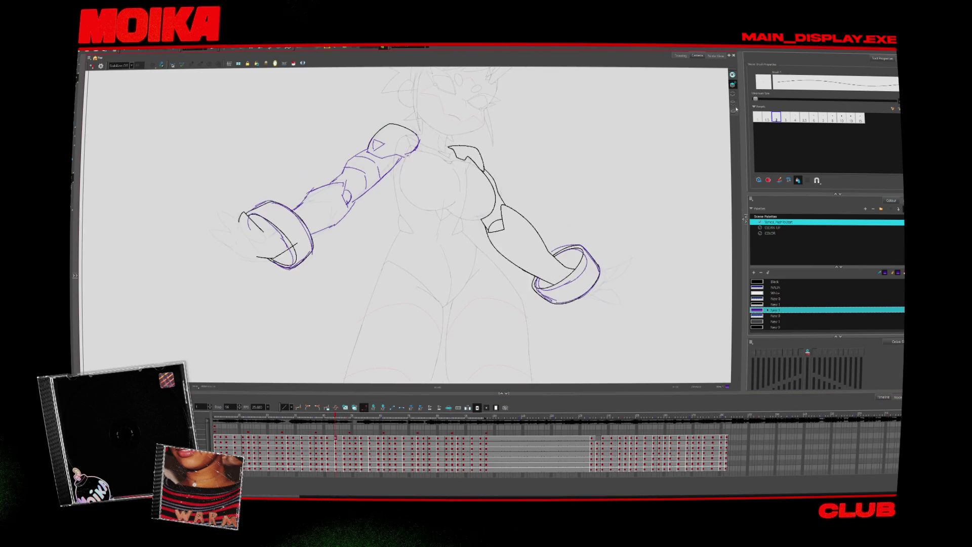
{"action": "key", "text": "alt+s"}
{"action": "left_click", "coordinate": [774, 85]}
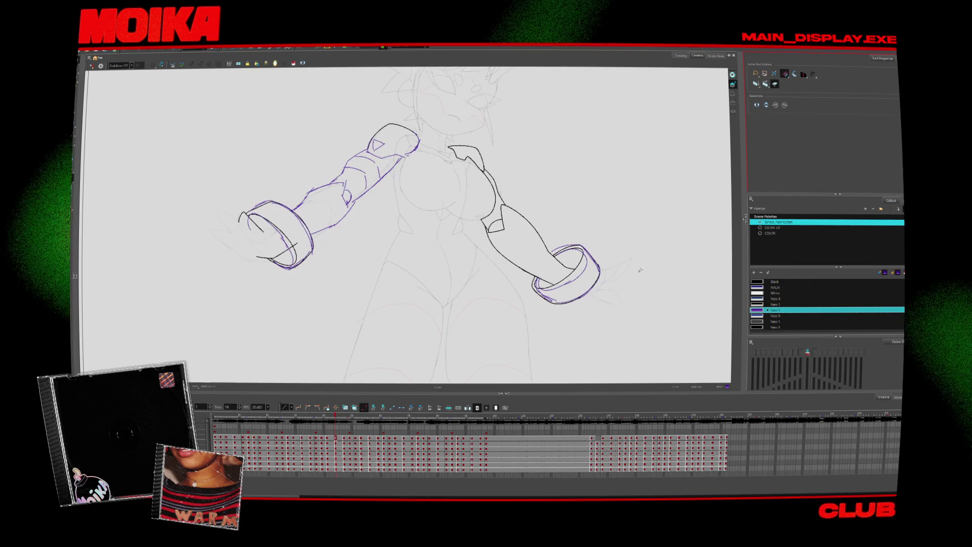
{"action": "left_click_drag", "start_coordinate": [490, 258], "coordinate": [678, 304]}
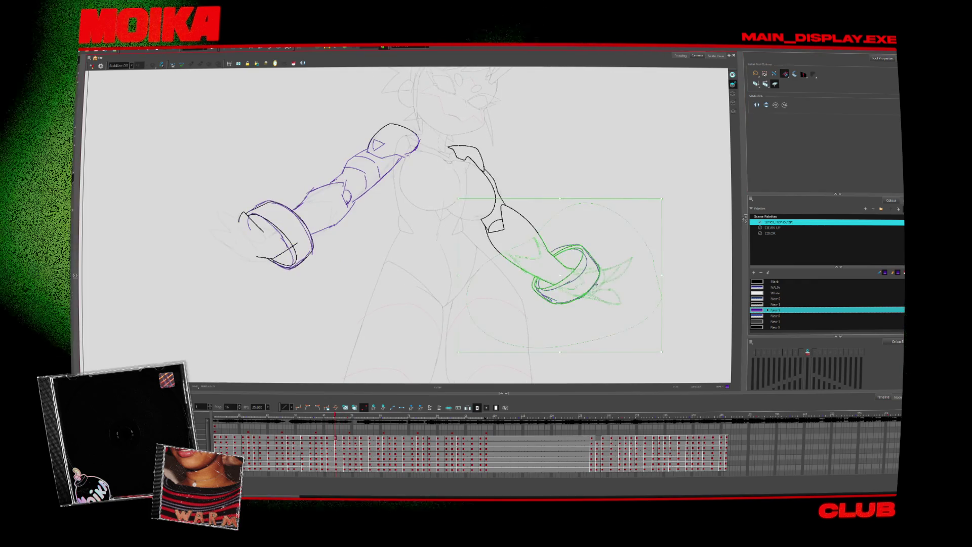
{"action": "left_click_drag", "start_coordinate": [567, 269], "coordinate": [588, 279]}
{"action": "key", "text": "Return"}
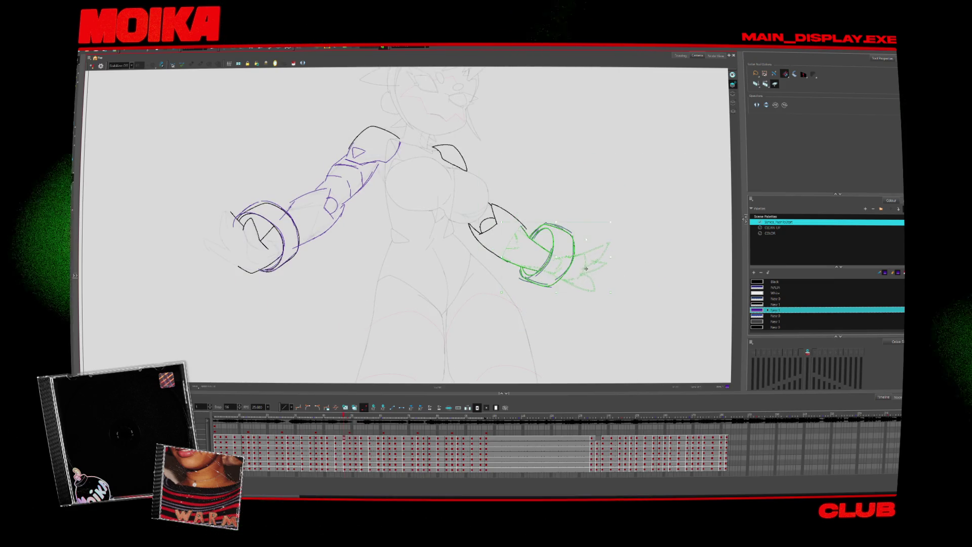
- Lasso the whole right hand and advance two drawings to the next arm pose
{"action": "mouse_move", "coordinate": [555, 355]}
{"action": "left_mouse_down"}
{"action": "mouse_move", "coordinate": [603, 314]}
{"action": "mouse_move", "coordinate": [595, 228]}
{"action": "mouse_move", "coordinate": [582, 218]}
{"action": "left_mouse_up"}
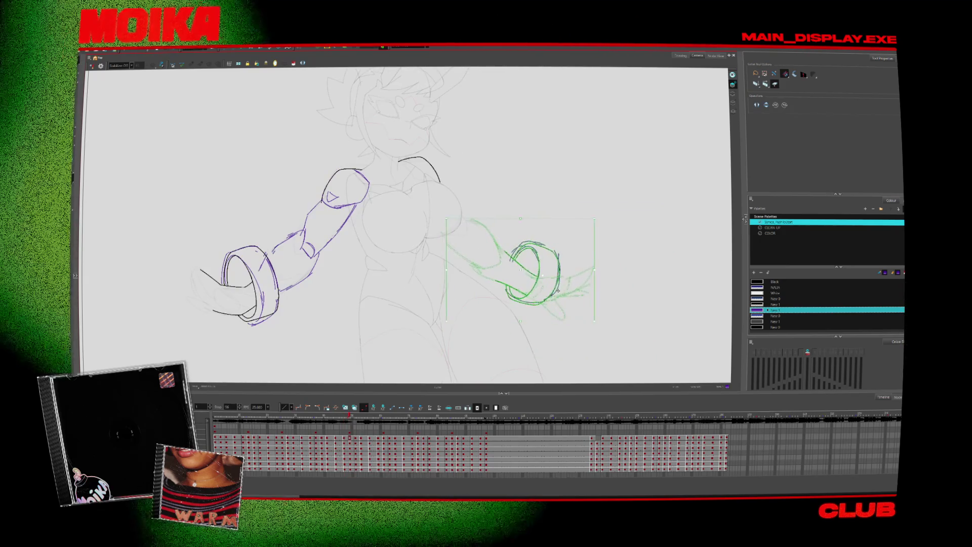
{"action": "mouse_move", "coordinate": [506, 217]}
{"action": "left_mouse_down"}
{"action": "mouse_move", "coordinate": [527, 215]}
{"action": "mouse_move", "coordinate": [653, 304]}
{"action": "mouse_move", "coordinate": [459, 278]}
{"action": "left_mouse_up"}
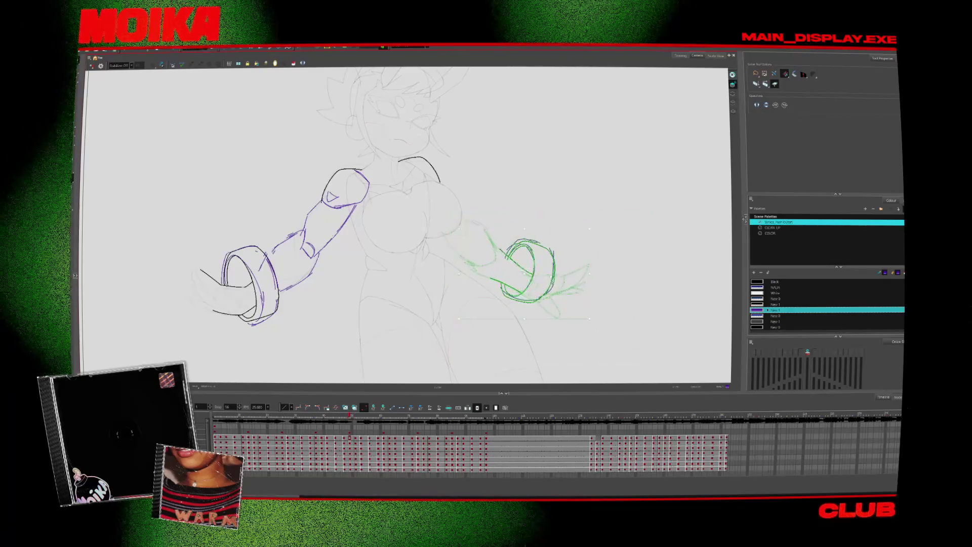
{"action": "key", "text": "."}
{"action": "key", "text": "."}
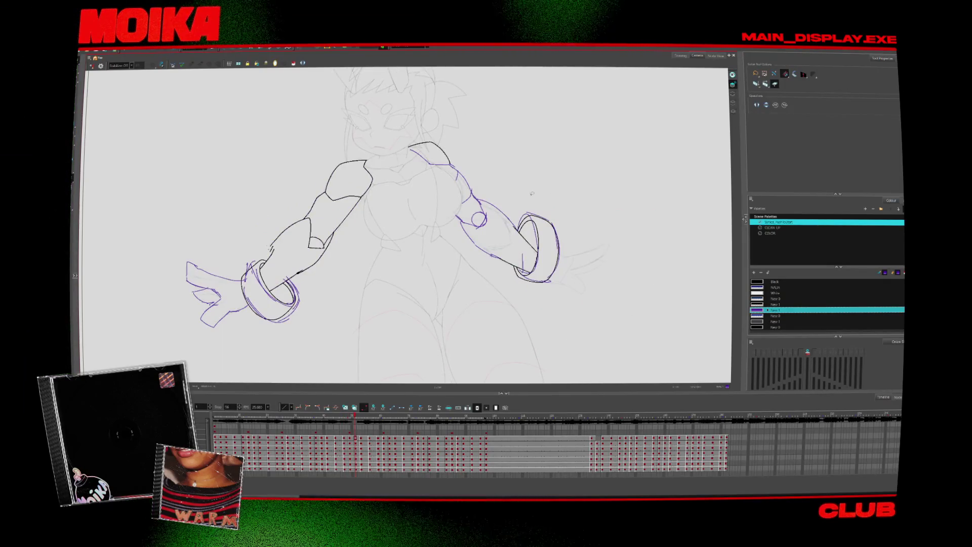
{"action": "key", "text": "."}
- Switch to the Brush tool, select the right forearm and hand, and play the arm animation
{"action": "key", "text": "alt+b"}
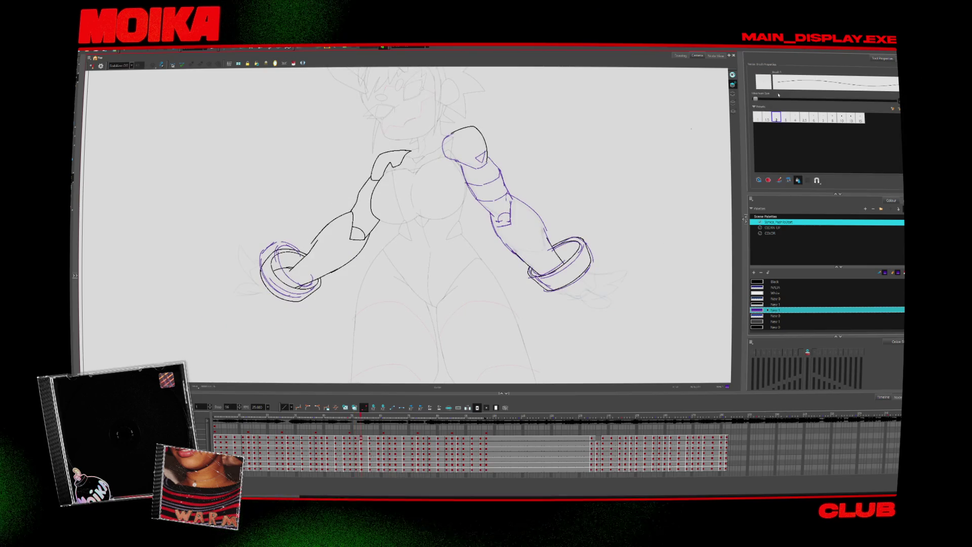
{"action": "key", "text": "alt+s"}
{"action": "key", "text": "alt+b"}
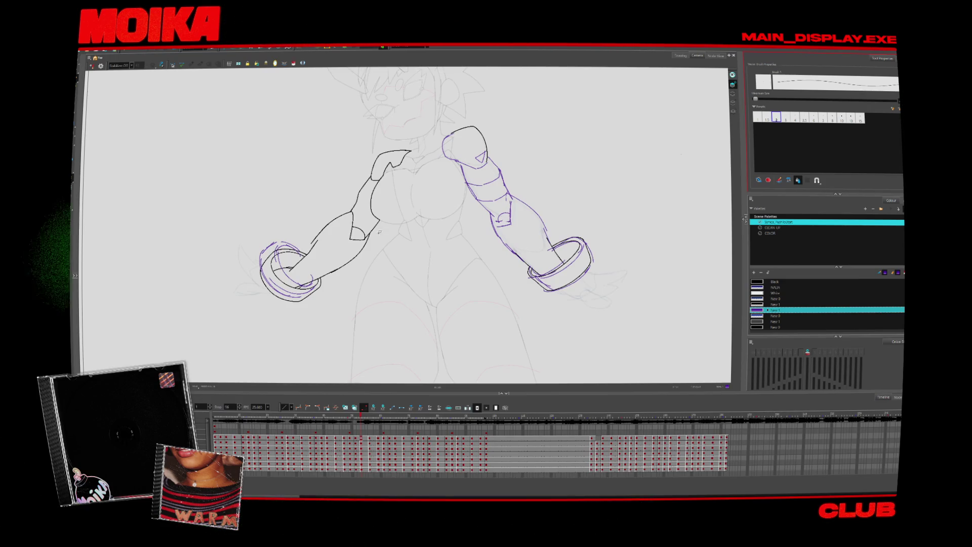
{"action": "left_click_drag", "start_coordinate": [504, 190], "coordinate": [592, 296]}
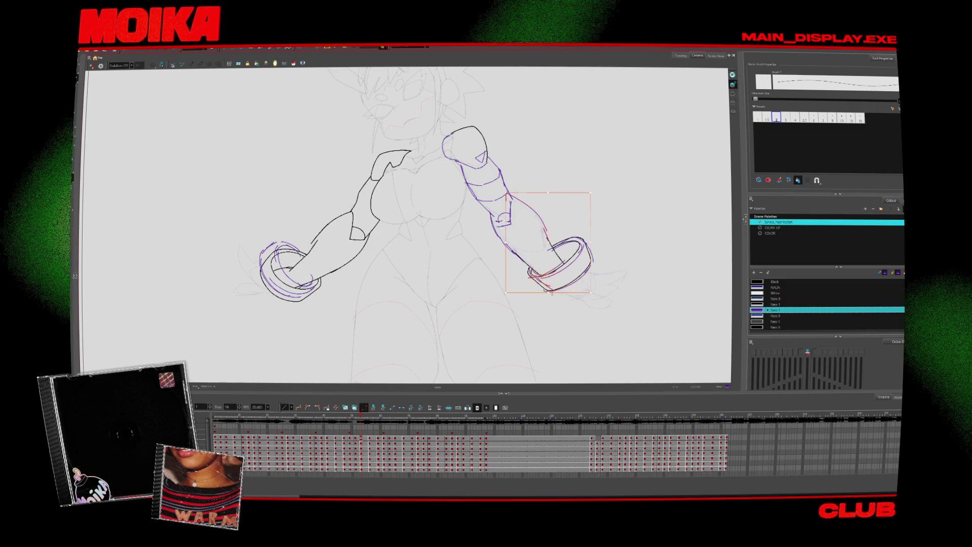
{"action": "key", "text": "Return"}
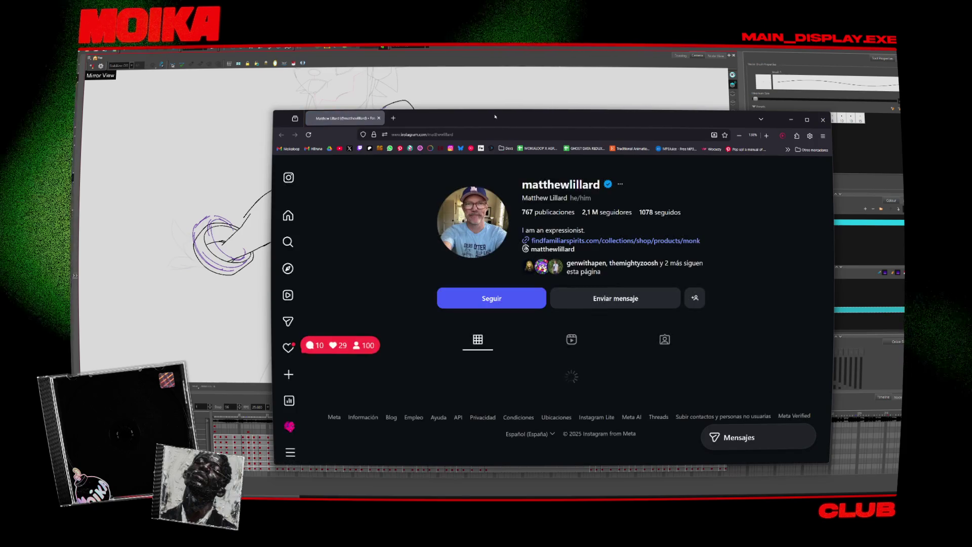
- Maximize the browser, scroll through the Instagram profile grid, and switch to the news article
{"action": "key", "text": "super+Up"}
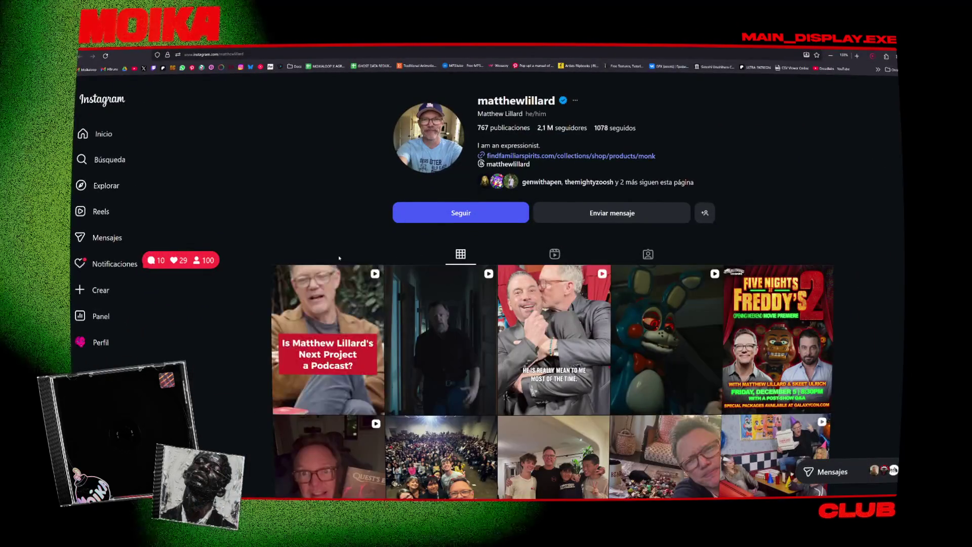
{"action": "scroll", "coordinate": [306, 217], "scroll_direction": "down", "scroll_amount": 1}
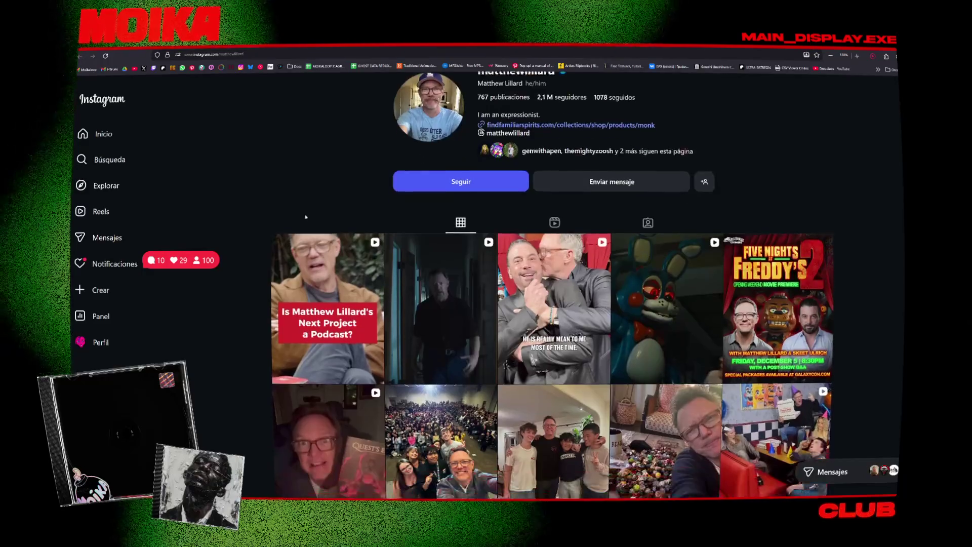
{"action": "scroll", "coordinate": [305, 217], "scroll_direction": "down", "scroll_amount": 2}
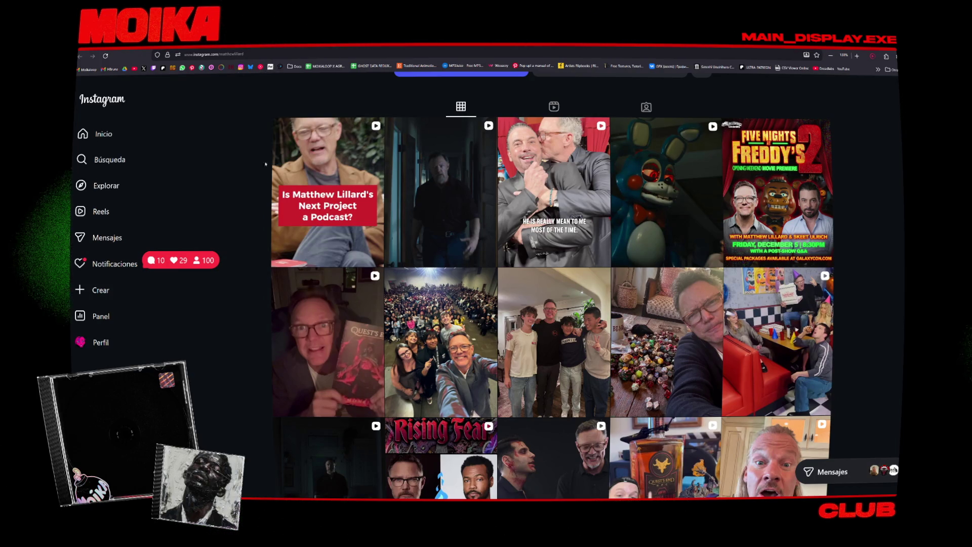
{"action": "scroll", "coordinate": [312, 252], "scroll_direction": "down", "scroll_amount": 2}
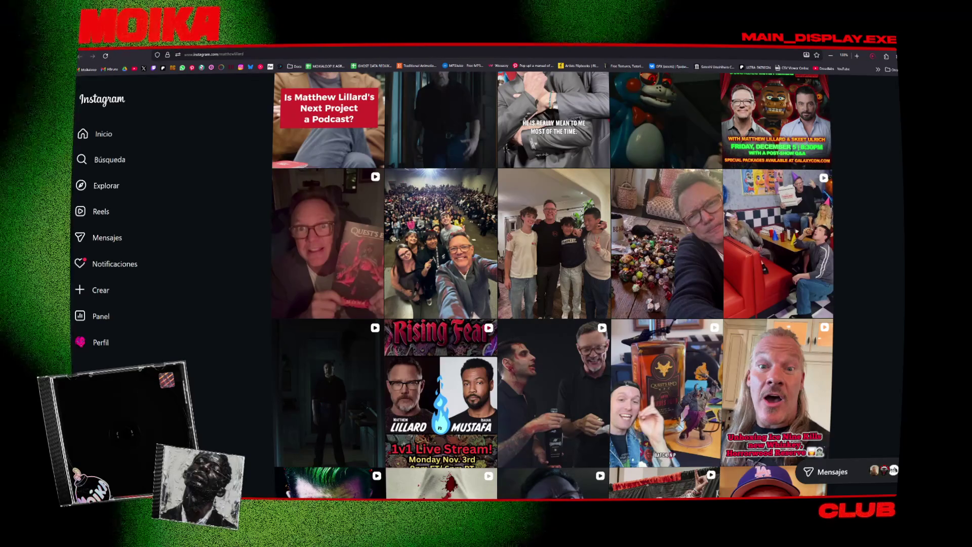
{"action": "left_click", "coordinate": [299, 49]}
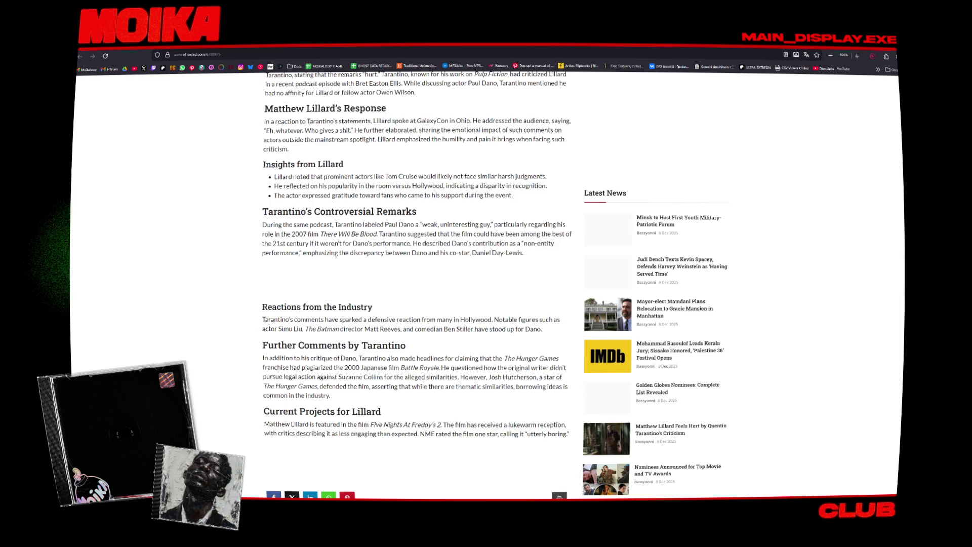
- Read the first article, highlighting passages of the actor's response
{"action": "scroll", "coordinate": [417, 283], "scroll_direction": "up", "scroll_amount": 3}
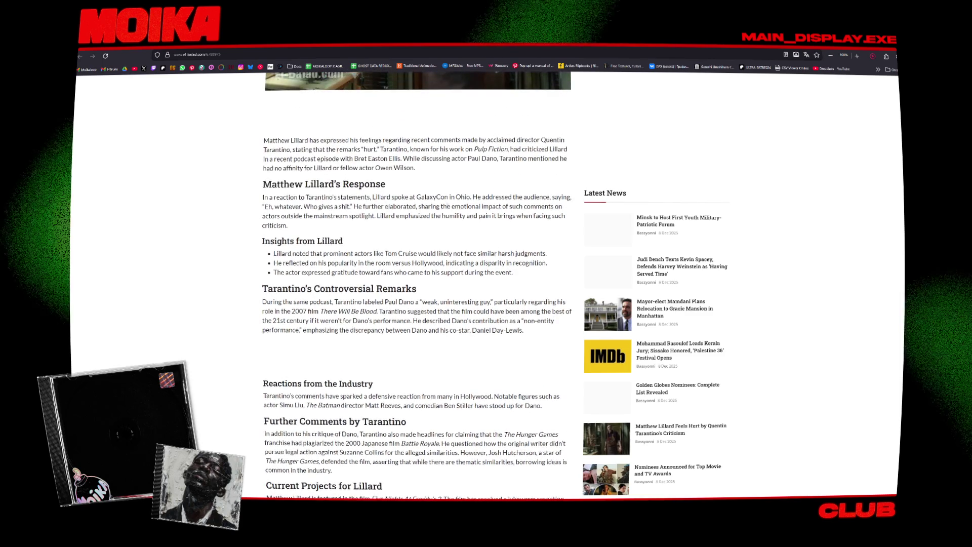
{"action": "left_click_drag", "start_coordinate": [451, 197], "coordinate": [469, 207]}
{"action": "left_click", "coordinate": [468, 206]}
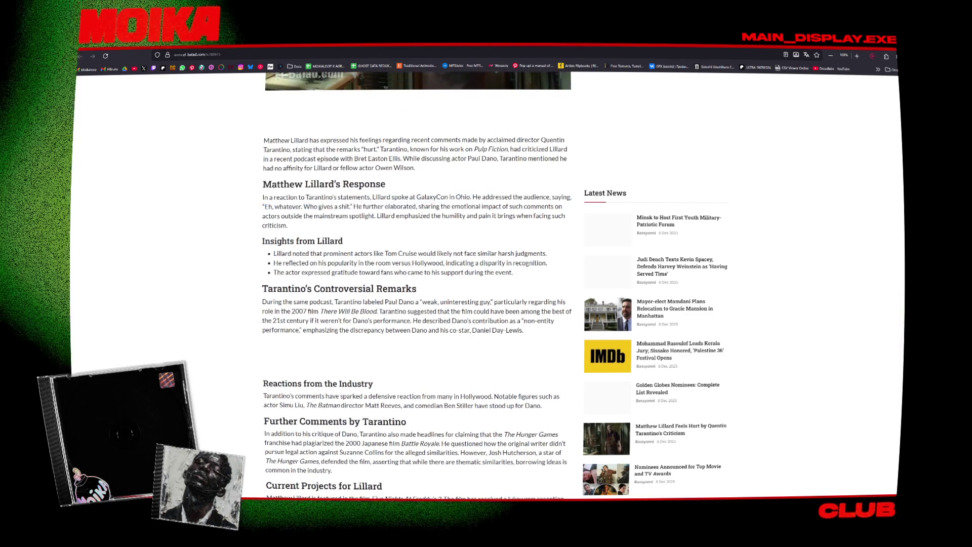
{"action": "mouse_move", "coordinate": [359, 207]}
{"action": "left_mouse_down"}
{"action": "mouse_move", "coordinate": [516, 216]}
{"action": "mouse_move", "coordinate": [348, 216]}
{"action": "left_mouse_up"}
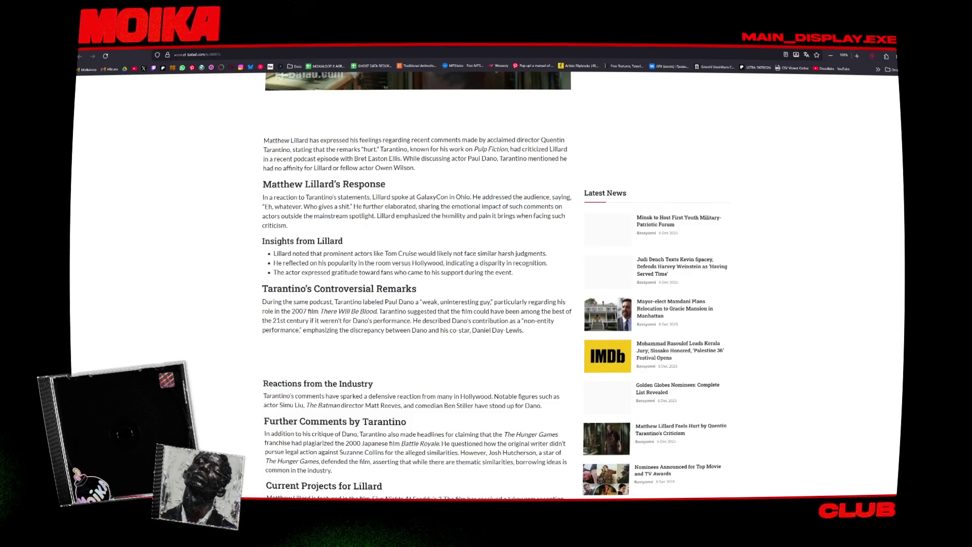
{"action": "scroll", "coordinate": [367, 234], "scroll_direction": "down", "scroll_amount": 3}
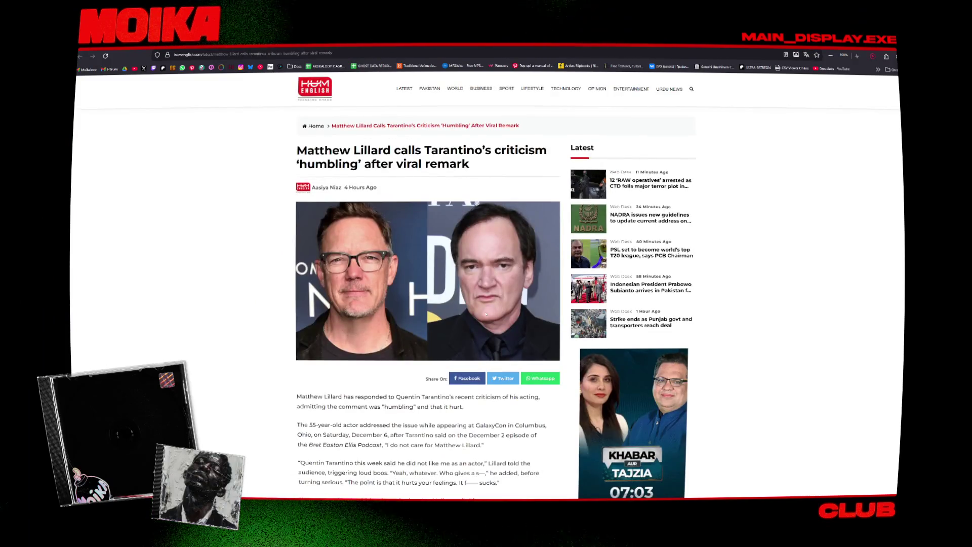
{"action": "scroll", "coordinate": [375, 328], "scroll_direction": "down", "scroll_amount": 6}
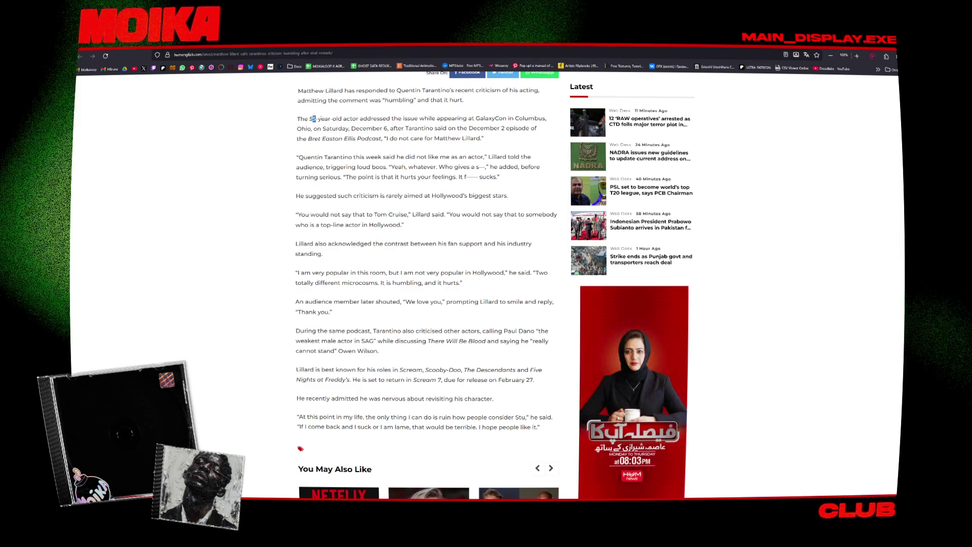
- Read the second article, select the actor's name in the headline, and go to YouTube
{"action": "left_click_drag", "start_coordinate": [313, 118], "coordinate": [510, 129]}
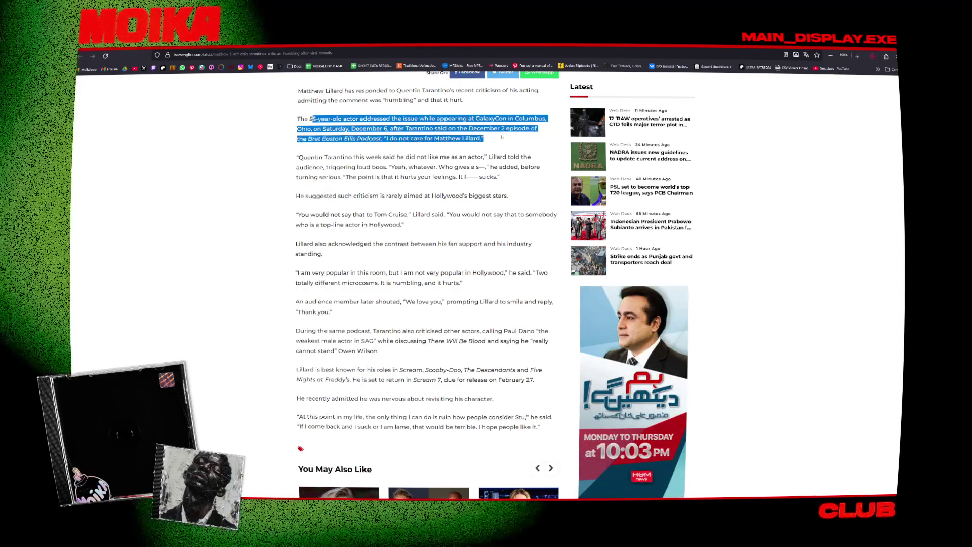
{"action": "left_click", "coordinate": [352, 155]}
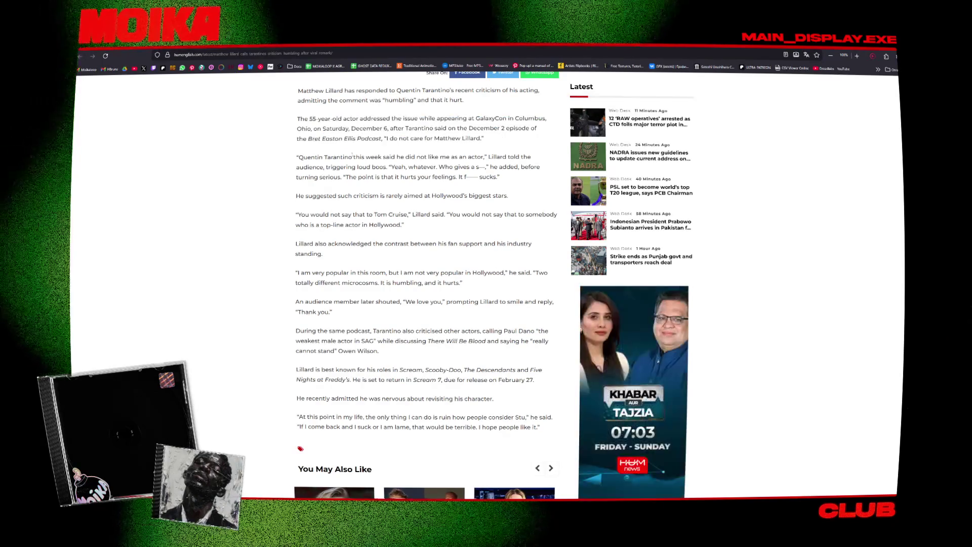
{"action": "scroll", "coordinate": [352, 156], "scroll_direction": "down", "scroll_amount": 1}
{"action": "scroll", "coordinate": [352, 155], "scroll_direction": "up", "scroll_amount": 7}
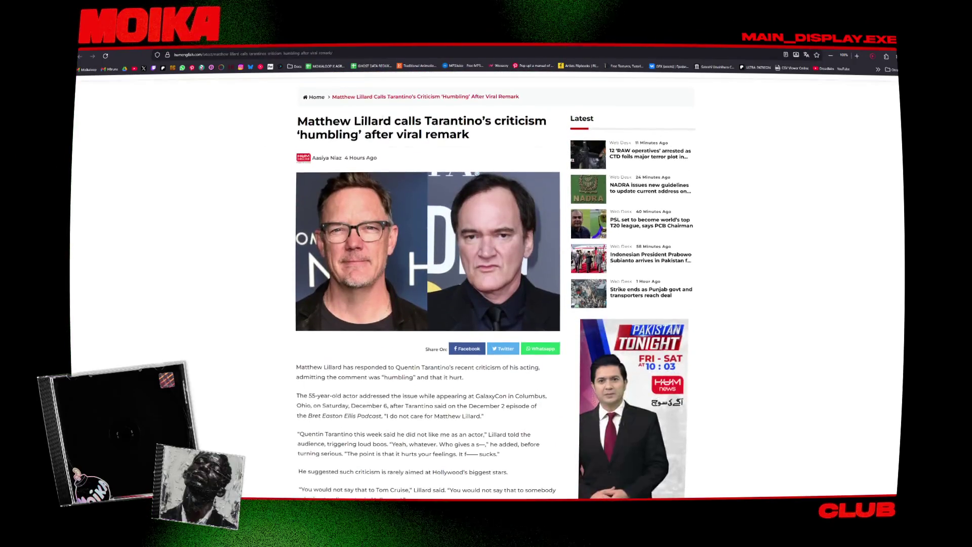
{"action": "left_click_drag", "start_coordinate": [298, 120], "coordinate": [391, 119]}
{"action": "key", "text": "ctrl+c"}
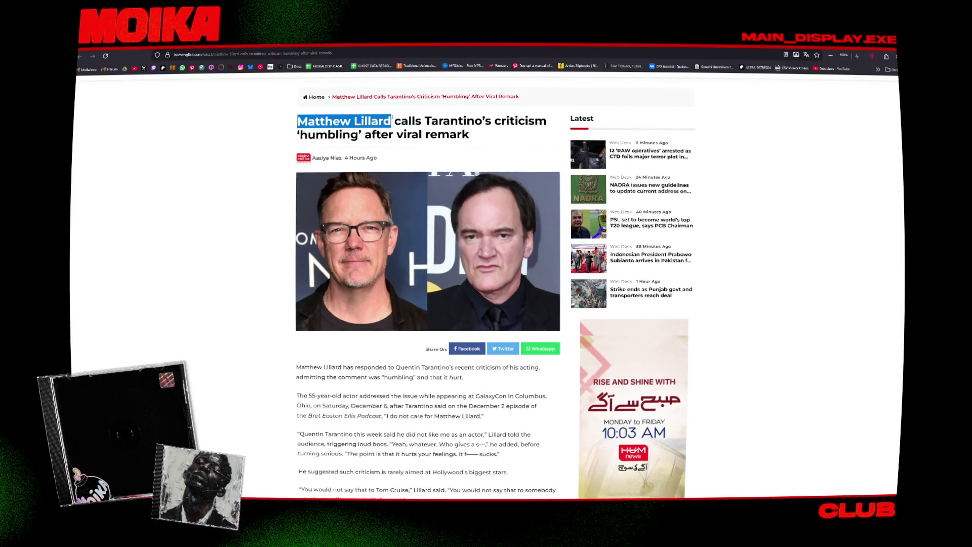
{"action": "left_click", "coordinate": [134, 69]}
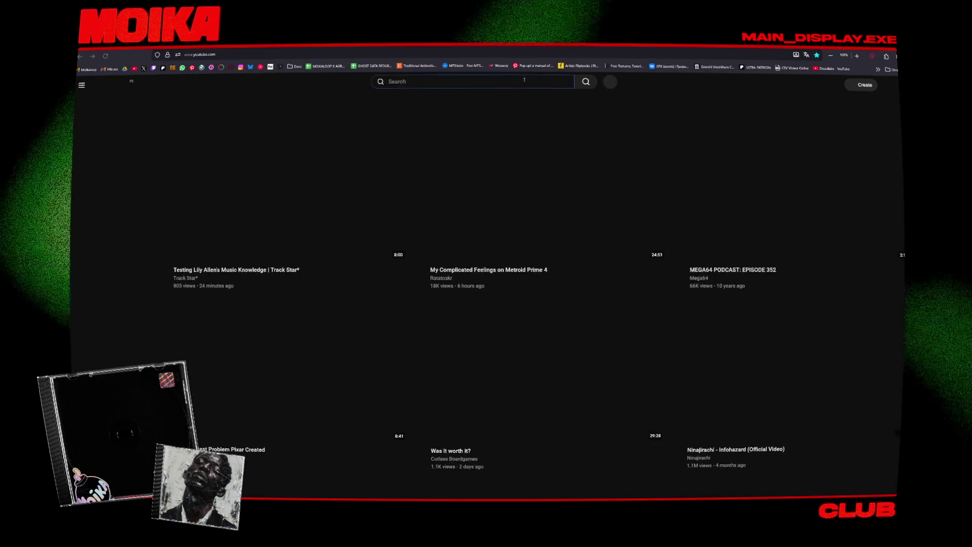
- Search YouTube for the pasted actor's name and open the 'Reacts To Tarantino's Diss' video
{"action": "left_click", "coordinate": [562, 81]}
{"action": "key", "text": "ctrl+v"}
{"action": "left_click", "coordinate": [587, 81]}
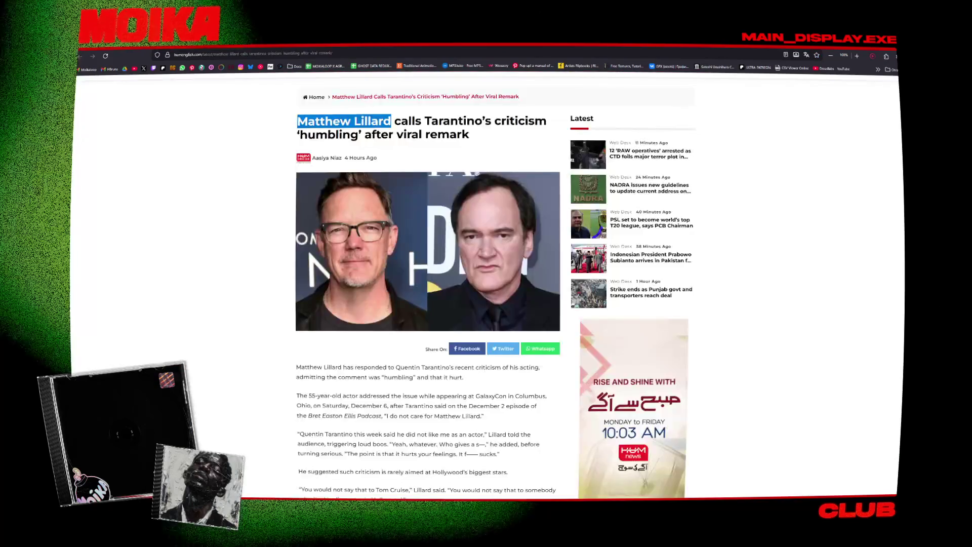
{"action": "scroll", "coordinate": [390, 204], "scroll_direction": "down", "scroll_amount": 3}
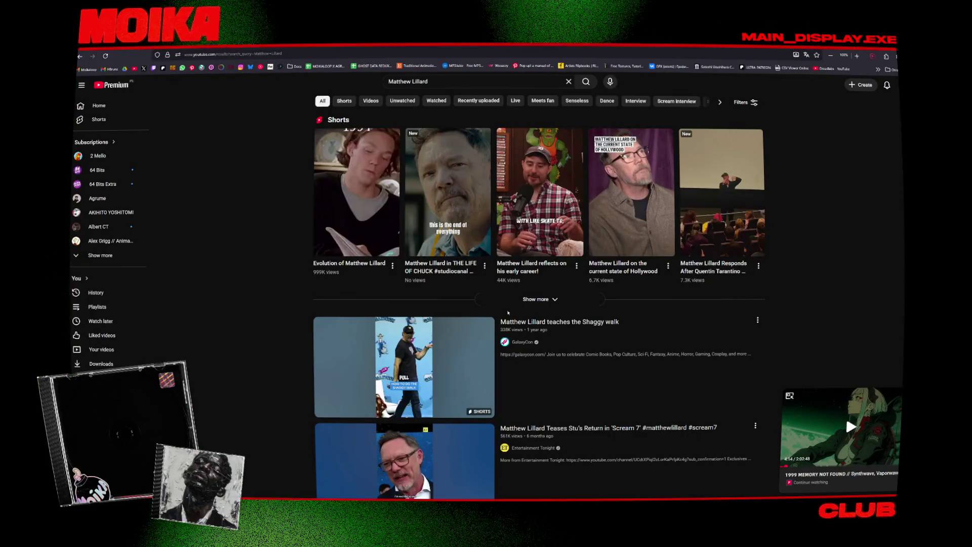
{"action": "scroll", "coordinate": [395, 277], "scroll_direction": "down", "scroll_amount": 2}
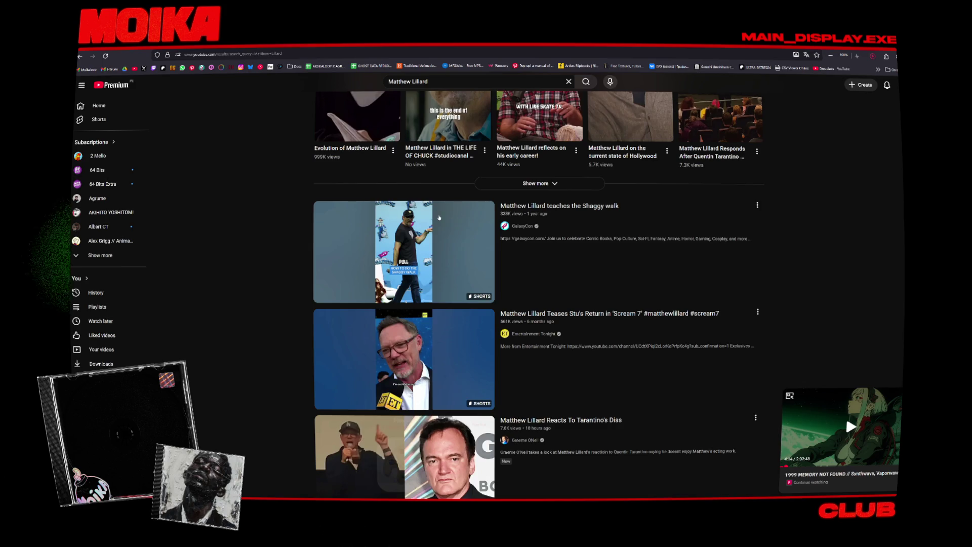
{"action": "scroll", "coordinate": [439, 218], "scroll_direction": "down", "scroll_amount": 2}
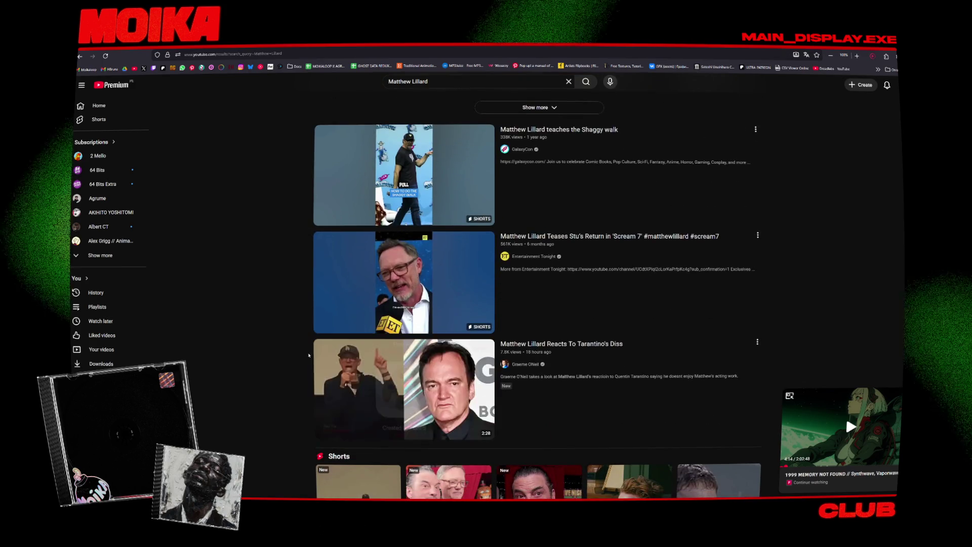
{"action": "left_click", "coordinate": [329, 364]}
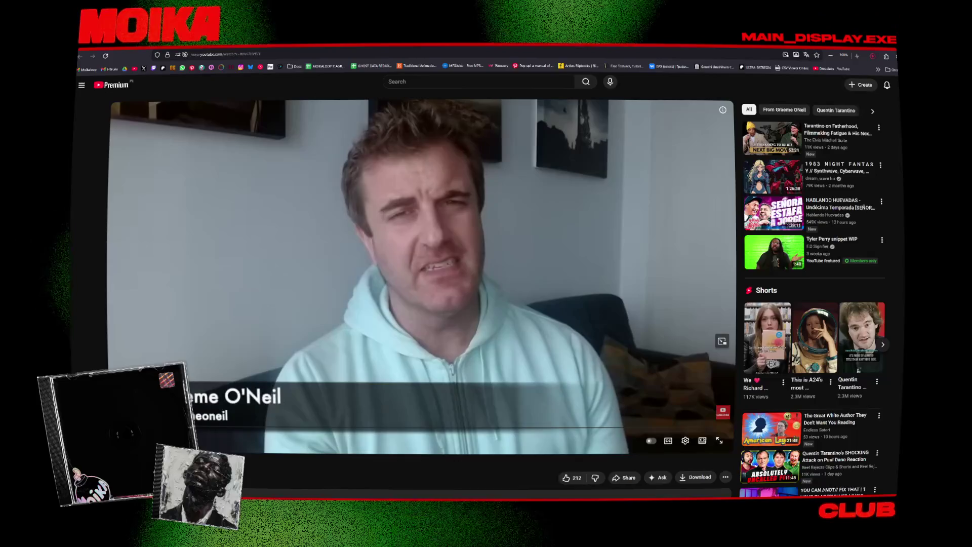
- Seek the reaction video to about 0:39, then jump to 1:57 and resume playback
{"action": "left_click_drag", "start_coordinate": [156, 428], "coordinate": [377, 428]}
{"action": "left_click", "coordinate": [368, 428]}
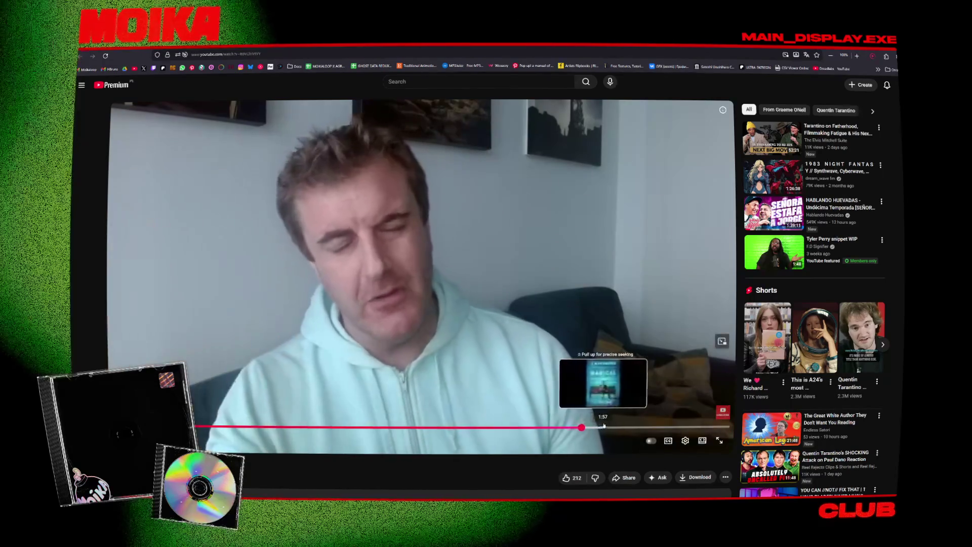
{"action": "left_click", "coordinate": [604, 427]}
{"action": "left_click", "coordinate": [537, 360]}
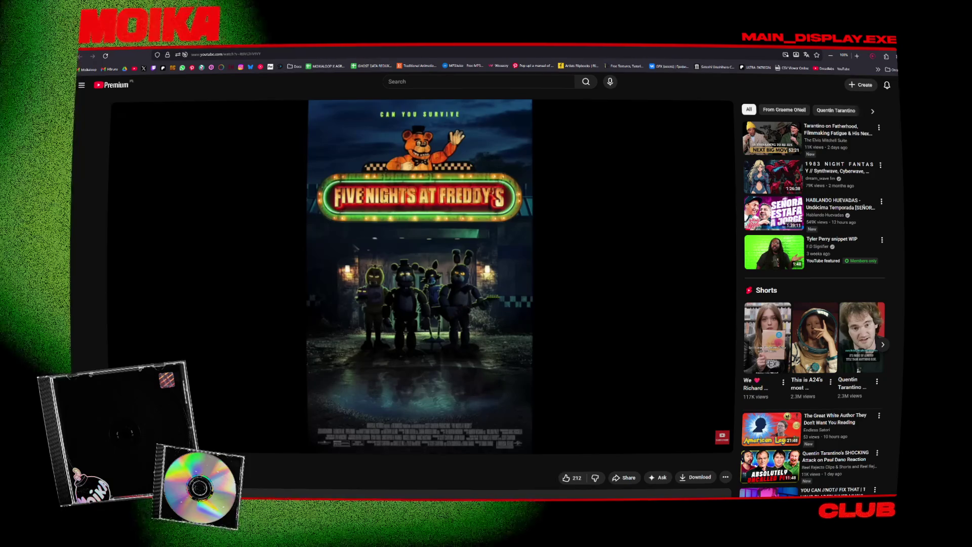
- Search Google for the actor's name, scroll through the results, then switch back toward Harmony
{"action": "left_click", "coordinate": [344, 53]}
{"action": "type", "text": "pauli dan"}
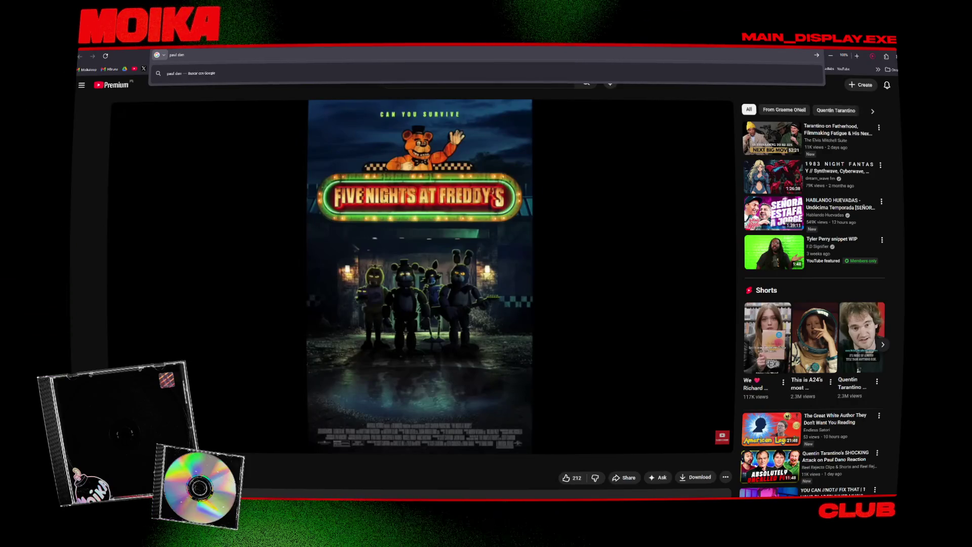
{"action": "type", "text": "o"}
{"action": "key", "text": "Return"}
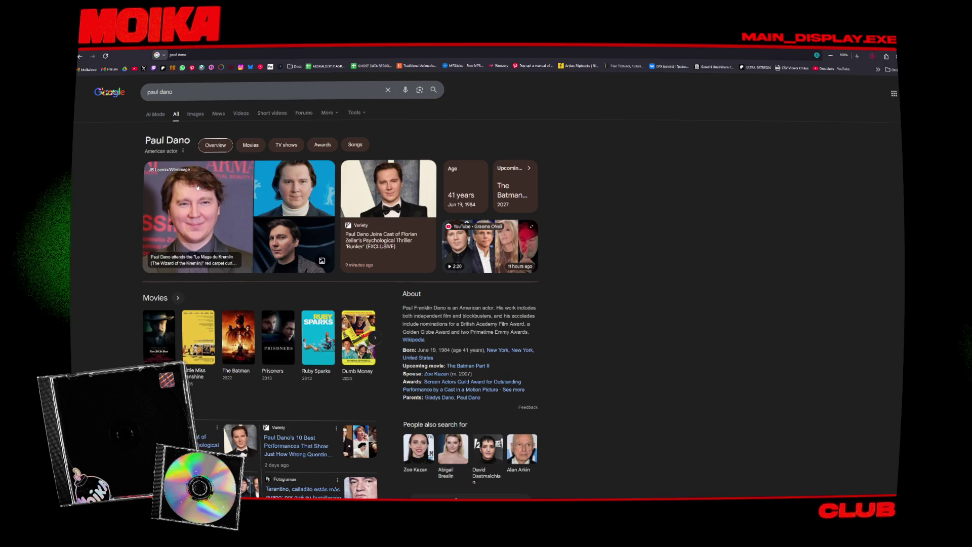
{"action": "scroll", "coordinate": [123, 205], "scroll_direction": "down", "scroll_amount": 3}
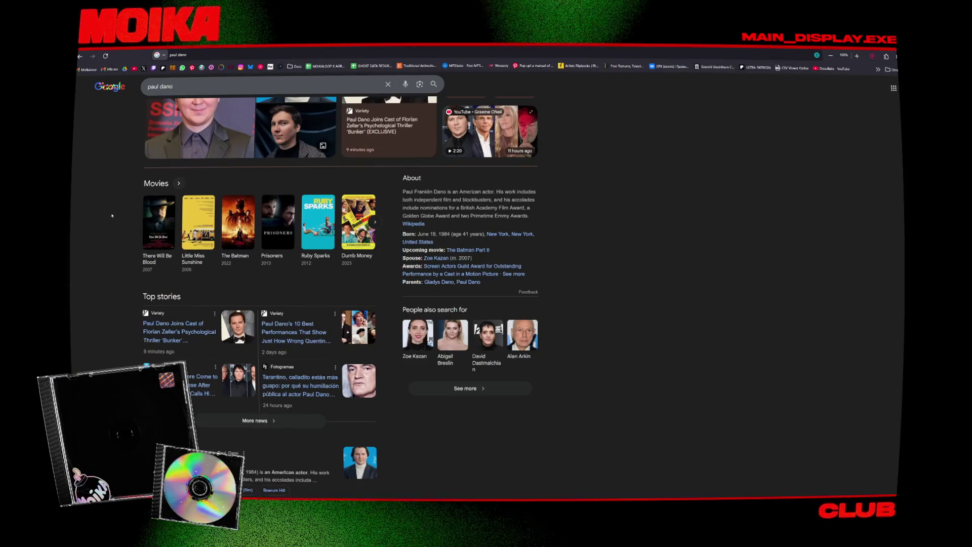
{"action": "scroll", "coordinate": [112, 216], "scroll_direction": "down", "scroll_amount": 1}
{"action": "scroll", "coordinate": [112, 216], "scroll_direction": "down", "scroll_amount": 2}
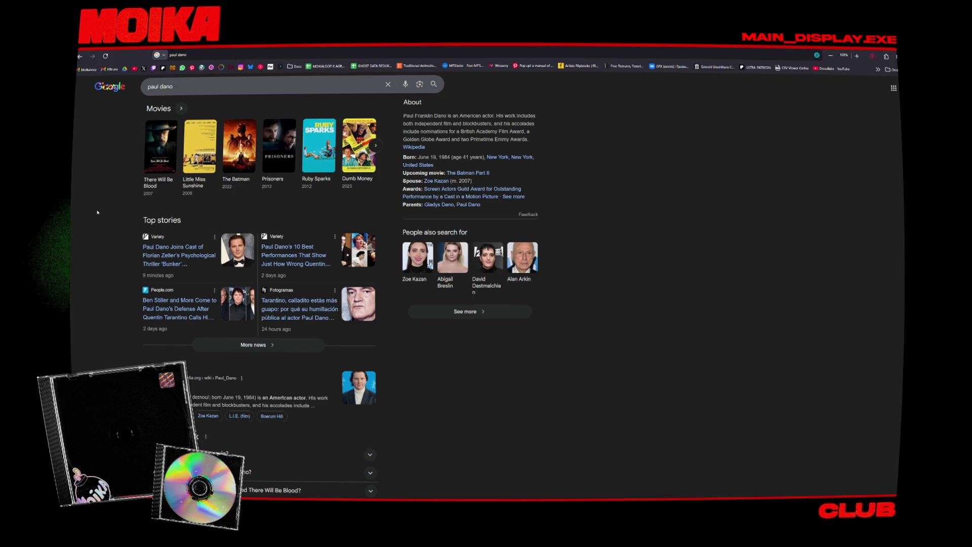
{"action": "scroll", "coordinate": [144, 189], "scroll_direction": "down", "scroll_amount": 3}
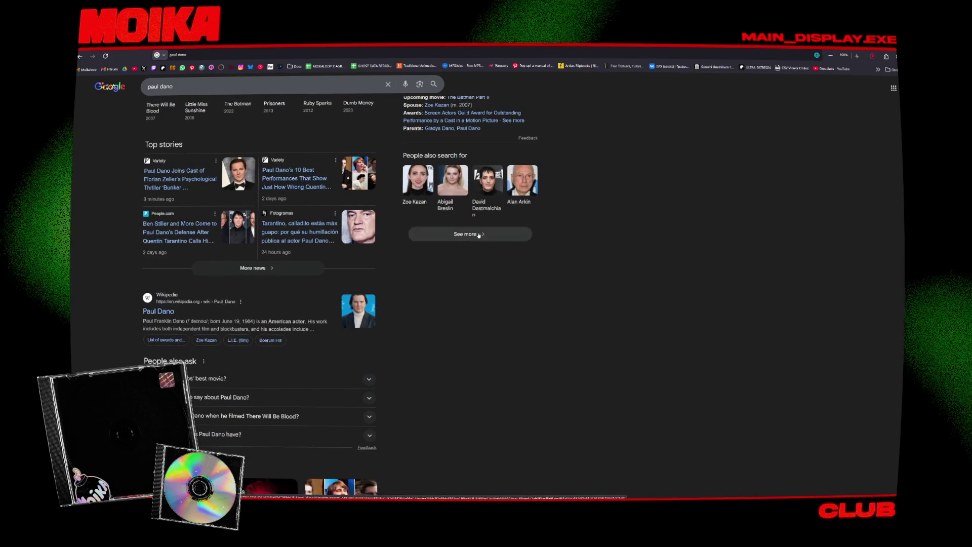
{"action": "scroll", "coordinate": [541, 317], "scroll_direction": "down", "scroll_amount": 5}
{"action": "scroll", "coordinate": [541, 317], "scroll_direction": "down", "scroll_amount": 3}
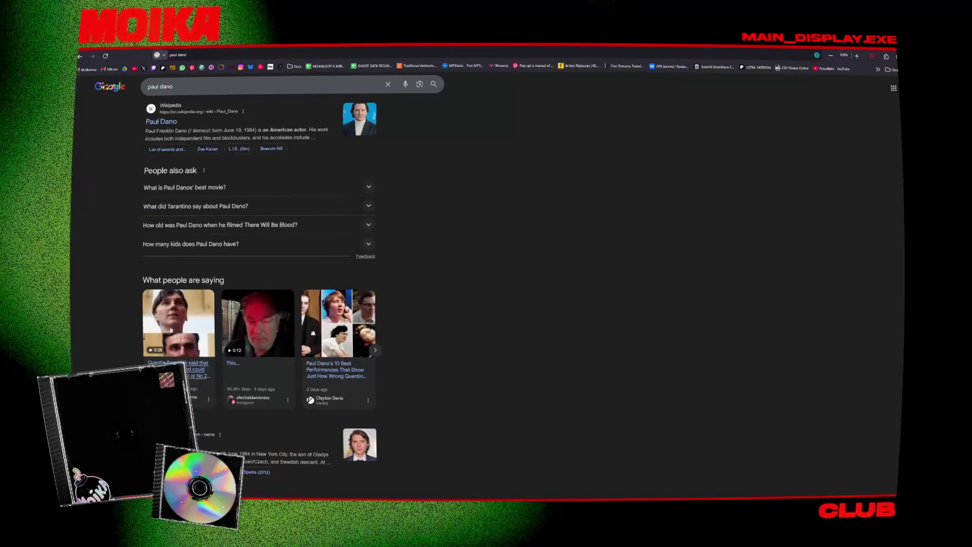
{"action": "key", "text": "alt+Tab"}
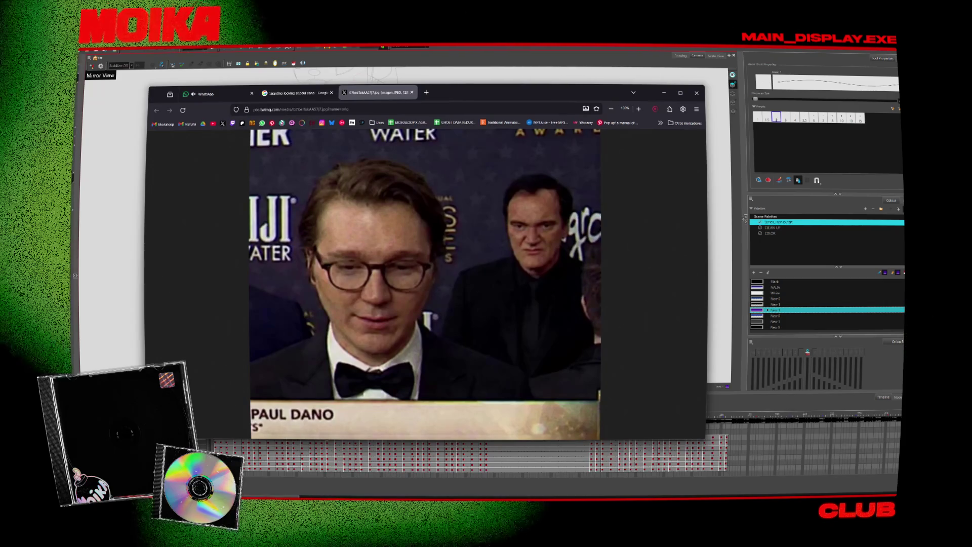
- Minimize the Firefox photo window so the Harmony punch drawing is visible again
{"action": "left_click_drag", "start_coordinate": [473, 93], "coordinate": [465, 96]}
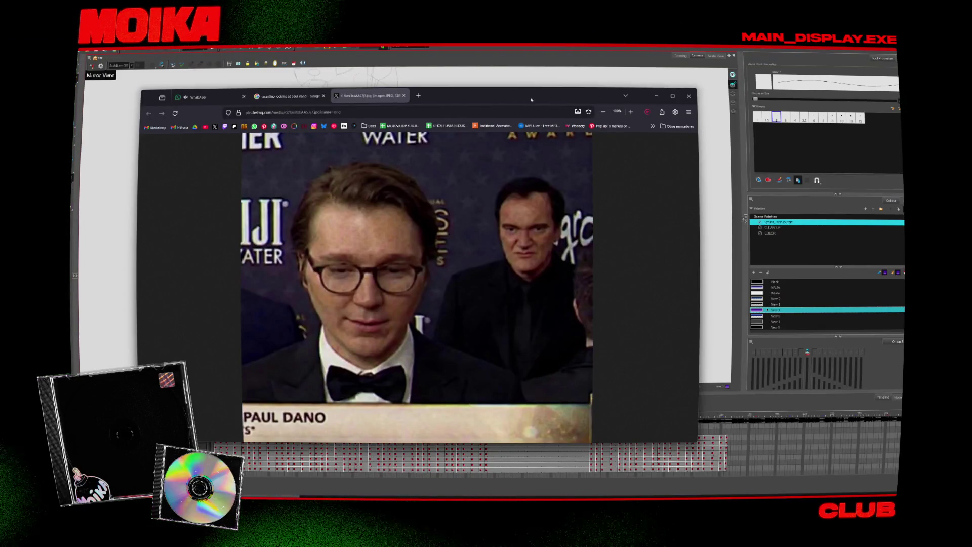
{"action": "left_click", "coordinate": [657, 95]}
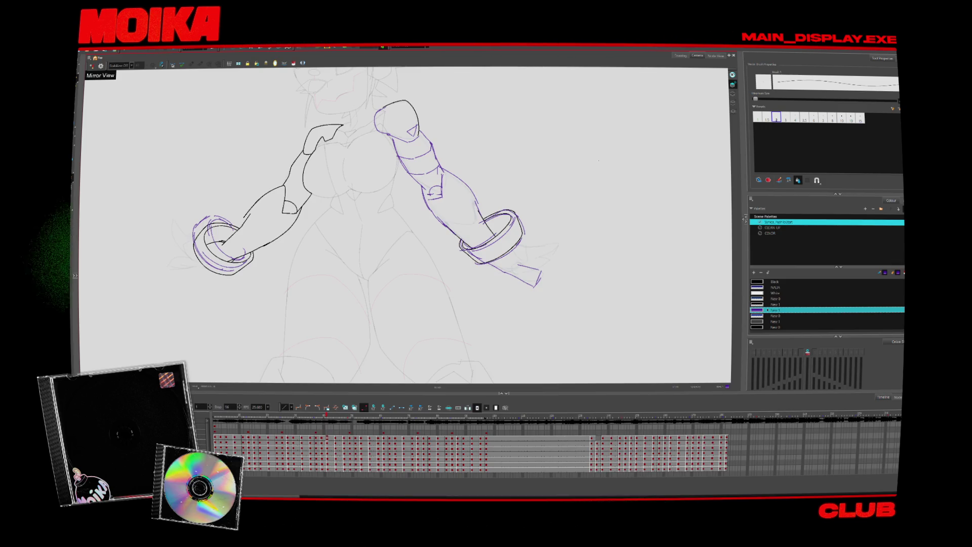
- On empty canvas, undo a stray vertical stroke and draw a rectangular frame
{"action": "scroll", "coordinate": [405, 225], "scroll_direction": "right", "scroll_amount": 10}
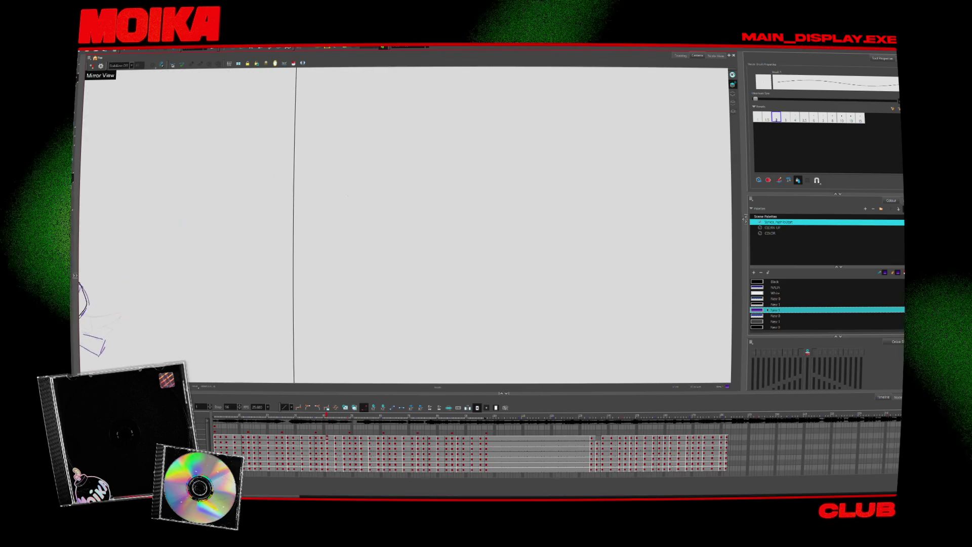
{"action": "key", "text": "ctrl+z"}
{"action": "mouse_move", "coordinate": [387, 105]}
{"action": "left_mouse_down"}
{"action": "mouse_move", "coordinate": [386, 162]}
{"action": "mouse_move", "coordinate": [451, 345]}
{"action": "mouse_move", "coordinate": [627, 185]}
{"action": "mouse_move", "coordinate": [457, 104]}
{"action": "mouse_move", "coordinate": [387, 105]}
{"action": "left_mouse_up"}
{"action": "scroll", "coordinate": [405, 226], "scroll_direction": "right", "scroll_amount": 10}
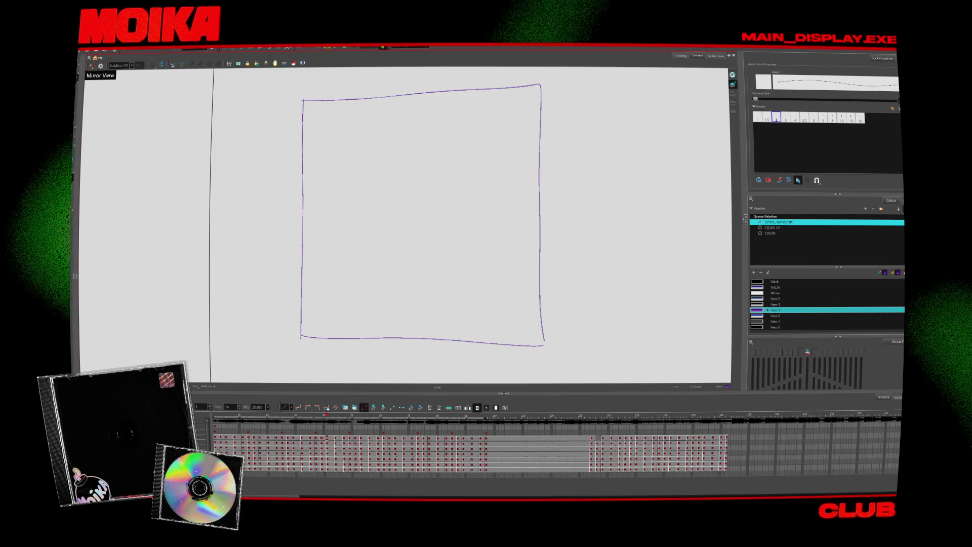
- Sketch the head outline inside the frame: left cheek, jawline, right side and a chin mark
{"action": "mouse_move", "coordinate": [346, 152]}
{"action": "left_mouse_down"}
{"action": "mouse_move", "coordinate": [317, 197]}
{"action": "mouse_move", "coordinate": [322, 169]}
{"action": "mouse_move", "coordinate": [323, 247]}
{"action": "left_mouse_up"}
{"action": "key", "text": "ctrl+z"}
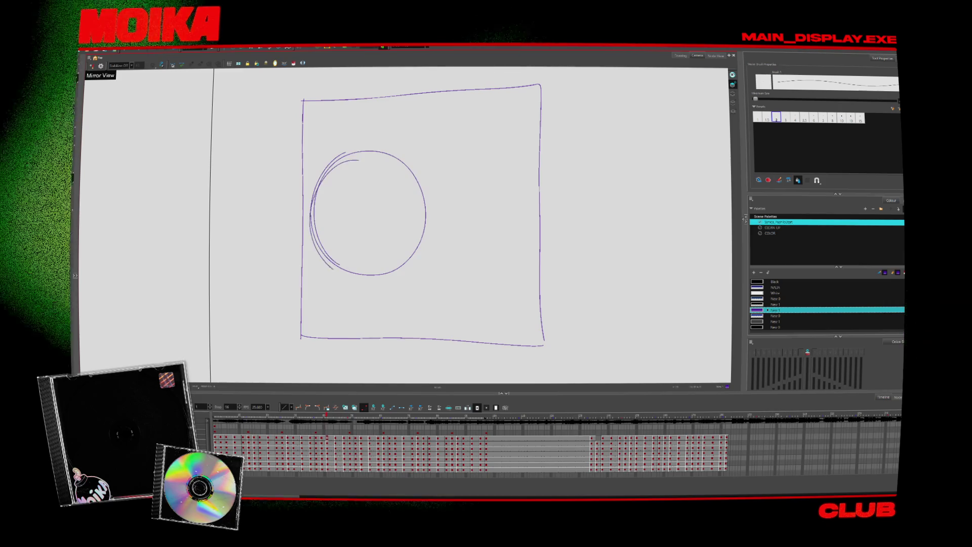
{"action": "left_click_drag", "start_coordinate": [346, 152], "coordinate": [332, 282]}
{"action": "mouse_move", "coordinate": [358, 160]}
{"action": "left_mouse_down"}
{"action": "mouse_move", "coordinate": [350, 298]}
{"action": "mouse_move", "coordinate": [386, 302]}
{"action": "mouse_move", "coordinate": [417, 280]}
{"action": "left_mouse_up"}
{"action": "left_click_drag", "start_coordinate": [423, 218], "coordinate": [418, 276]}
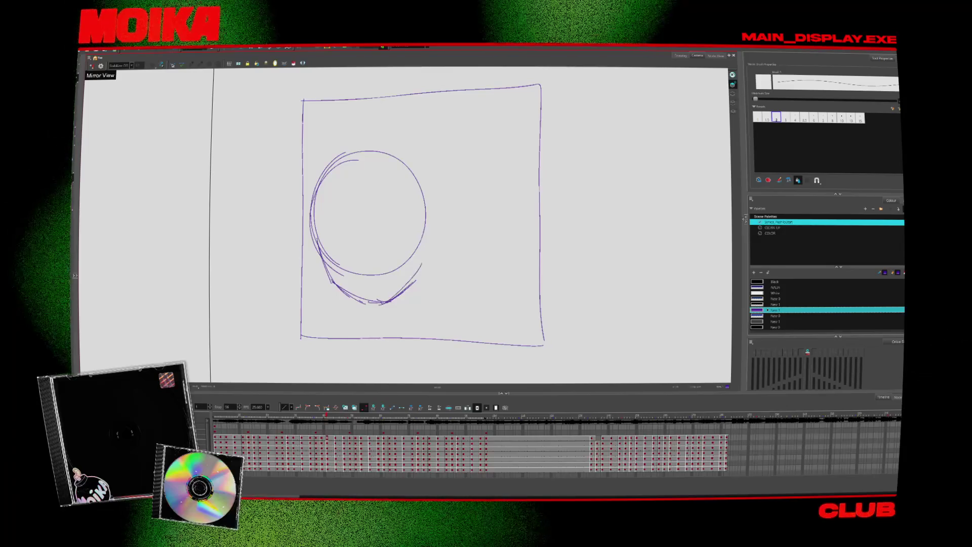
{"action": "left_click_drag", "start_coordinate": [353, 298], "coordinate": [355, 310]}
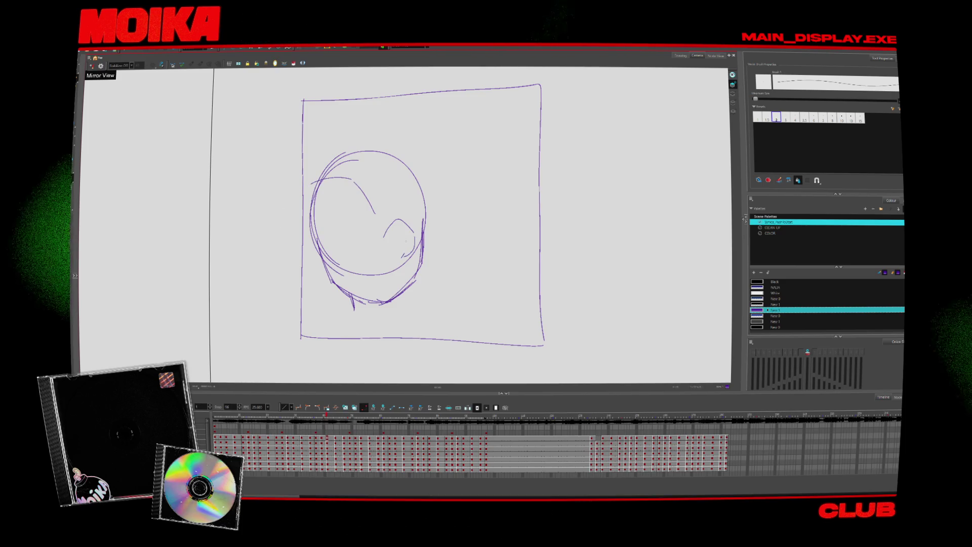
- Draw the big eyes, nose and mouth, undoing an oversized mouth stroke
{"action": "left_click_drag", "start_coordinate": [400, 234], "coordinate": [405, 243]}
{"action": "left_click_drag", "start_coordinate": [338, 236], "coordinate": [376, 270]}
{"action": "left_click_drag", "start_coordinate": [367, 289], "coordinate": [384, 290]}
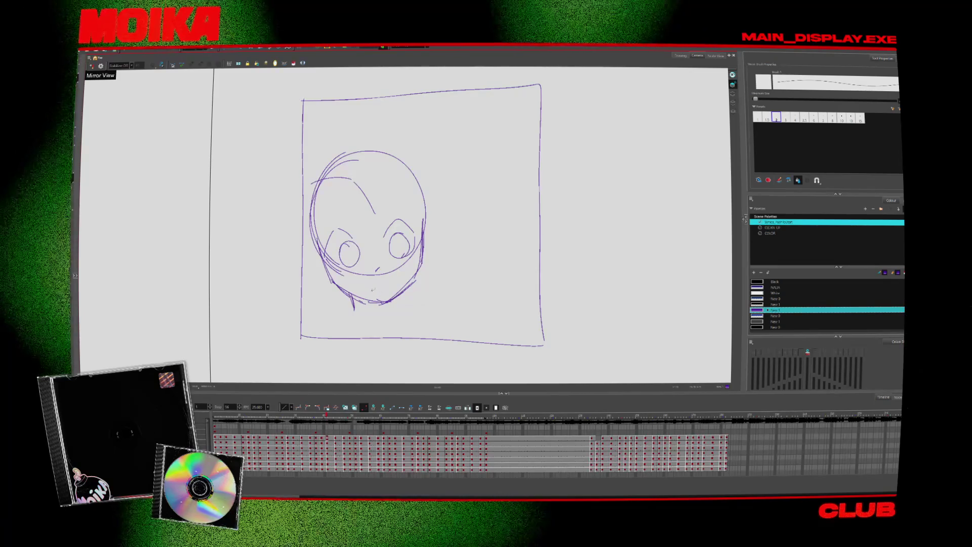
{"action": "key", "text": "ctrl+z"}
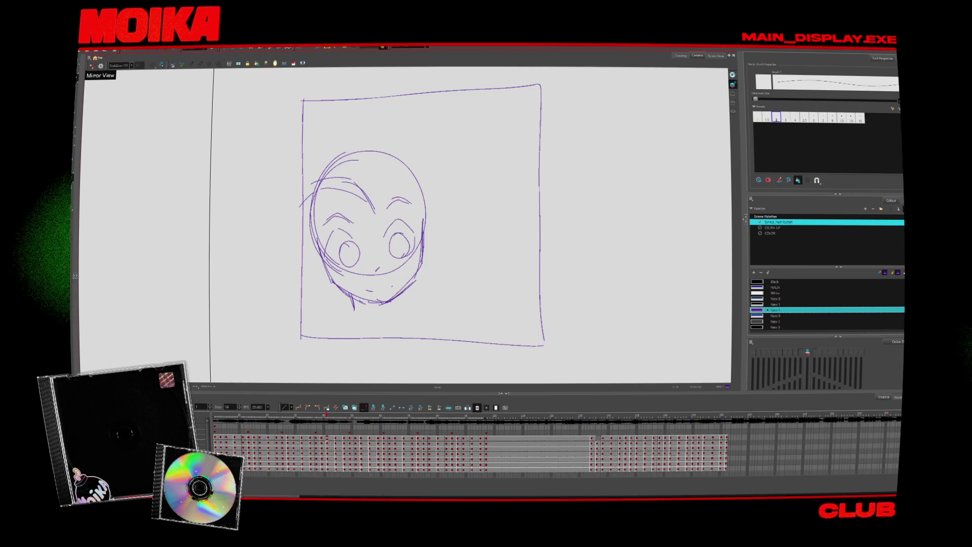
- Add arcing spiky hair, the neck and the left shoulder line
{"action": "left_click_drag", "start_coordinate": [287, 151], "coordinate": [372, 208]}
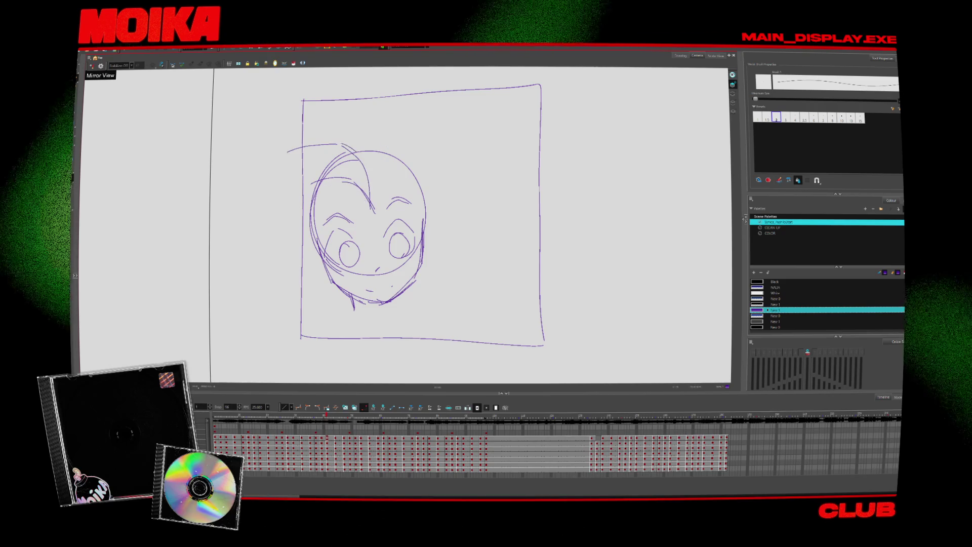
{"action": "left_click_drag", "start_coordinate": [393, 300], "coordinate": [395, 310]}
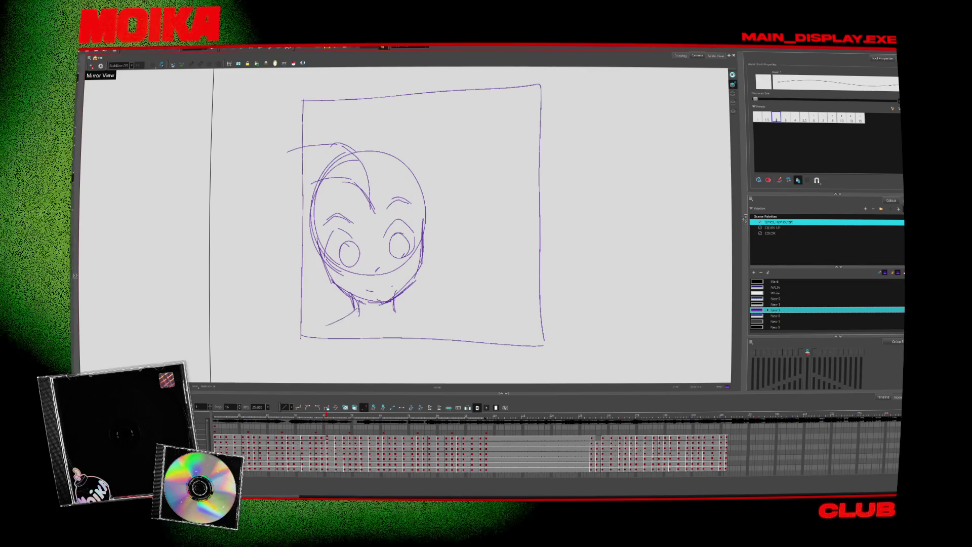
{"action": "left_click_drag", "start_coordinate": [410, 153], "coordinate": [377, 204]}
{"action": "left_click_drag", "start_coordinate": [388, 128], "coordinate": [423, 151]}
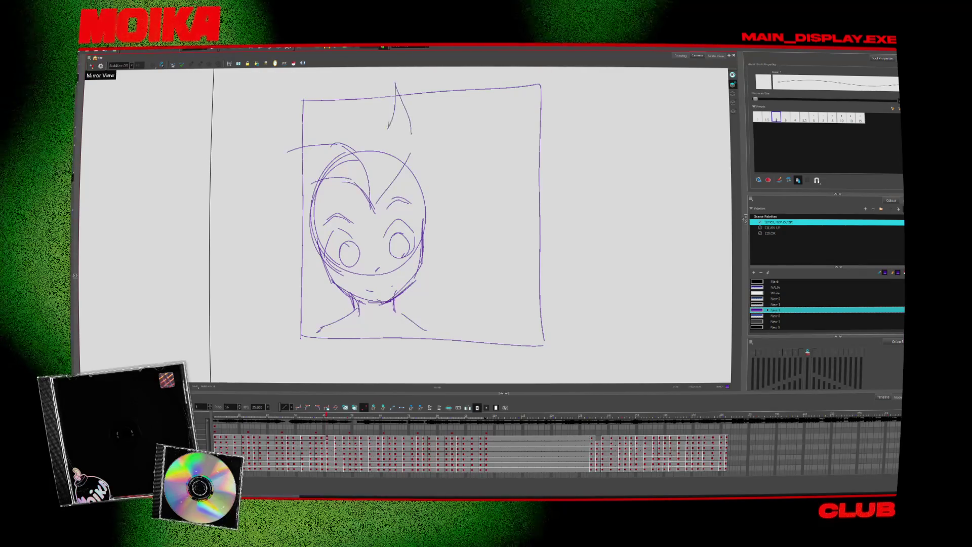
{"action": "mouse_move", "coordinate": [258, 88]}
{"action": "left_mouse_down"}
{"action": "mouse_move", "coordinate": [319, 75]}
{"action": "mouse_move", "coordinate": [386, 122]}
{"action": "left_mouse_up"}
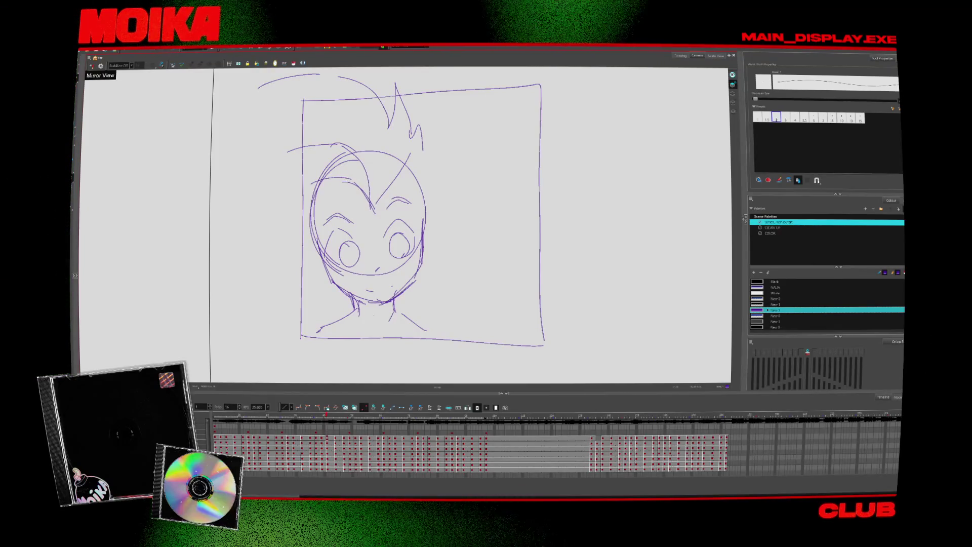
{"action": "left_click_drag", "start_coordinate": [346, 311], "coordinate": [329, 340]}
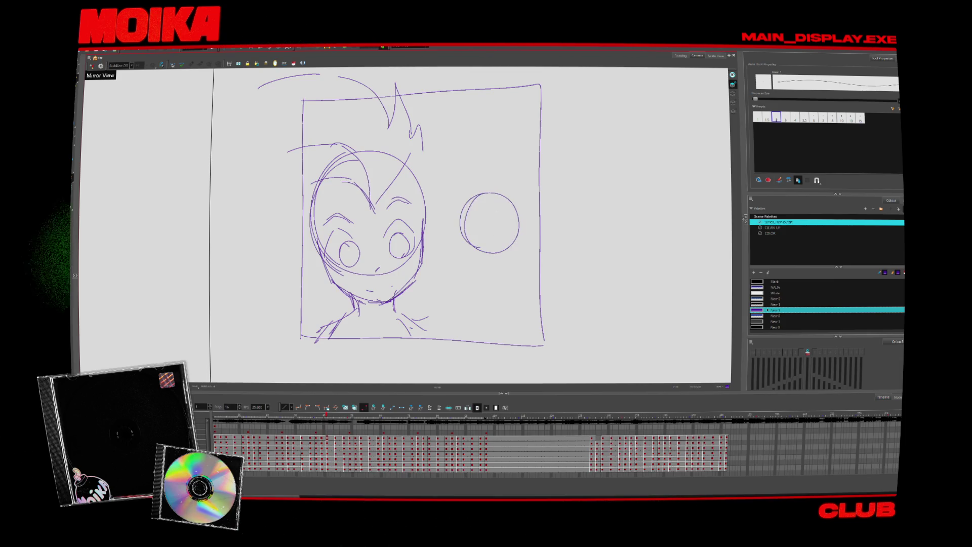
- Sketch a jaw under the small circle and move that small head lower
{"action": "left_click_drag", "start_coordinate": [468, 251], "coordinate": [474, 261]}
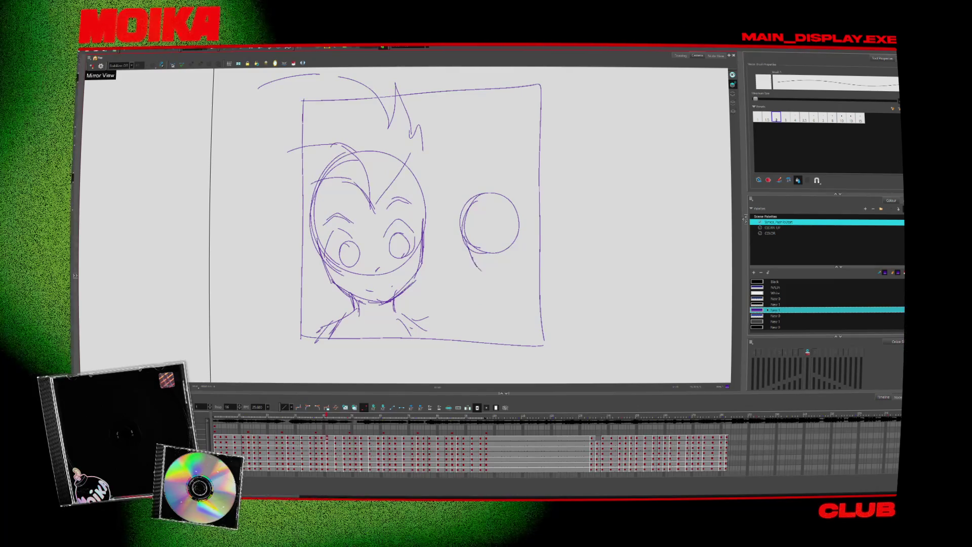
{"action": "left_click_drag", "start_coordinate": [474, 255], "coordinate": [511, 257]}
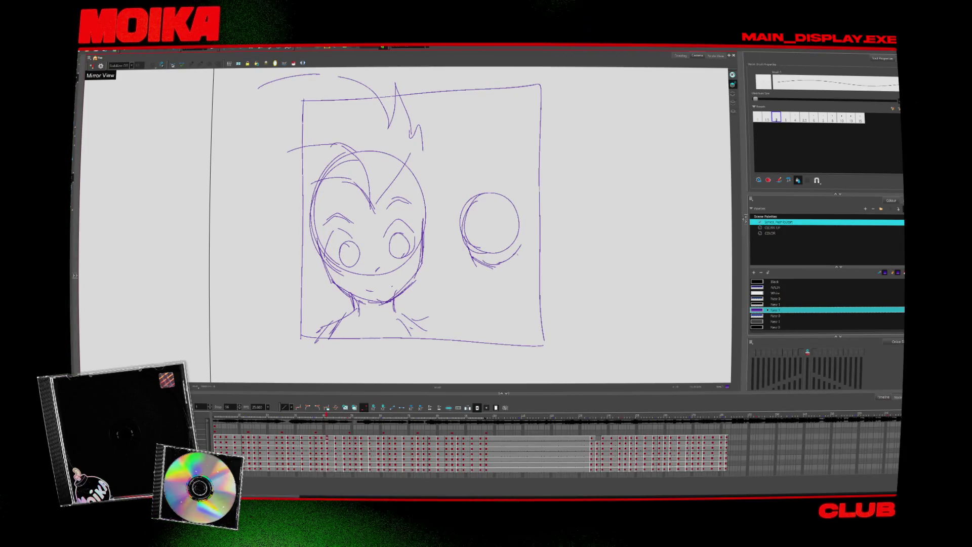
{"action": "scroll", "coordinate": [517, 250], "scroll_direction": "up", "scroll_amount": 2}
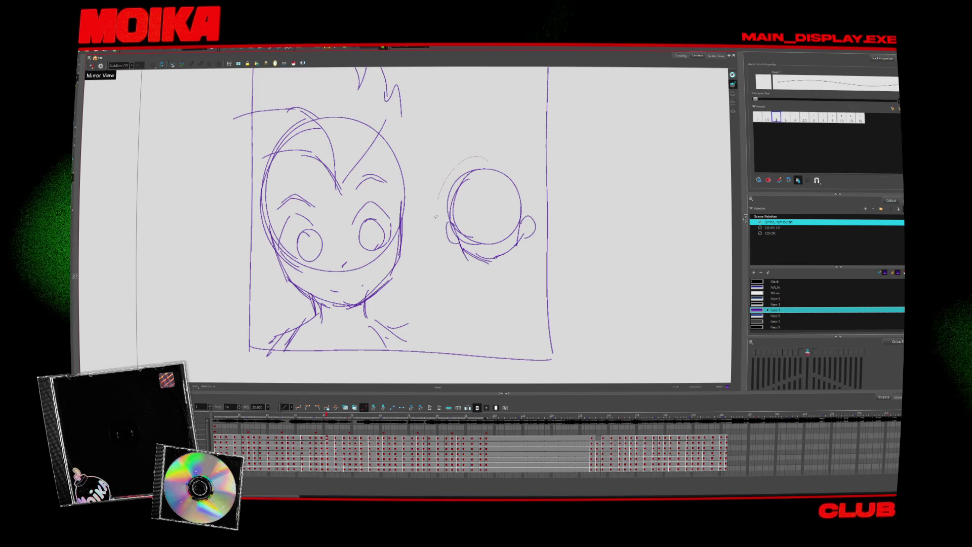
{"action": "left_click_drag", "start_coordinate": [435, 217], "coordinate": [534, 172]}
{"action": "left_click_drag", "start_coordinate": [519, 208], "coordinate": [521, 227]}
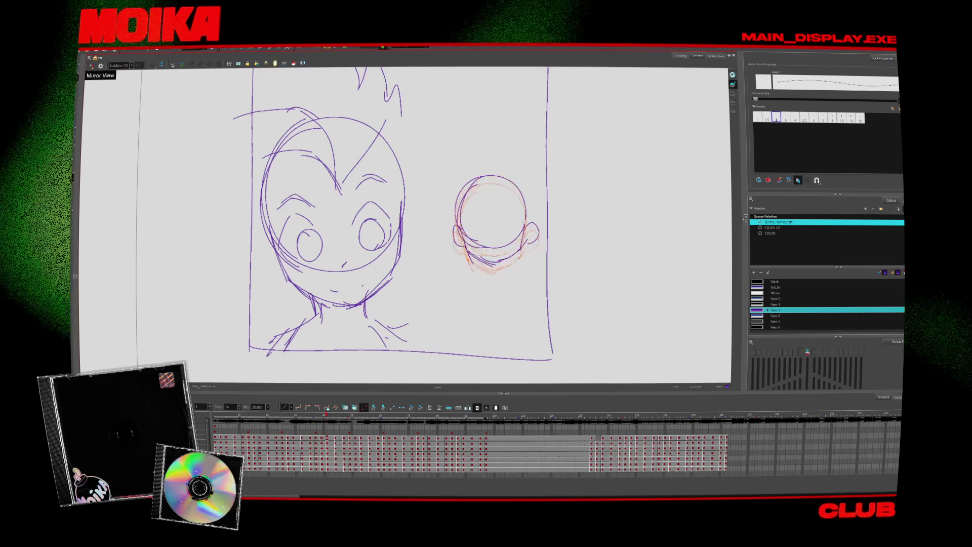
{"action": "key", "text": "Escape"}
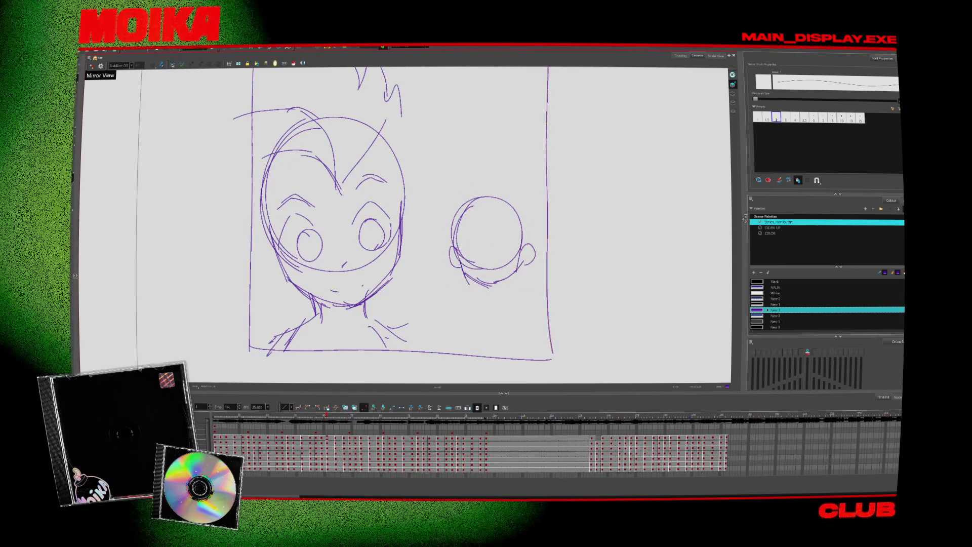
- Draw a long bunny ear above the small head and a mark inside its right side
{"action": "mouse_move", "coordinate": [439, 159]}
{"action": "left_mouse_down"}
{"action": "mouse_move", "coordinate": [461, 228]}
{"action": "mouse_move", "coordinate": [457, 188]}
{"action": "mouse_move", "coordinate": [469, 223]}
{"action": "mouse_move", "coordinate": [505, 229]}
{"action": "left_mouse_up"}
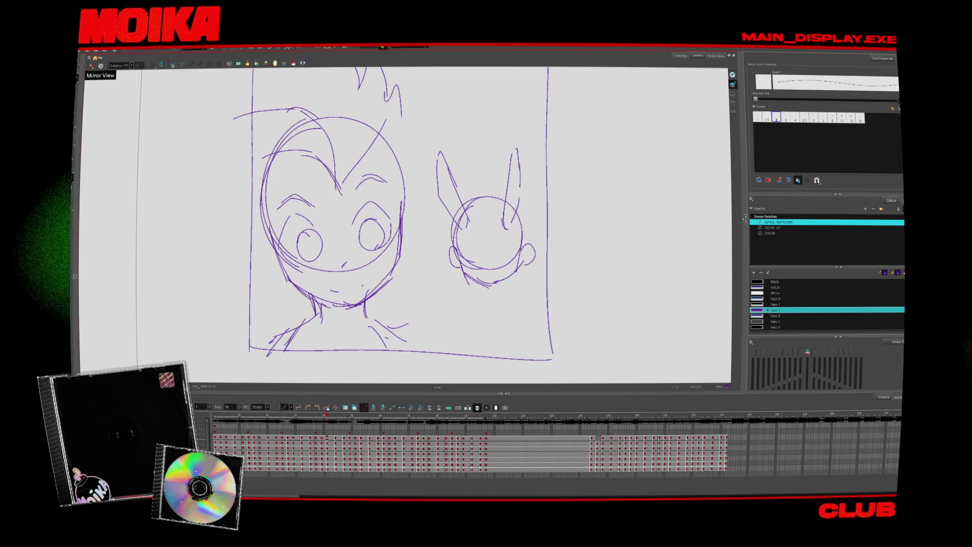
{"action": "left_click_drag", "start_coordinate": [513, 202], "coordinate": [520, 223]}
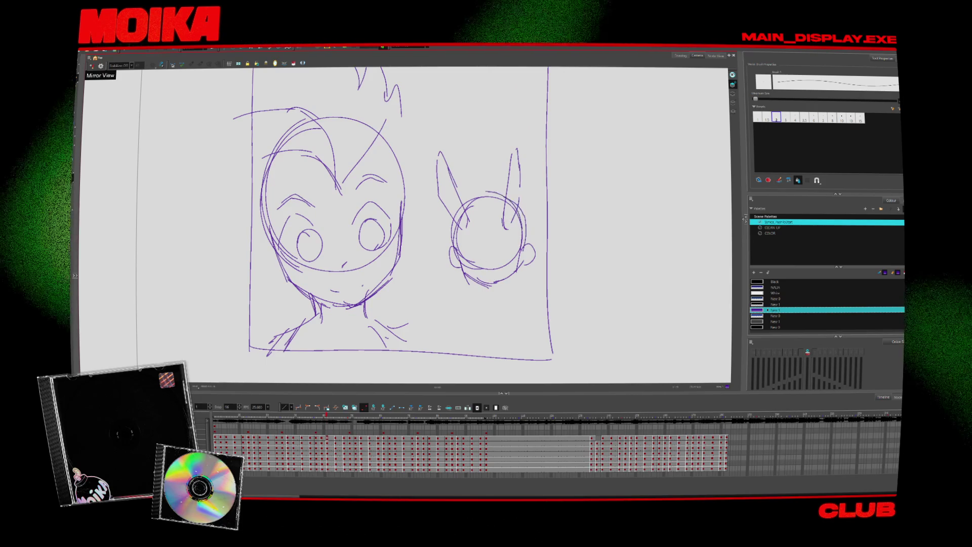
{"action": "left_click", "coordinate": [510, 285]}
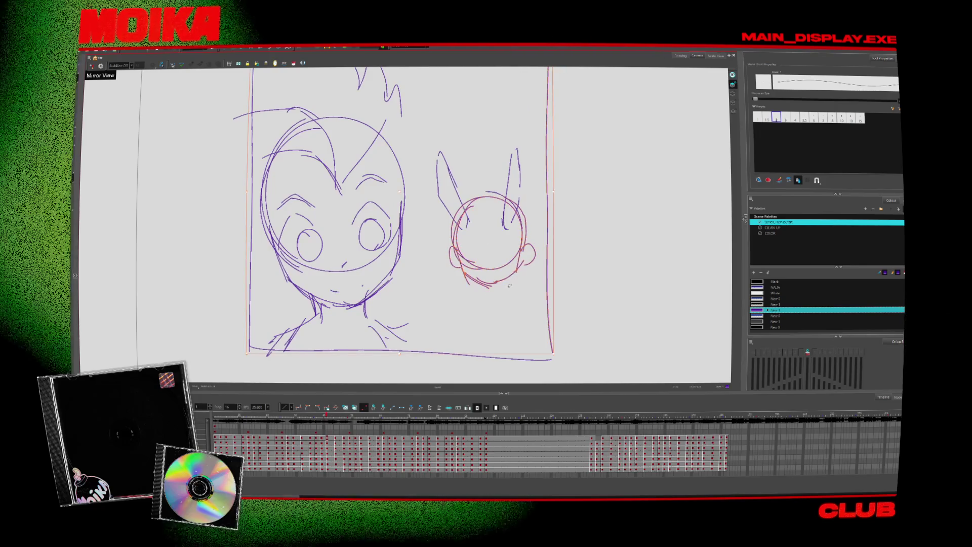
- Delete the small head's round face circle and draw narrowed eyes
{"action": "key", "text": "Escape"}
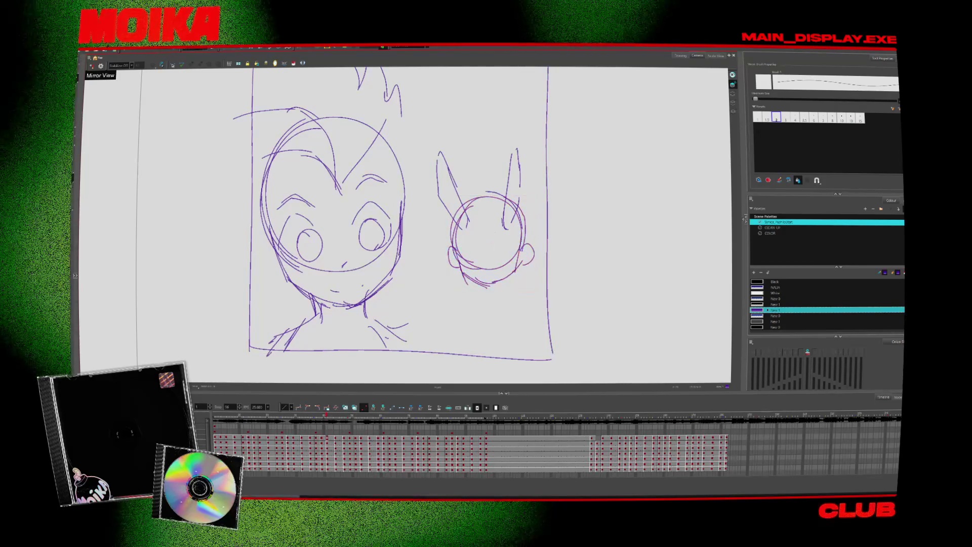
{"action": "key", "text": "Delete"}
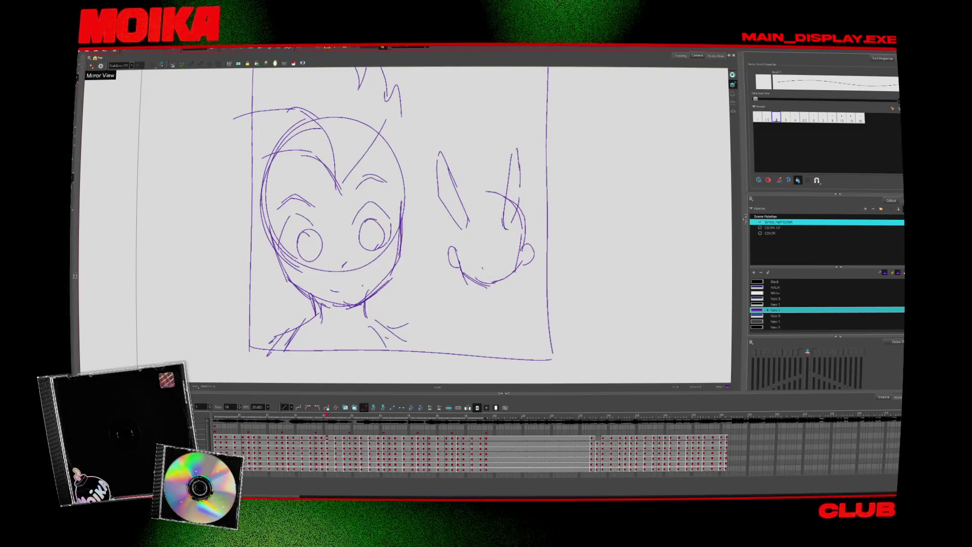
{"action": "left_click_drag", "start_coordinate": [448, 222], "coordinate": [450, 234]}
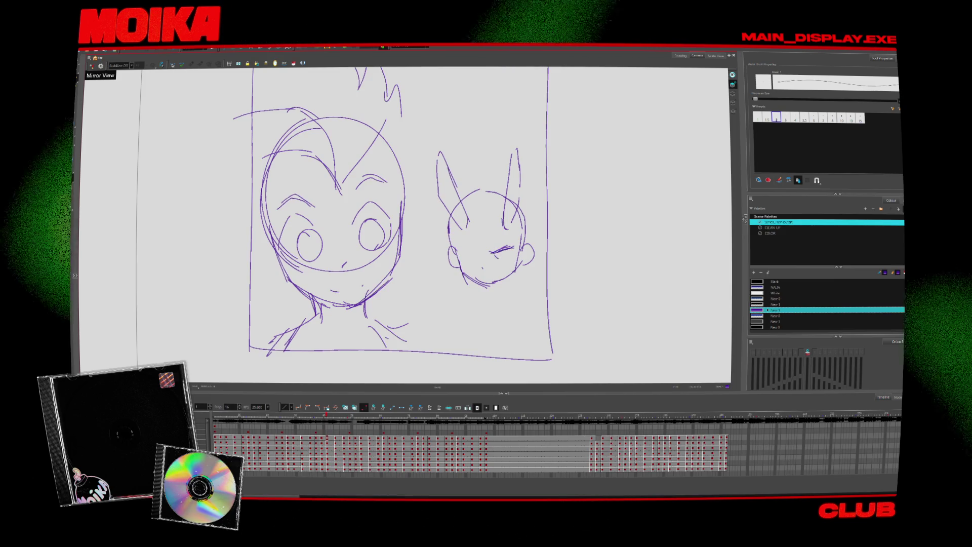
{"action": "left_click_drag", "start_coordinate": [491, 252], "coordinate": [511, 249]}
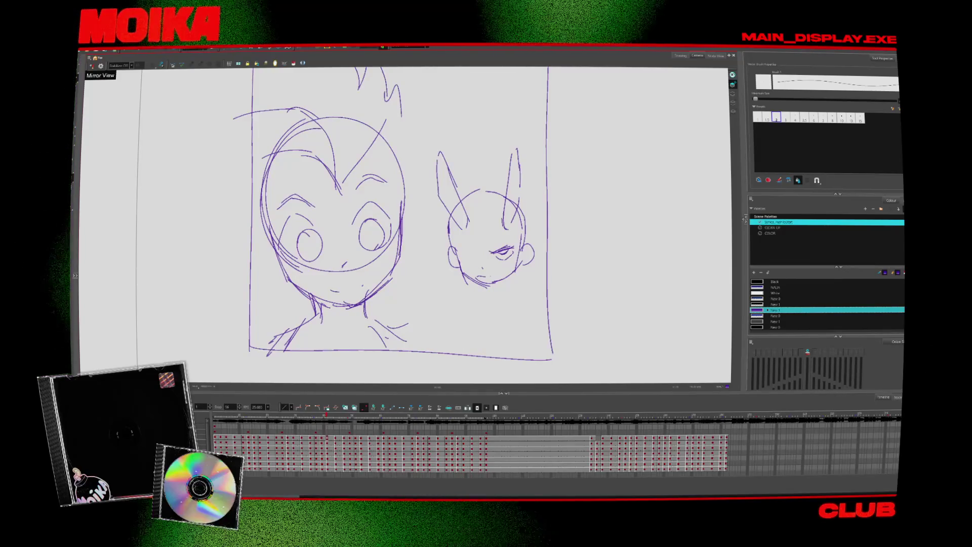
- Toggle Mirror View to check proportions, then return to thin pencil lines
{"action": "key", "text": "4"}
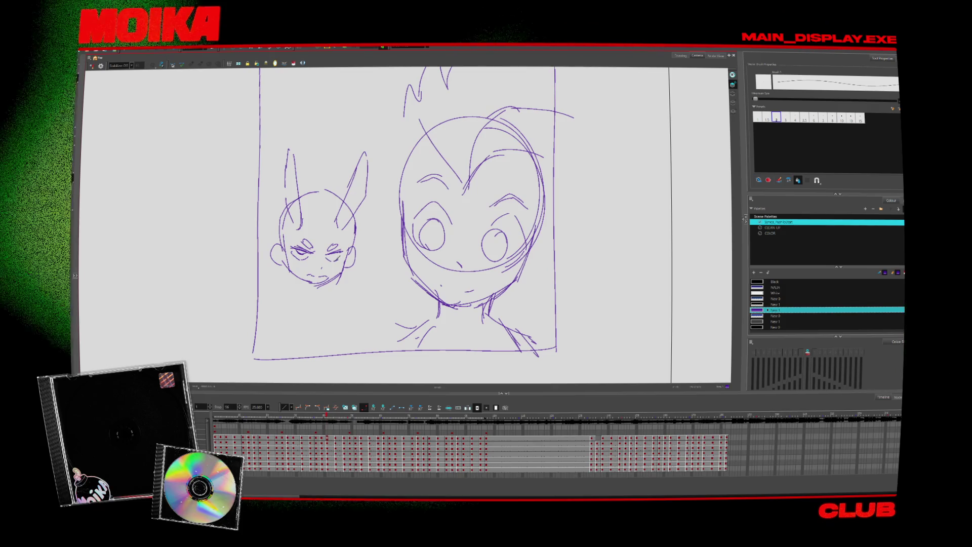
{"action": "key", "text": "4"}
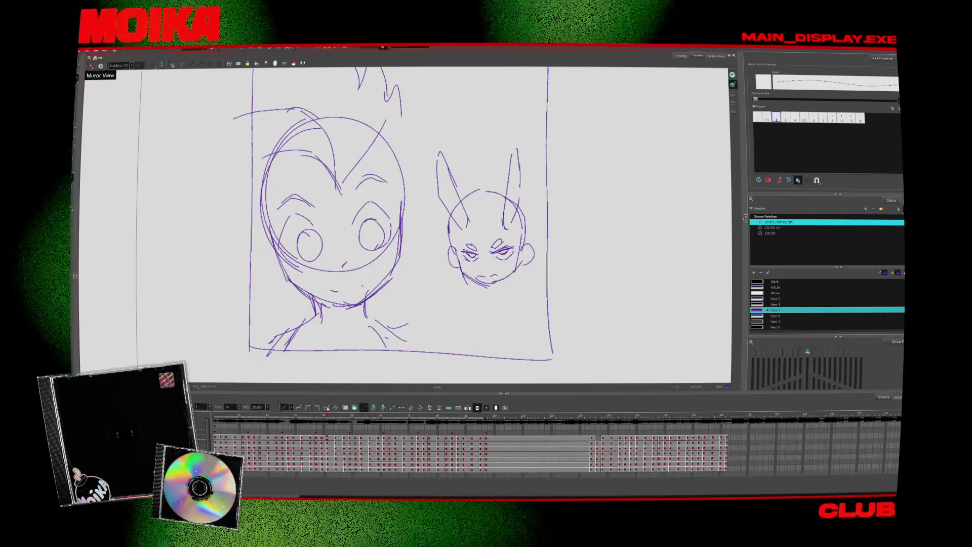
{"action": "key", "text": "alt+b"}
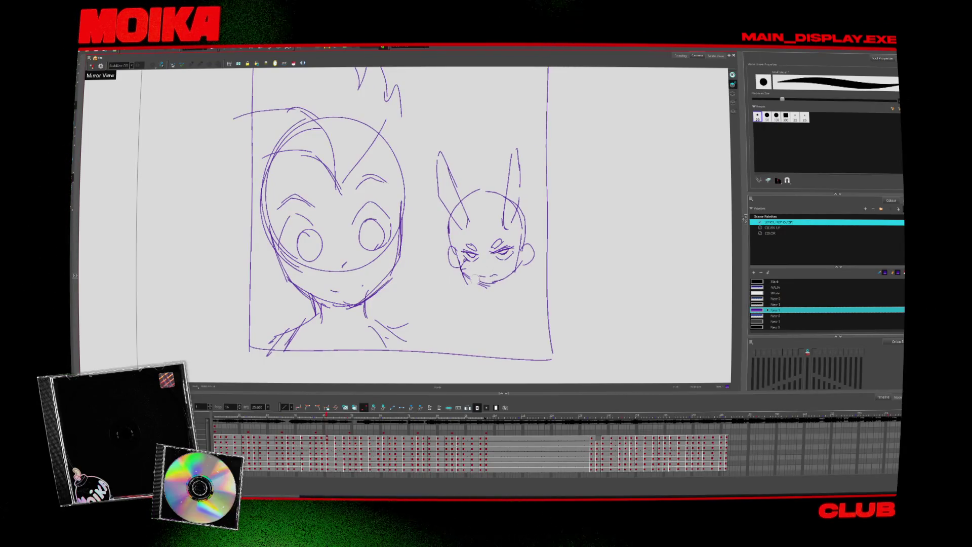
{"action": "key", "text": "alt+slash"}
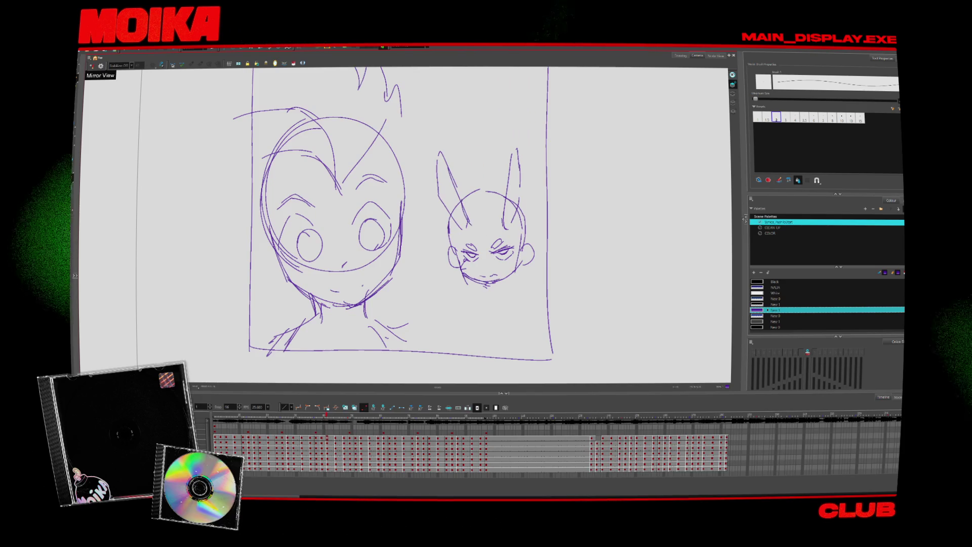
- Give the small head zigzag bangs, a hair tuft, a mouth, face sides and an ear
{"action": "left_click_drag", "start_coordinate": [465, 226], "coordinate": [500, 224]}
{"action": "left_click_drag", "start_coordinate": [464, 190], "coordinate": [499, 191]}
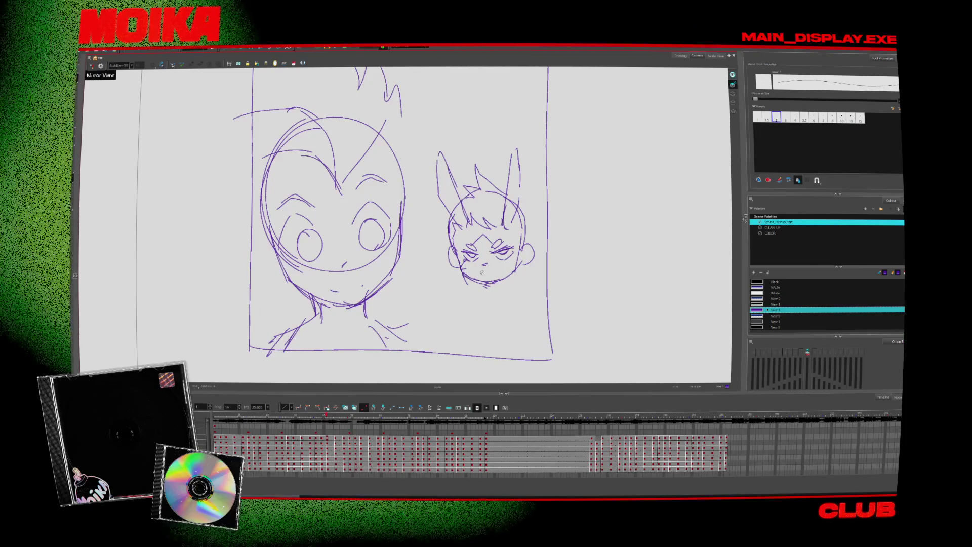
{"action": "left_click_drag", "start_coordinate": [479, 274], "coordinate": [494, 274]}
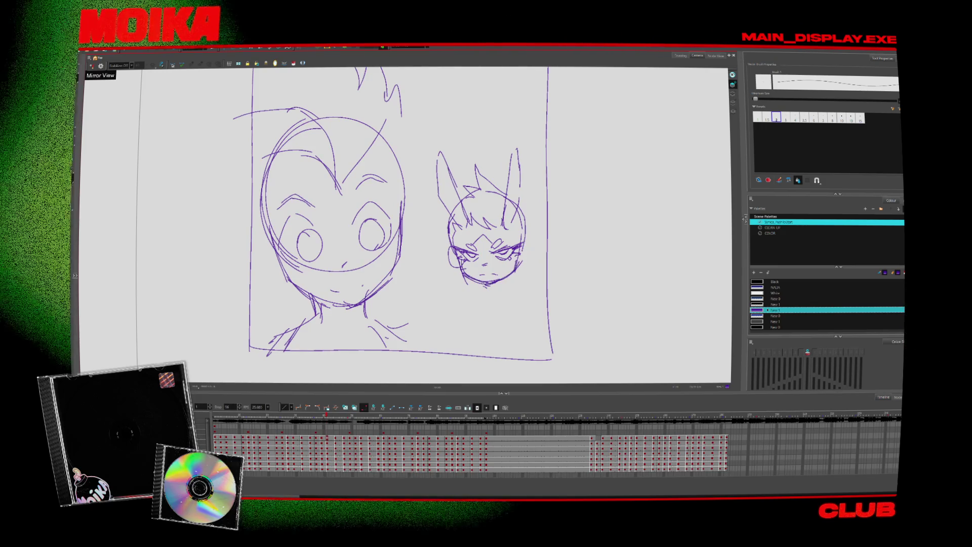
{"action": "left_click_drag", "start_coordinate": [522, 223], "coordinate": [514, 289]}
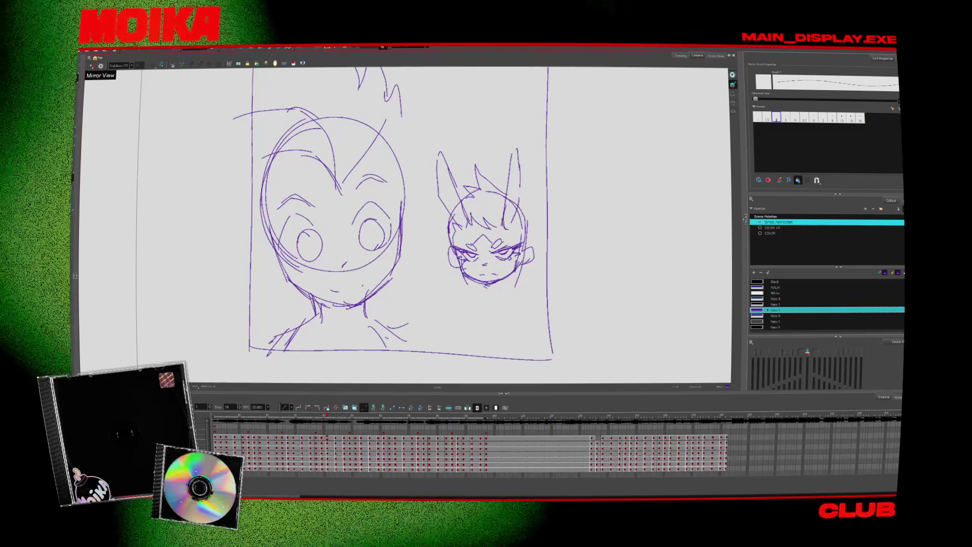
{"action": "left_click_drag", "start_coordinate": [452, 223], "coordinate": [460, 287]}
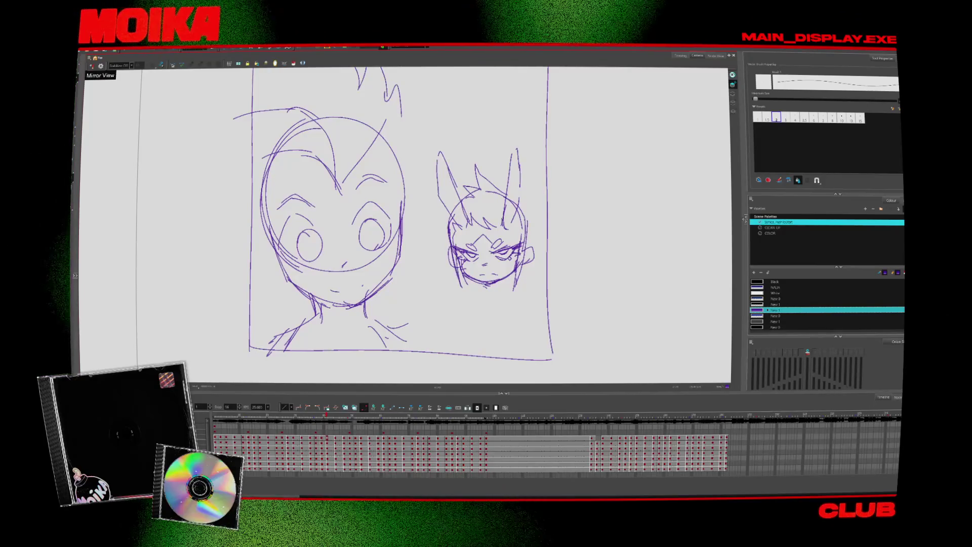
{"action": "left_click_drag", "start_coordinate": [453, 250], "coordinate": [454, 268]}
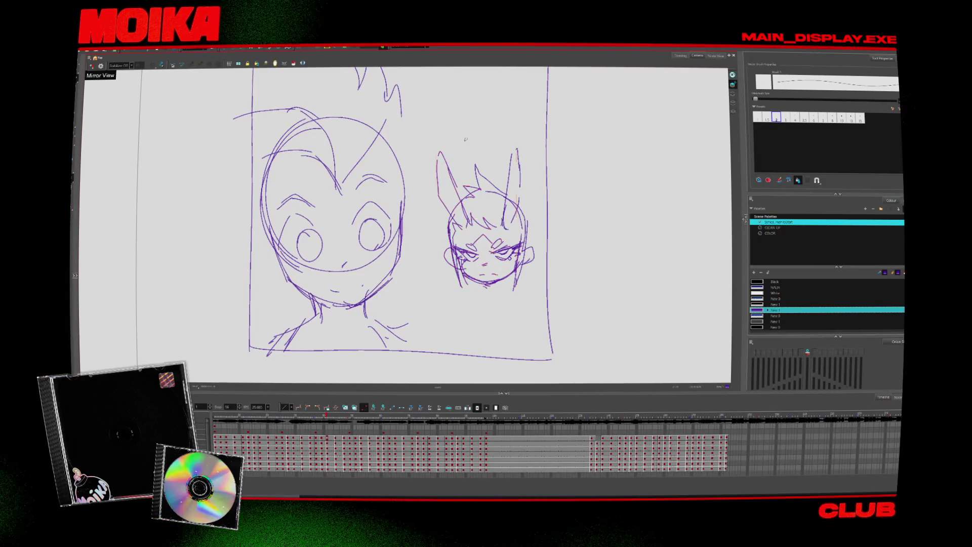
- Nudge the small head down and right, then draw its shoulders
{"action": "key", "text": "alt+b"}
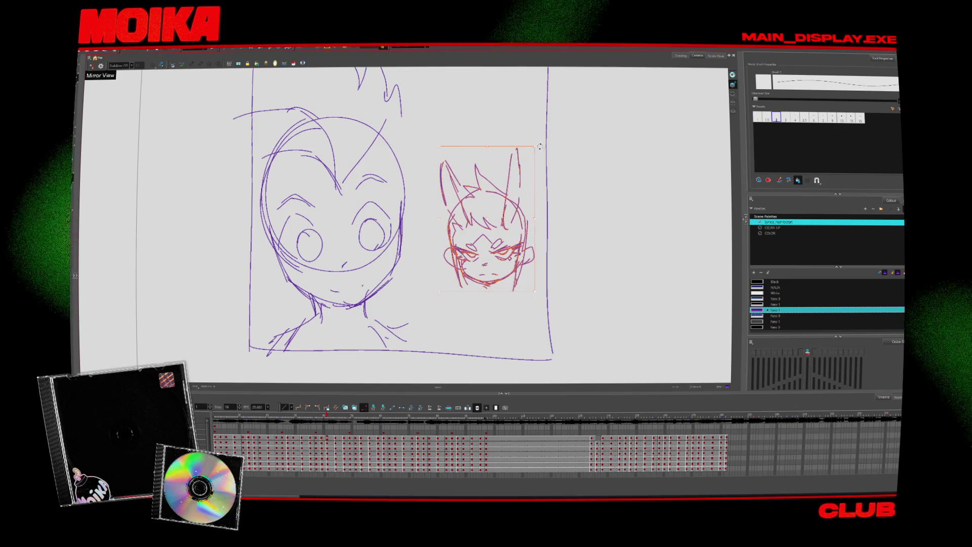
{"action": "left_click_drag", "start_coordinate": [526, 228], "coordinate": [533, 241]}
{"action": "key", "text": "Escape"}
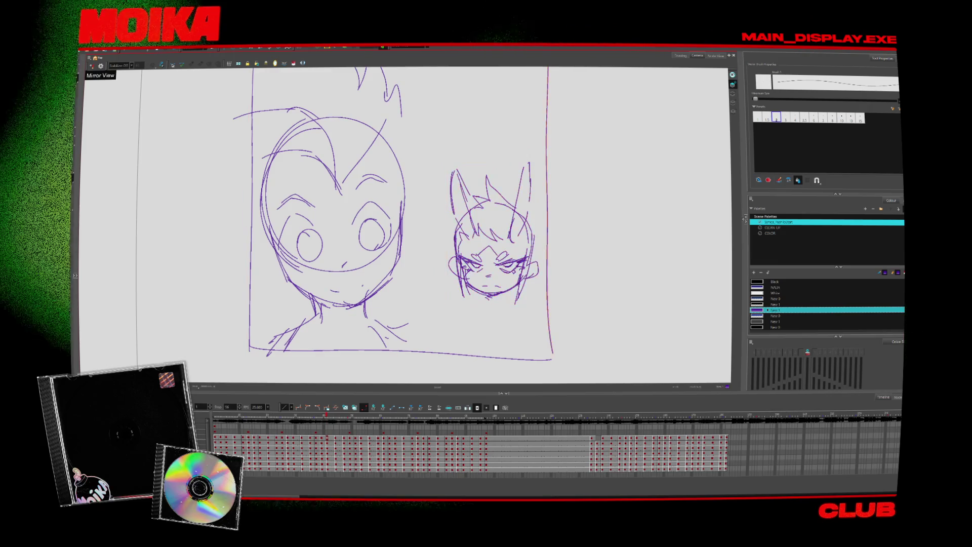
{"action": "left_click_drag", "start_coordinate": [470, 298], "coordinate": [455, 319]}
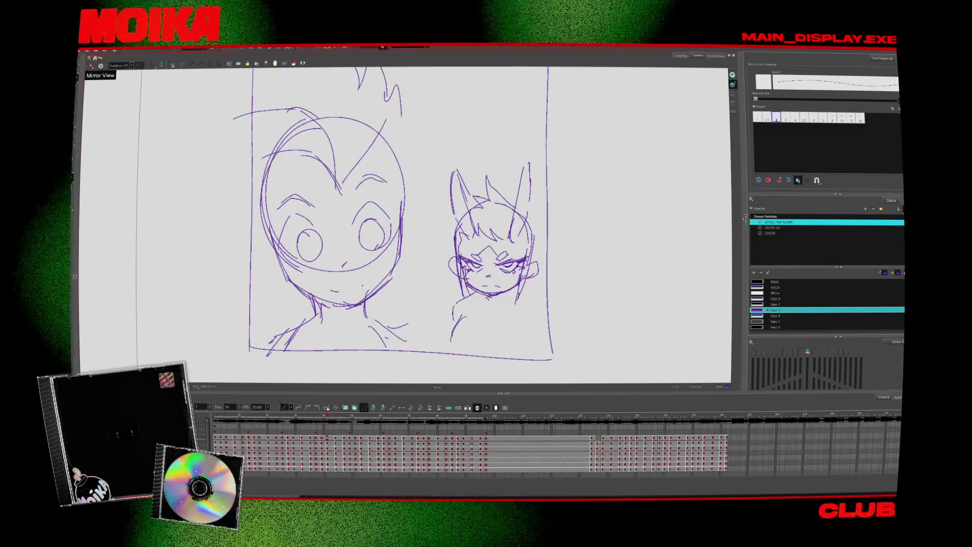
{"action": "left_click_drag", "start_coordinate": [457, 318], "coordinate": [452, 335]}
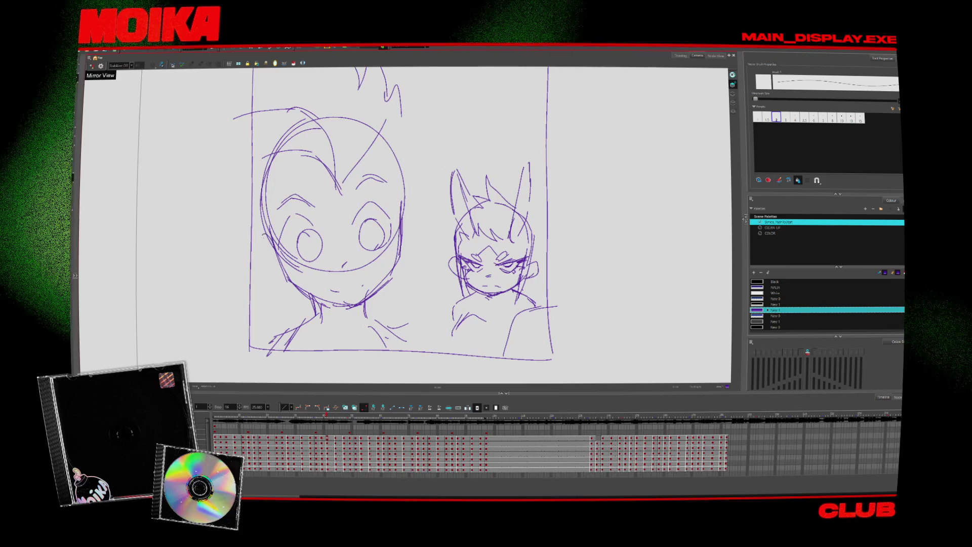
- Add an ear and upper hair strokes to the large head
{"action": "left_click_drag", "start_coordinate": [267, 231], "coordinate": [278, 274]}
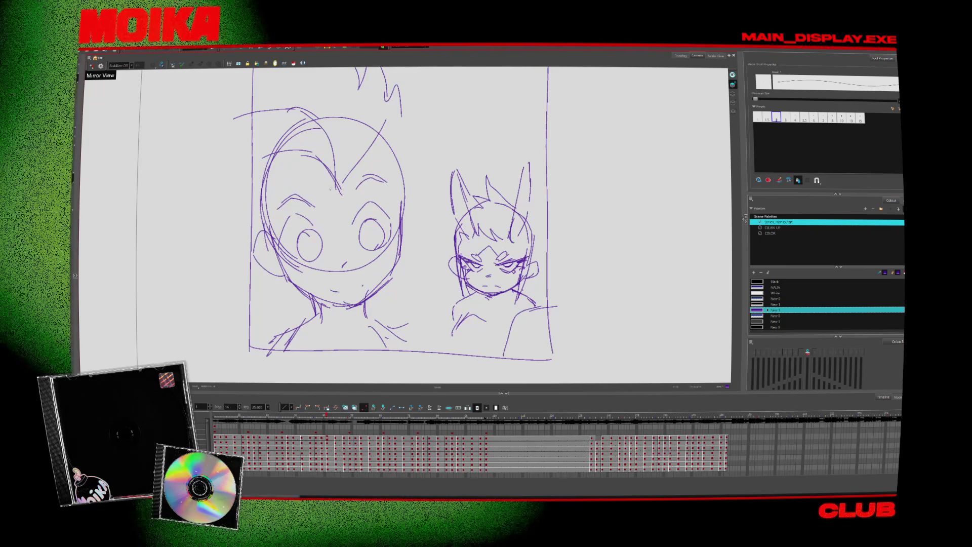
{"action": "left_click_drag", "start_coordinate": [356, 172], "coordinate": [387, 156]}
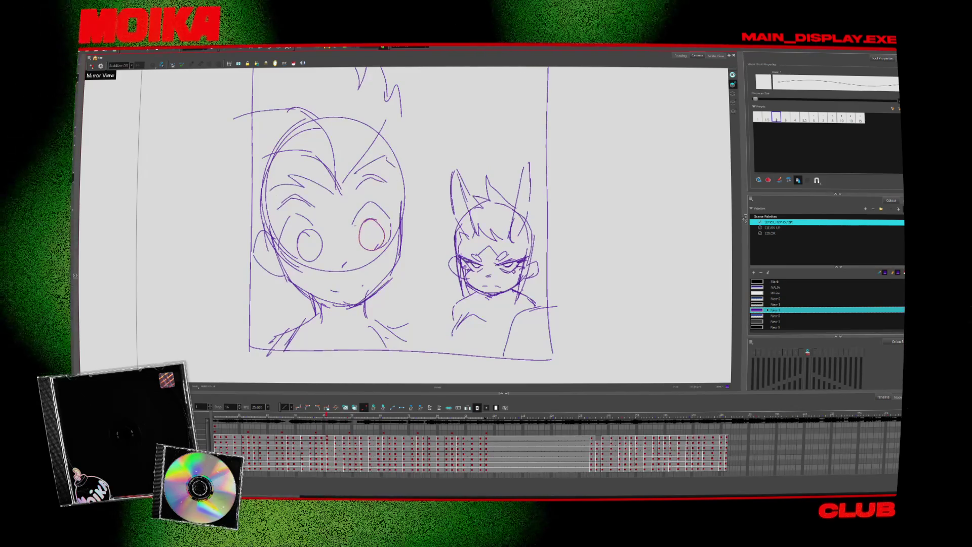
{"action": "mouse_move", "coordinate": [393, 240]}
{"action": "left_mouse_down"}
{"action": "mouse_move", "coordinate": [422, 223]}
{"action": "mouse_move", "coordinate": [400, 233]}
{"action": "left_mouse_up"}
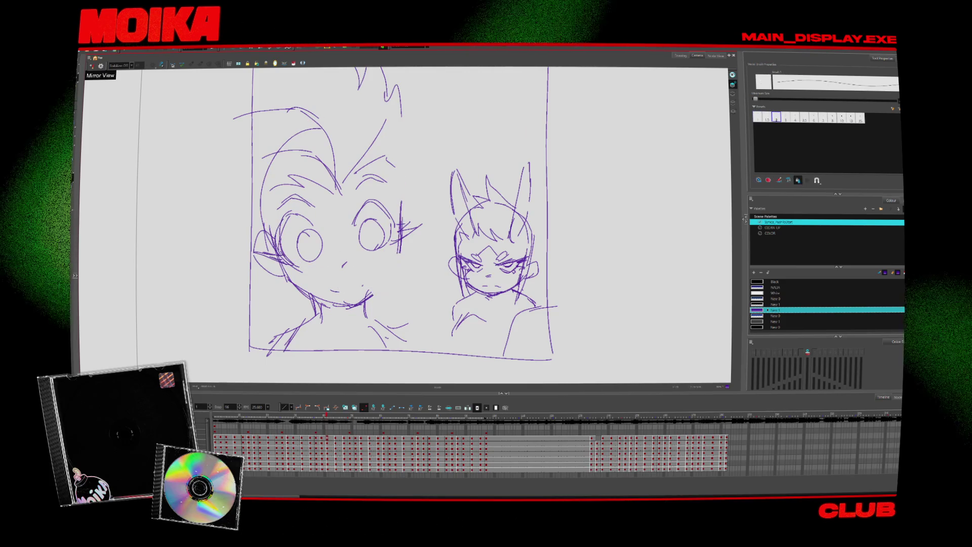
{"action": "key", "text": "4"}
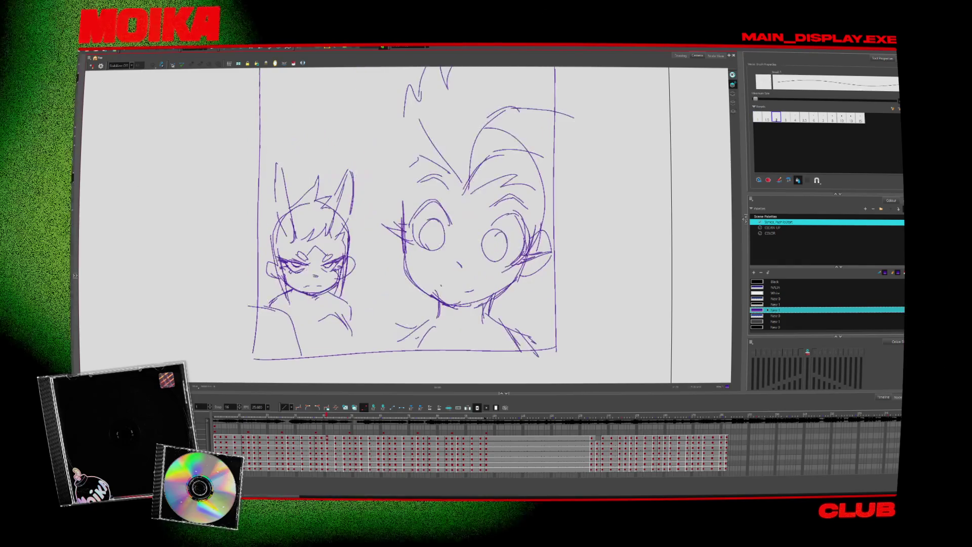
{"action": "key", "text": "alt+slash"}
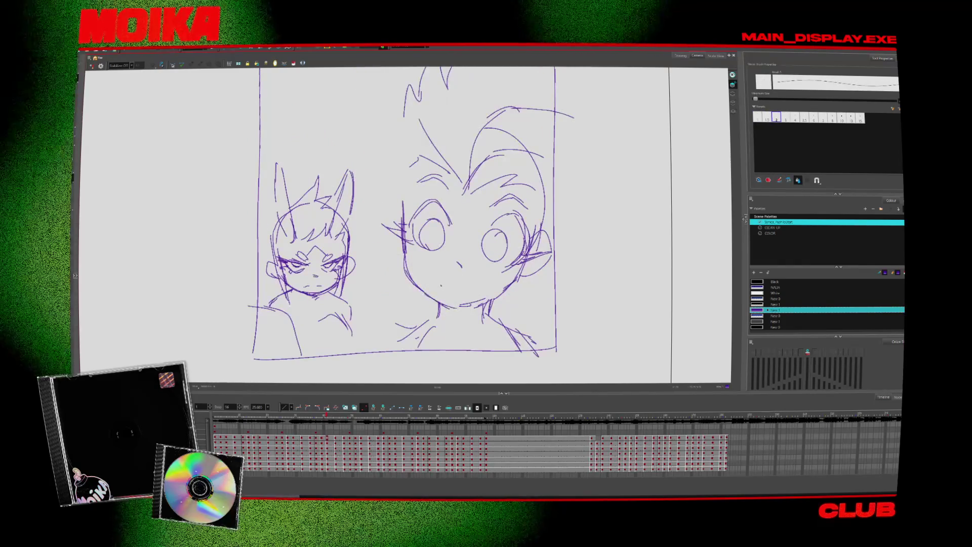
{"action": "key", "text": "alt+slash"}
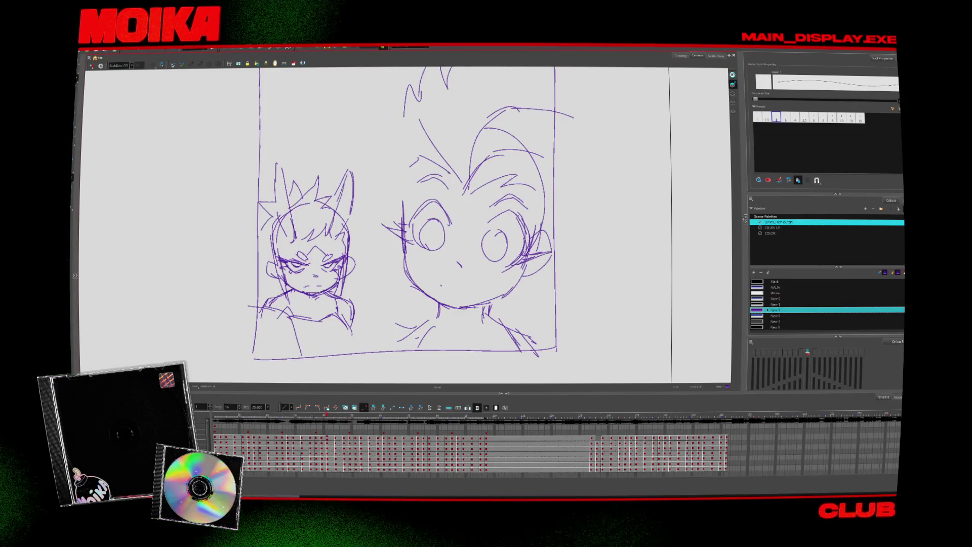
- In mirrored view, draw long flowing hair strands down the large head's left side
{"action": "key", "text": "4"}
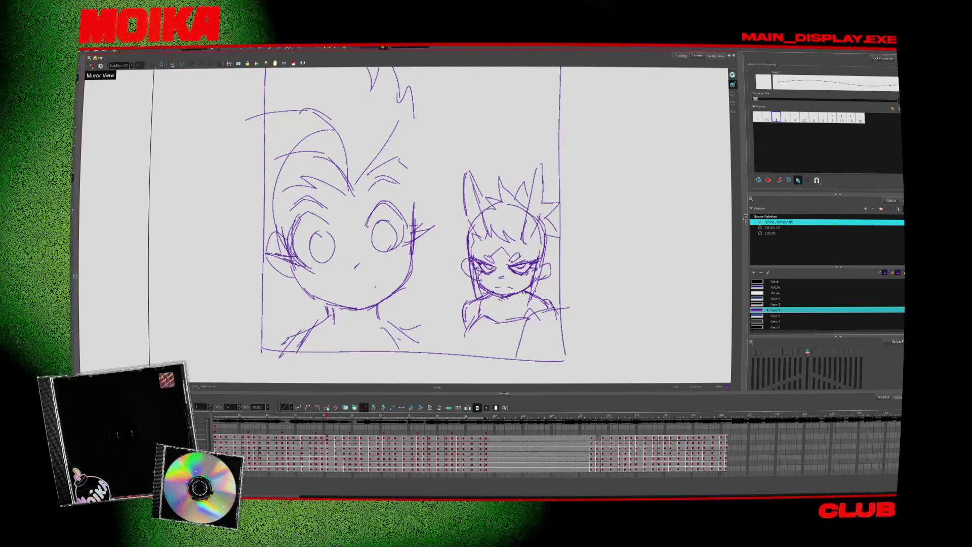
{"action": "key", "text": "alt+e"}
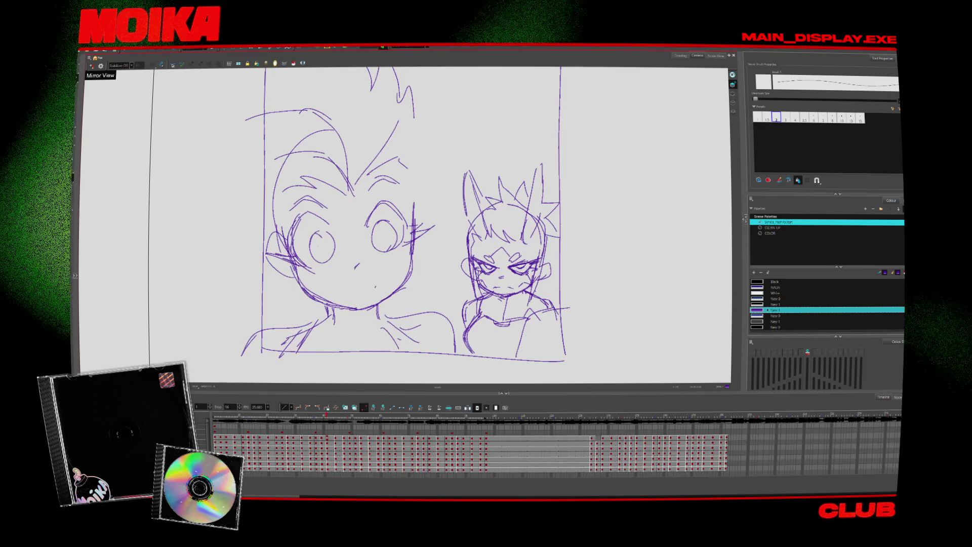
{"action": "left_click", "coordinate": [306, 272]}
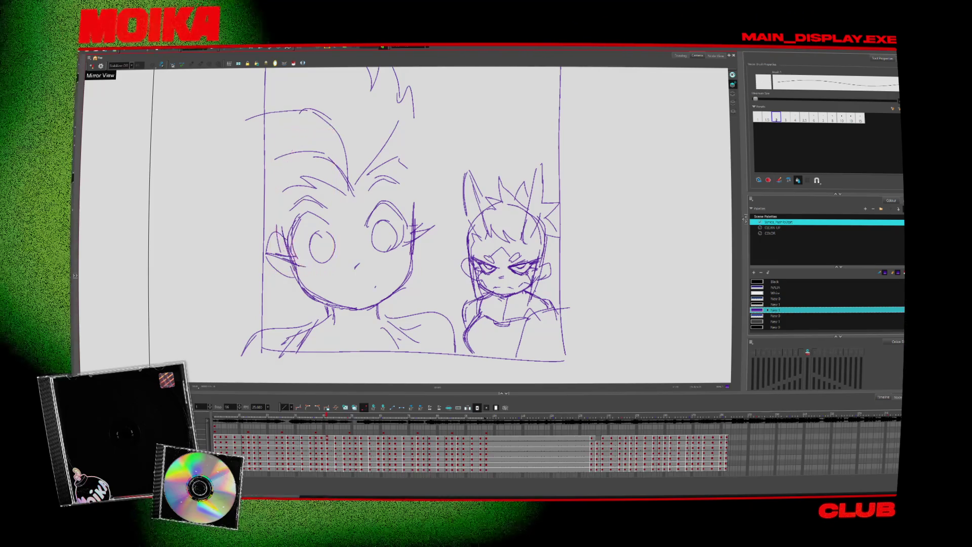
{"action": "left_click_drag", "start_coordinate": [310, 175], "coordinate": [253, 304]}
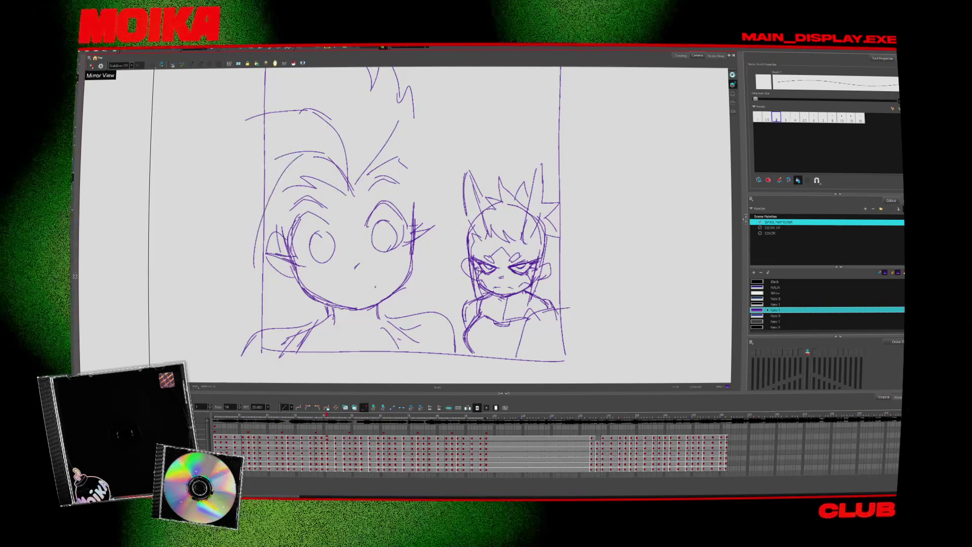
{"action": "key", "text": "alt+b"}
{"action": "left_click_drag", "start_coordinate": [208, 229], "coordinate": [254, 307]}
{"action": "left_click_drag", "start_coordinate": [302, 107], "coordinate": [255, 312]}
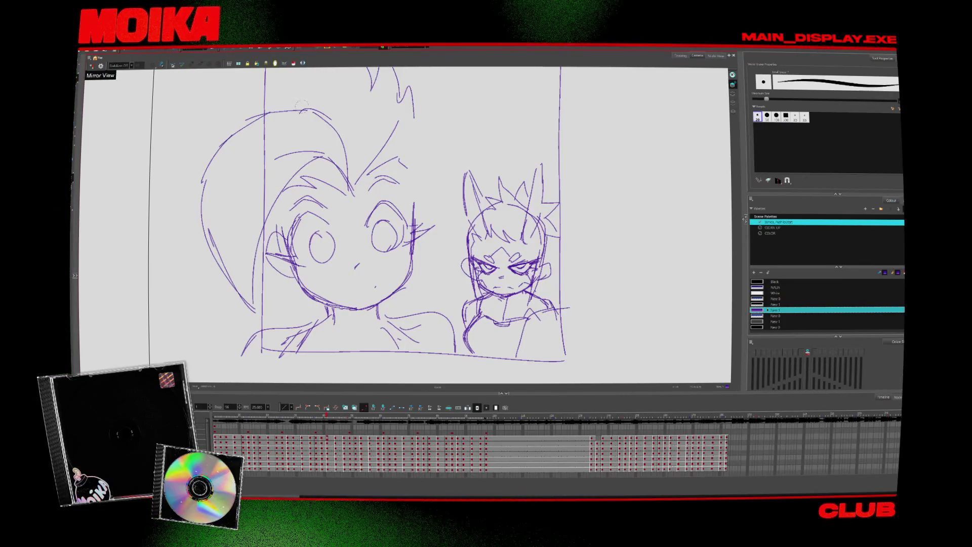
- Toggle Mirror View, try selecting the small character, and switch between pencil and brush
{"action": "left_click", "coordinate": [91, 66]}
{"action": "left_click", "coordinate": [91, 65]}
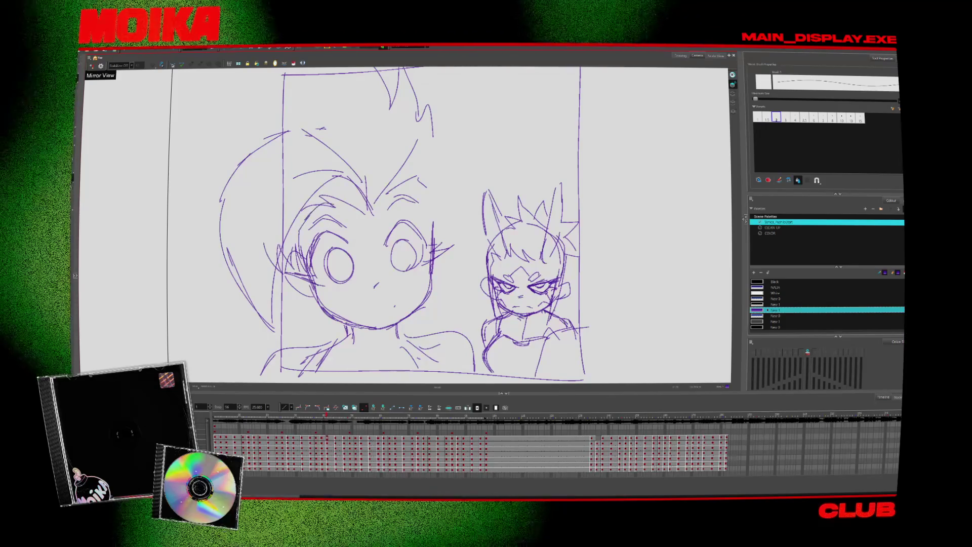
{"action": "left_click_drag", "start_coordinate": [511, 379], "coordinate": [557, 162]}
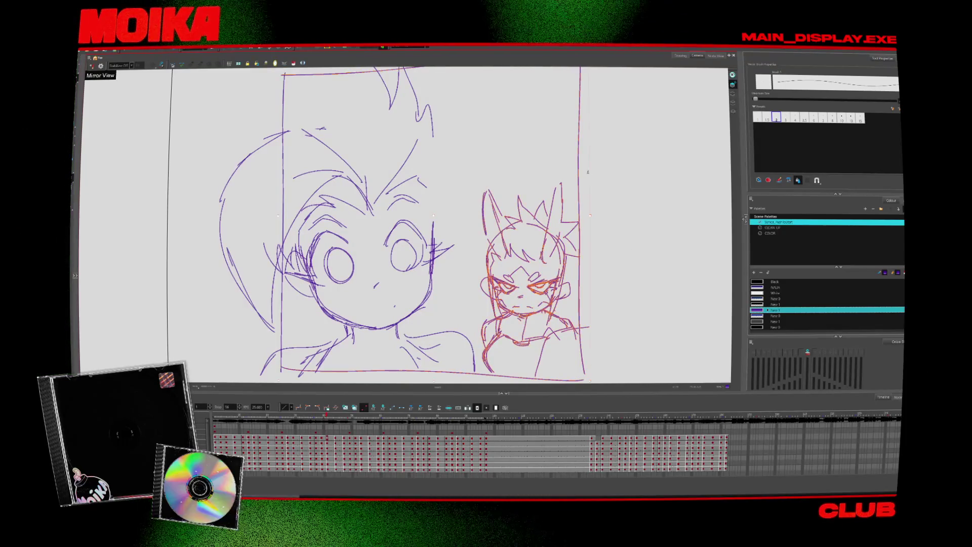
{"action": "left_click", "coordinate": [555, 160]}
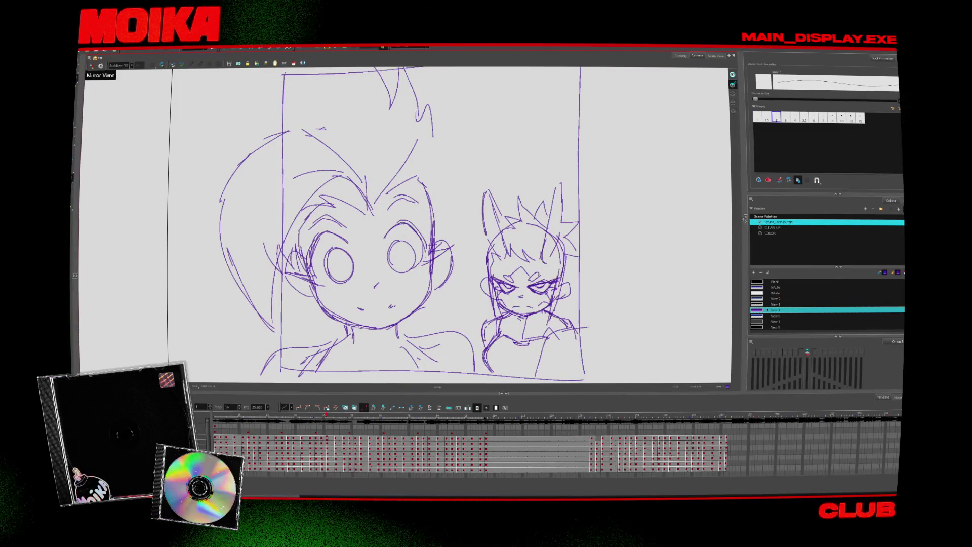
{"action": "key", "text": "alt+slash"}
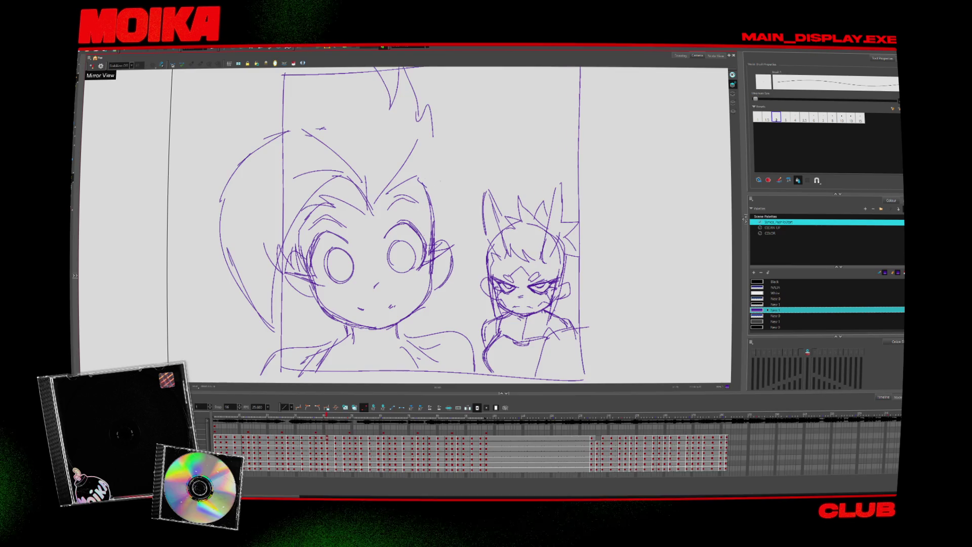
{"action": "key", "text": "4"}
{"action": "key", "text": "alt+slash"}
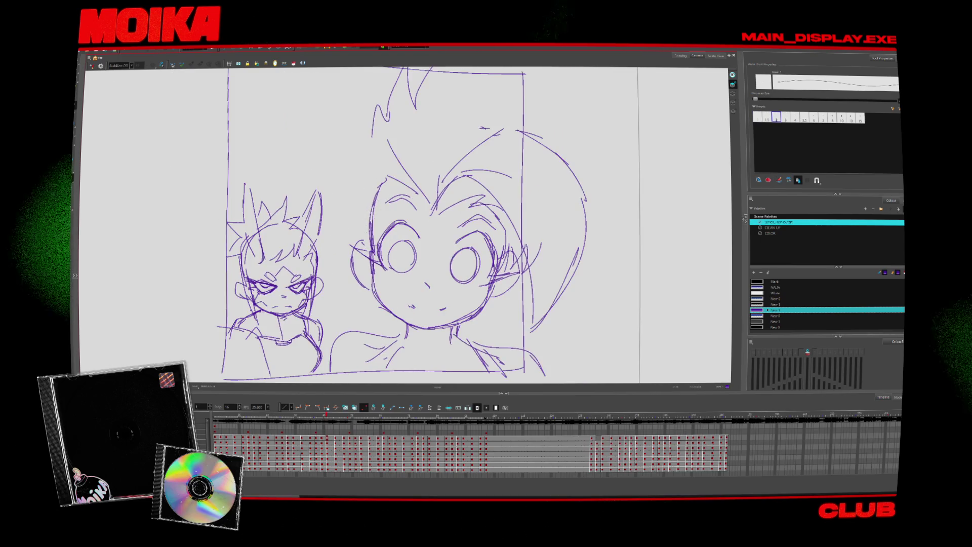
{"action": "key", "text": "4"}
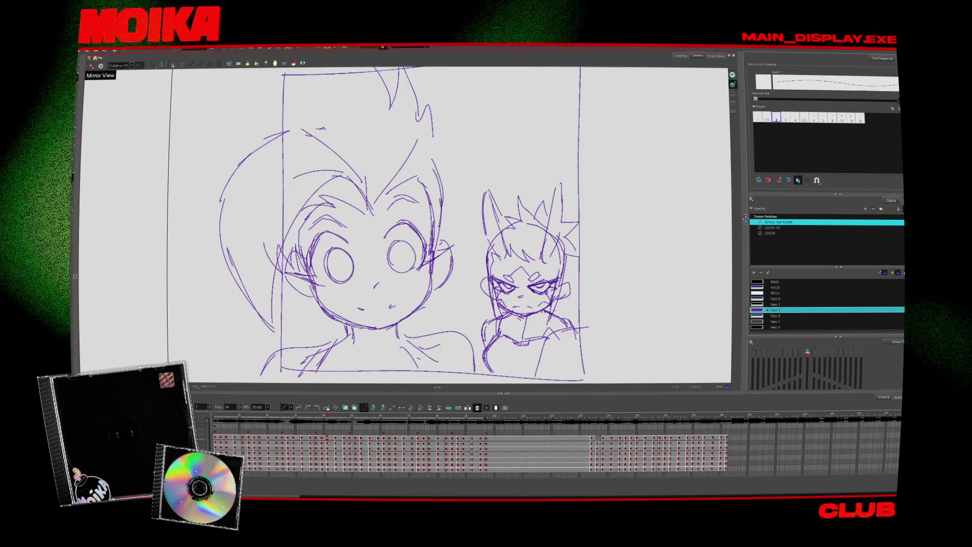
{"action": "key", "text": "alt+b"}
{"action": "key", "text": "alt+slash"}
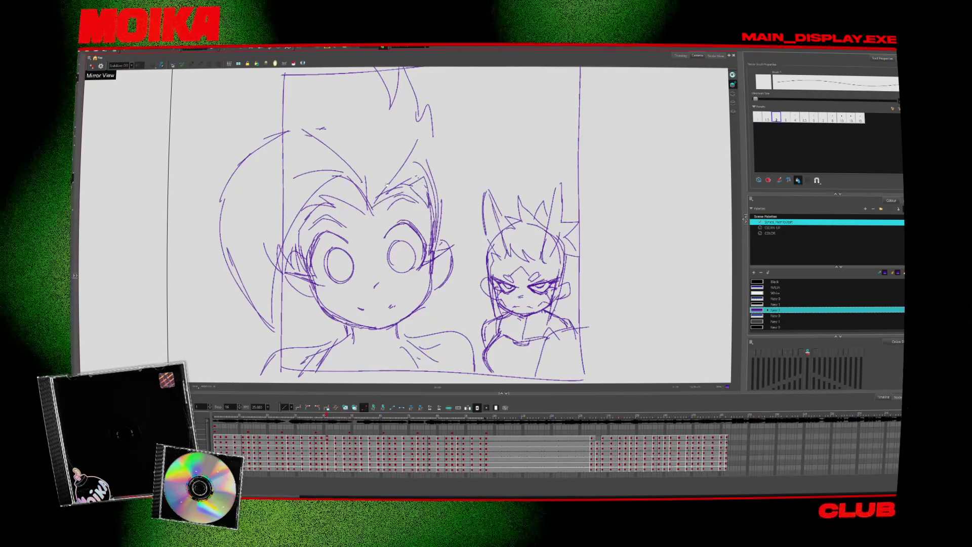
- Undo the previous hair strokes and draw a new curved hair stroke on the big head
{"action": "scroll", "coordinate": [405, 226], "scroll_direction": "up", "scroll_amount": 2}
{"action": "key", "text": "ctrl+z"}
{"action": "mouse_move", "coordinate": [380, 242]}
{"action": "left_mouse_down"}
{"action": "mouse_move", "coordinate": [400, 210]}
{"action": "mouse_move", "coordinate": [391, 136]}
{"action": "left_mouse_up"}
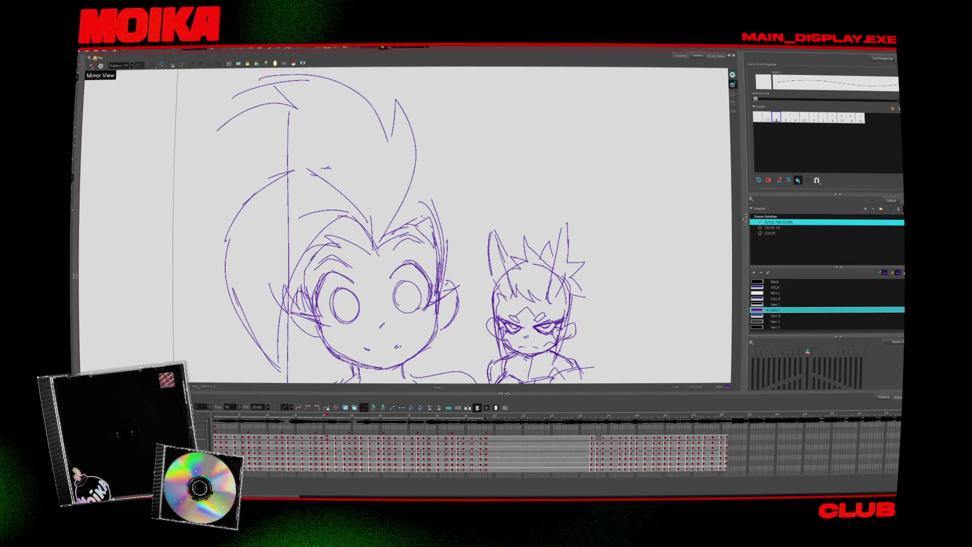
{"action": "scroll", "coordinate": [395, 225], "scroll_direction": "down", "scroll_amount": 3}
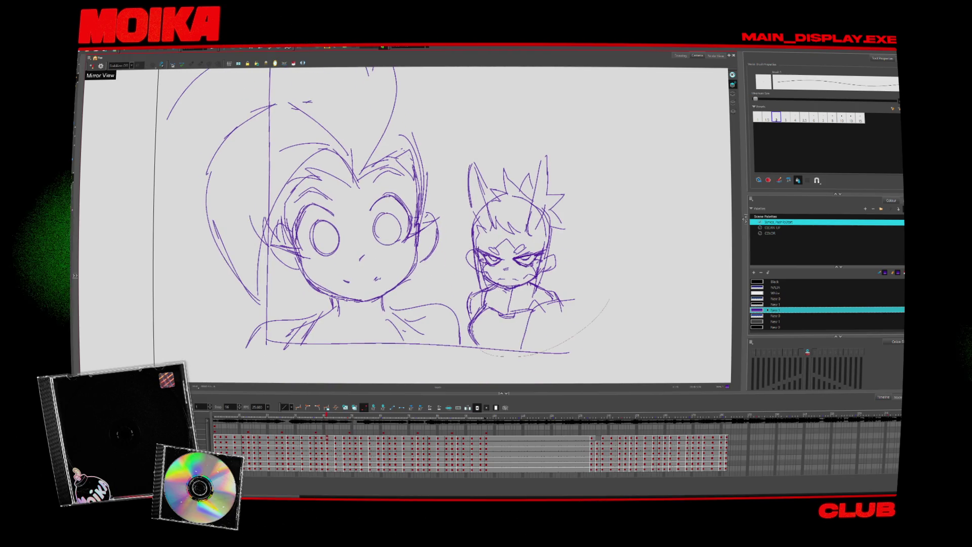
- Lasso the smaller character and scale it down slightly
{"action": "mouse_move", "coordinate": [524, 129]}
{"action": "left_mouse_down"}
{"action": "mouse_move", "coordinate": [469, 213]}
{"action": "mouse_move", "coordinate": [490, 326]}
{"action": "left_mouse_up"}
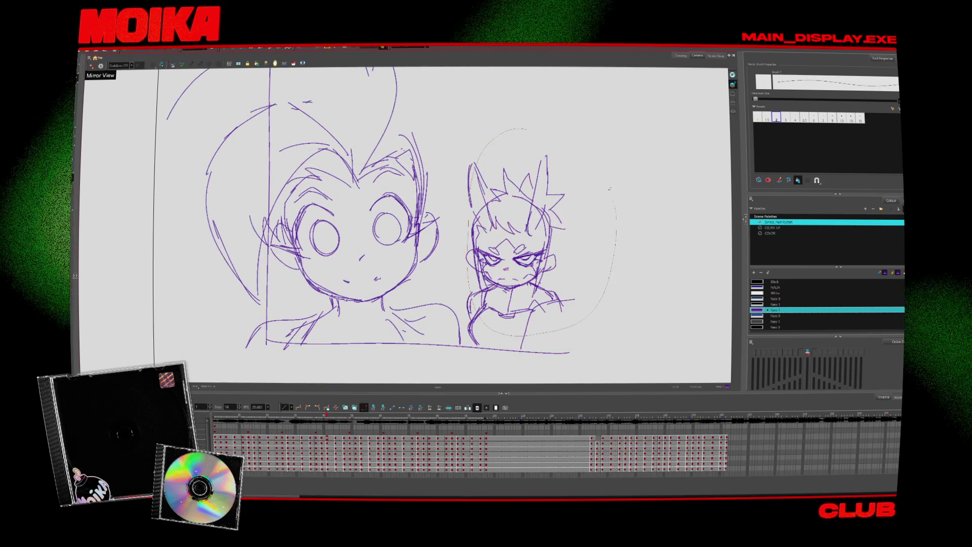
{"action": "left_click_drag", "start_coordinate": [610, 189], "coordinate": [526, 129]}
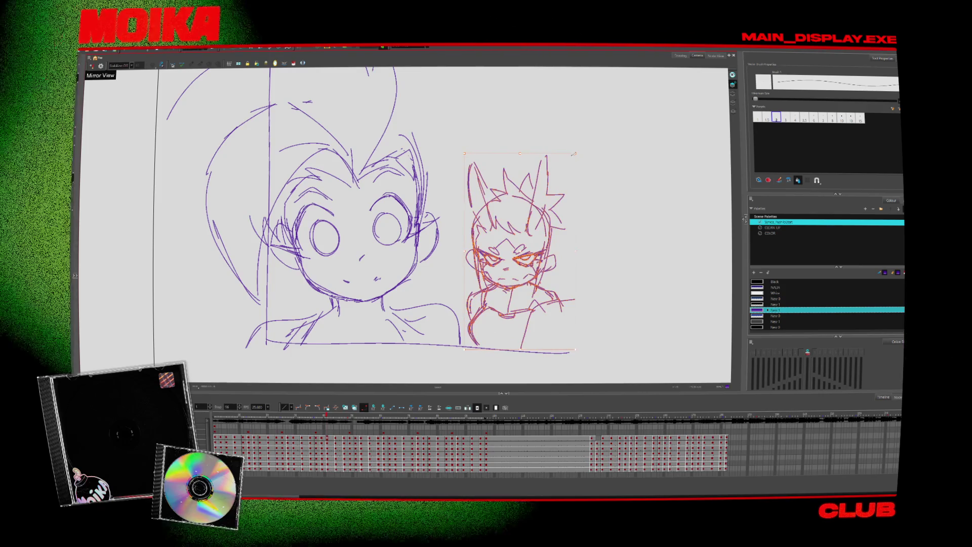
{"action": "left_click_drag", "start_coordinate": [574, 153], "coordinate": [571, 161]}
{"action": "key", "text": "Escape"}
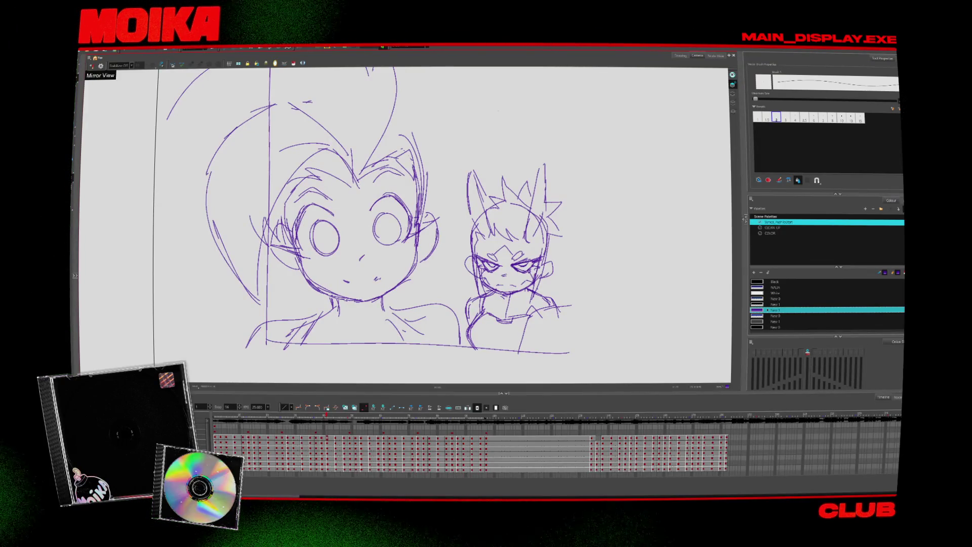
{"action": "scroll", "coordinate": [489, 143], "scroll_direction": "down", "scroll_amount": 3}
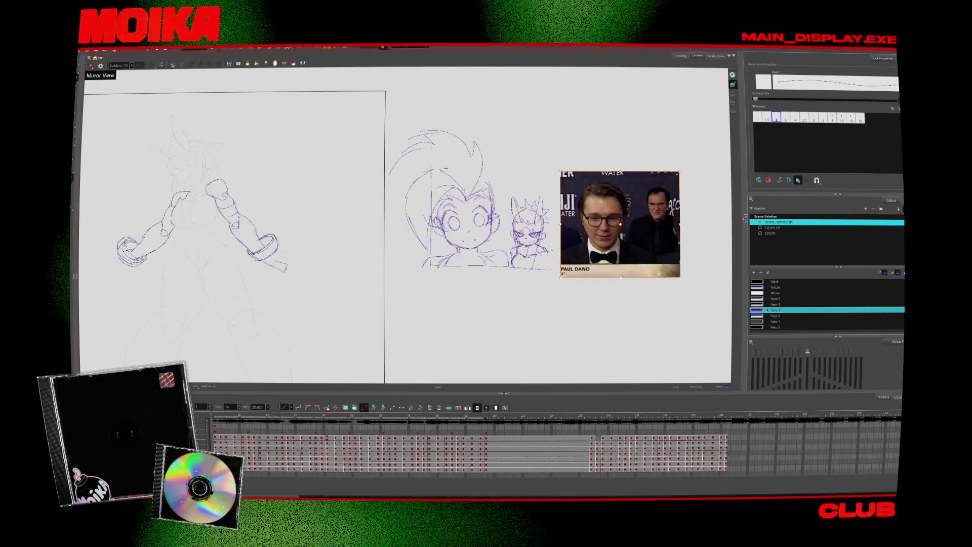
- Redraw the big head's eye circle and a stroke near its mouth
{"action": "scroll", "coordinate": [583, 208], "scroll_direction": "up", "scroll_amount": 1}
{"action": "scroll", "coordinate": [589, 220], "scroll_direction": "up", "scroll_amount": 2}
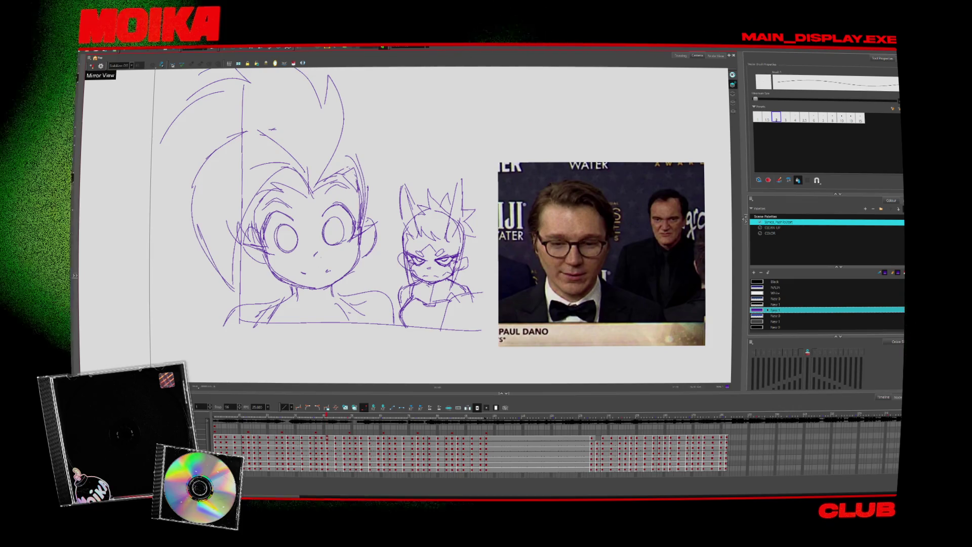
{"action": "left_click_drag", "start_coordinate": [333, 216], "coordinate": [335, 217]}
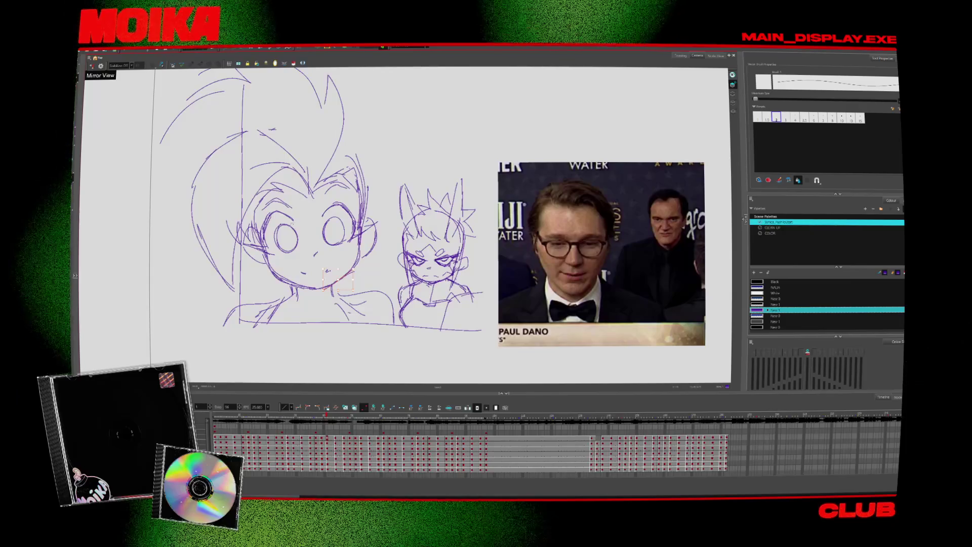
{"action": "left_click_drag", "start_coordinate": [324, 274], "coordinate": [353, 276]}
{"action": "left_click", "coordinate": [300, 236]}
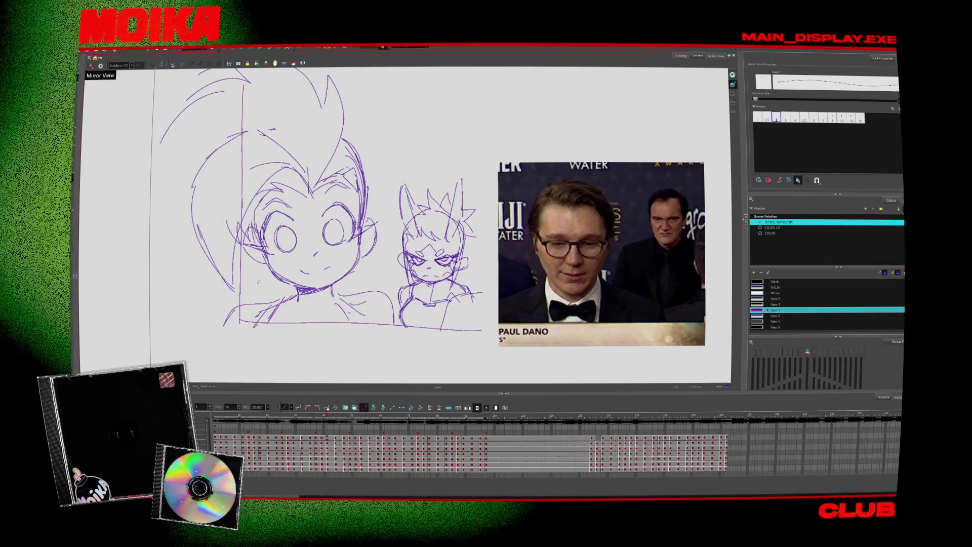
{"action": "left_click_drag", "start_coordinate": [258, 282], "coordinate": [296, 329]}
{"action": "left_click", "coordinate": [362, 297]}
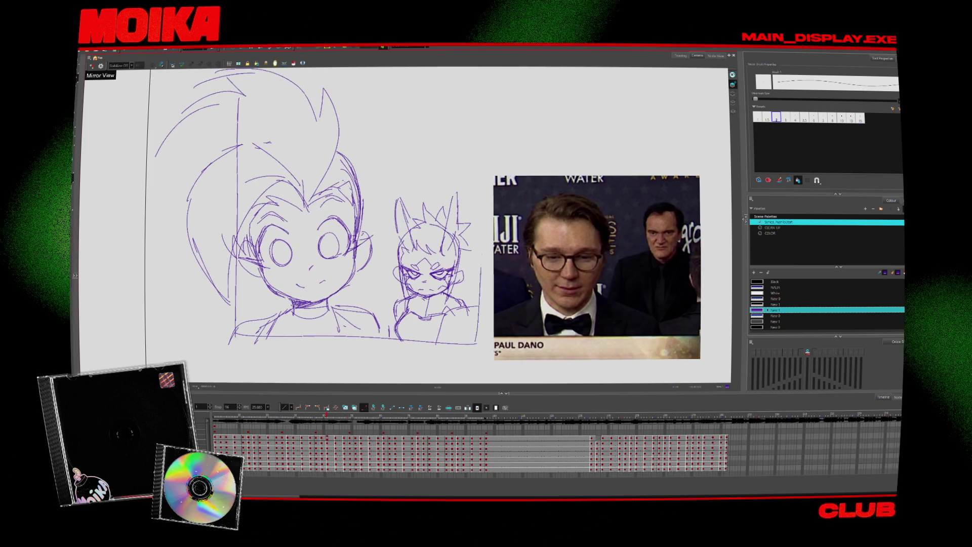
- Draw the top frame line and erase the stray hair strokes on the left
{"action": "left_click_drag", "start_coordinate": [337, 114], "coordinate": [446, 120]}
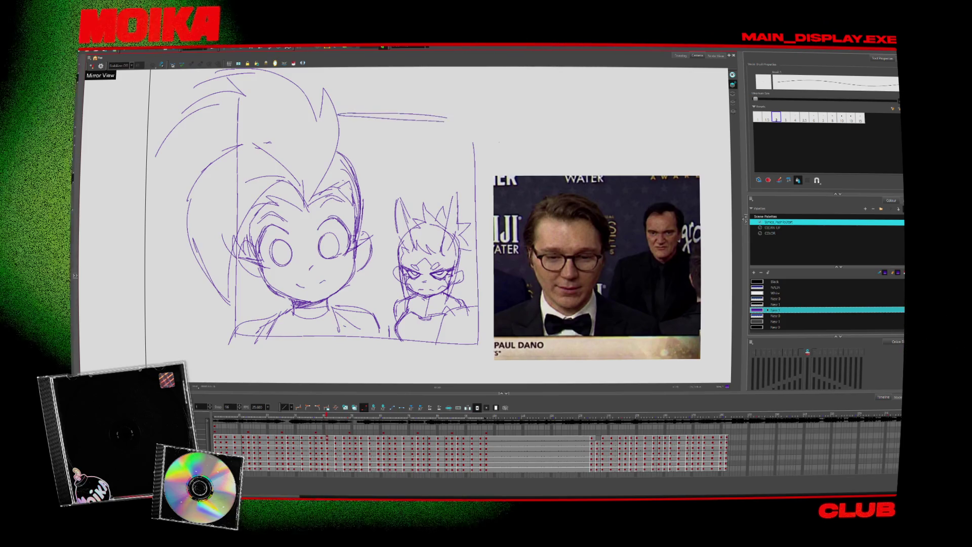
{"action": "left_click_drag", "start_coordinate": [317, 143], "coordinate": [407, 139]}
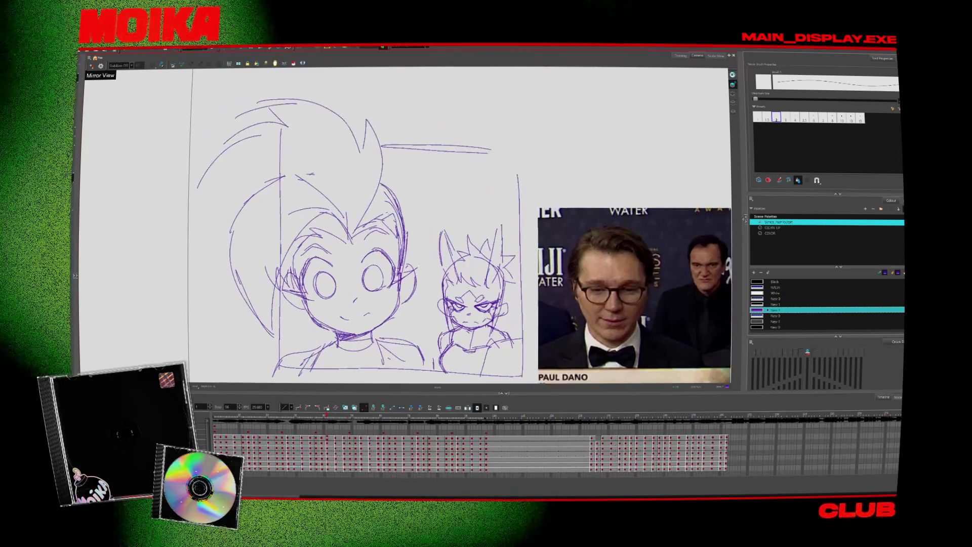
{"action": "key", "text": "alt+e"}
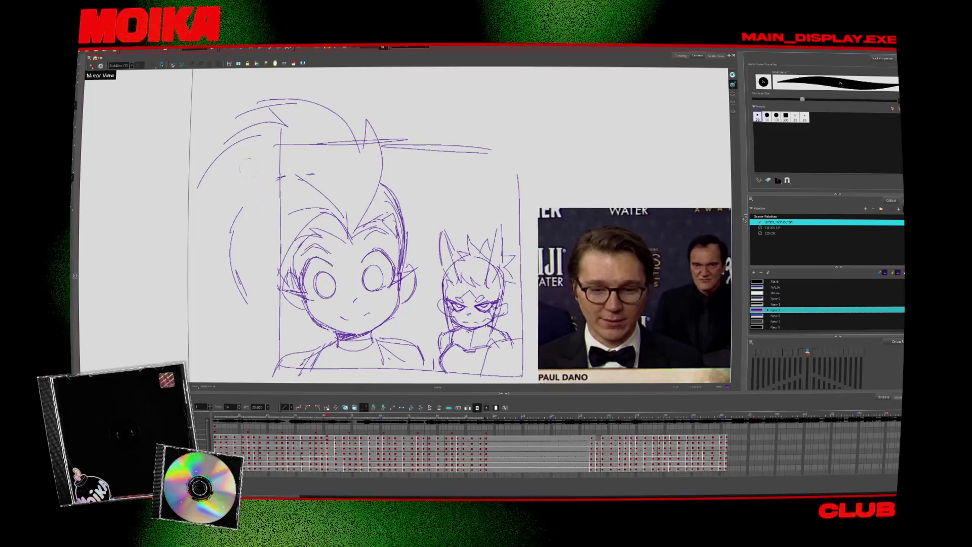
{"action": "mouse_move", "coordinate": [243, 313]}
{"action": "left_mouse_down"}
{"action": "mouse_move", "coordinate": [218, 202]}
{"action": "mouse_move", "coordinate": [273, 117]}
{"action": "left_mouse_up"}
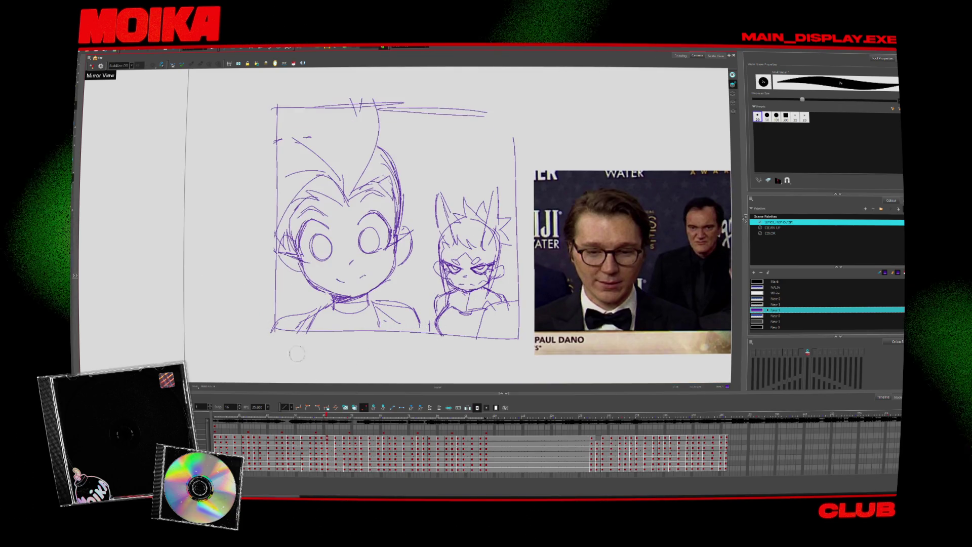
{"action": "key", "text": "alt+b"}
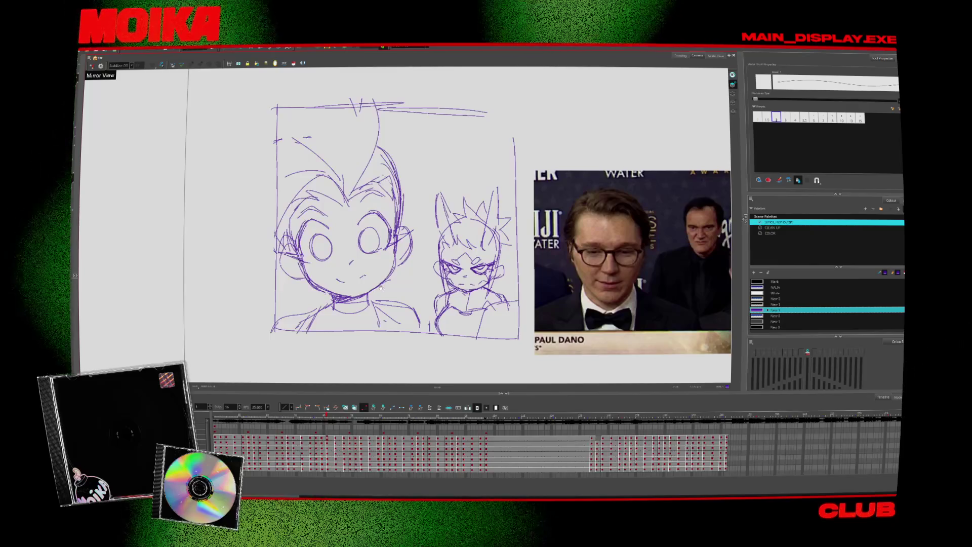
{"action": "left_click_drag", "start_coordinate": [422, 338], "coordinate": [370, 340]}
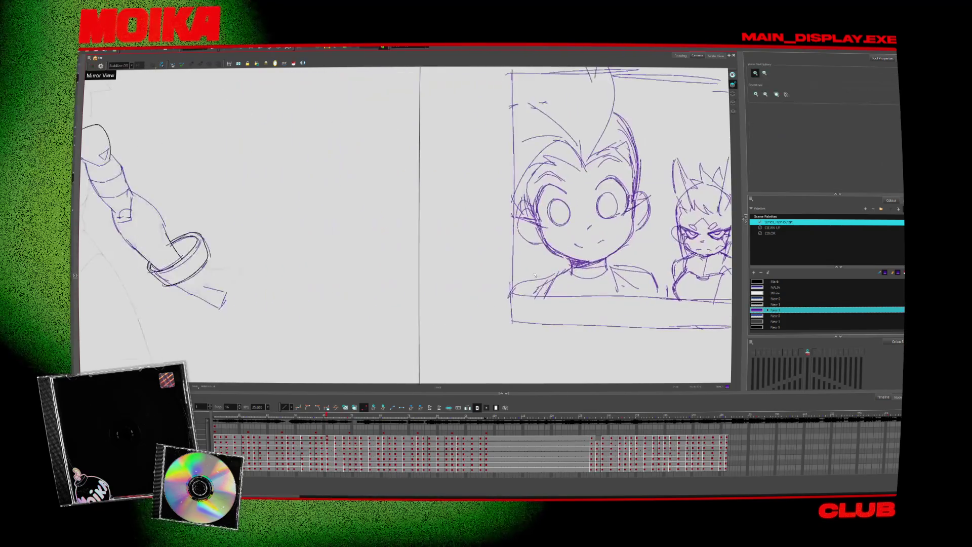
- Sketch a purple hand beside the right bracelet and adjust its strokes
{"action": "key", "text": "alt+b"}
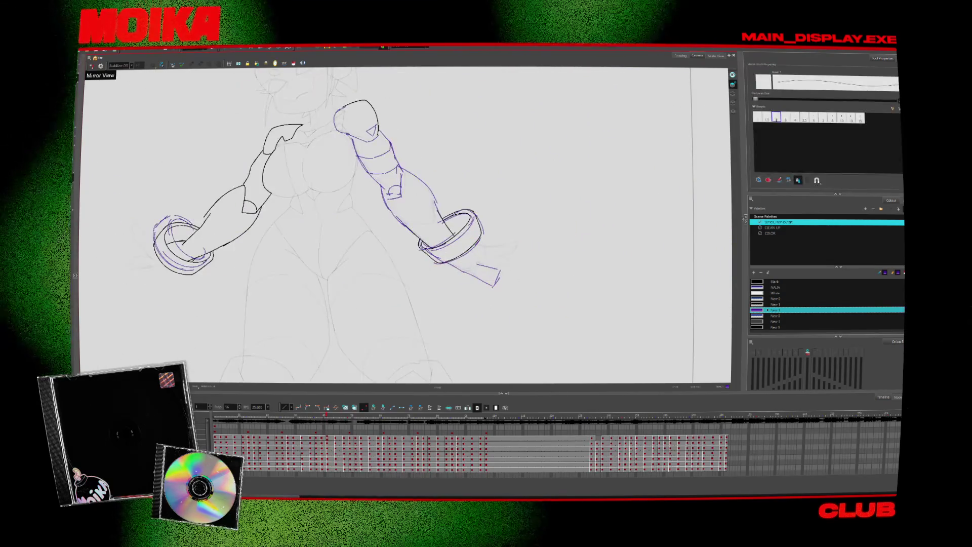
{"action": "left_click_drag", "start_coordinate": [476, 245], "coordinate": [524, 238]}
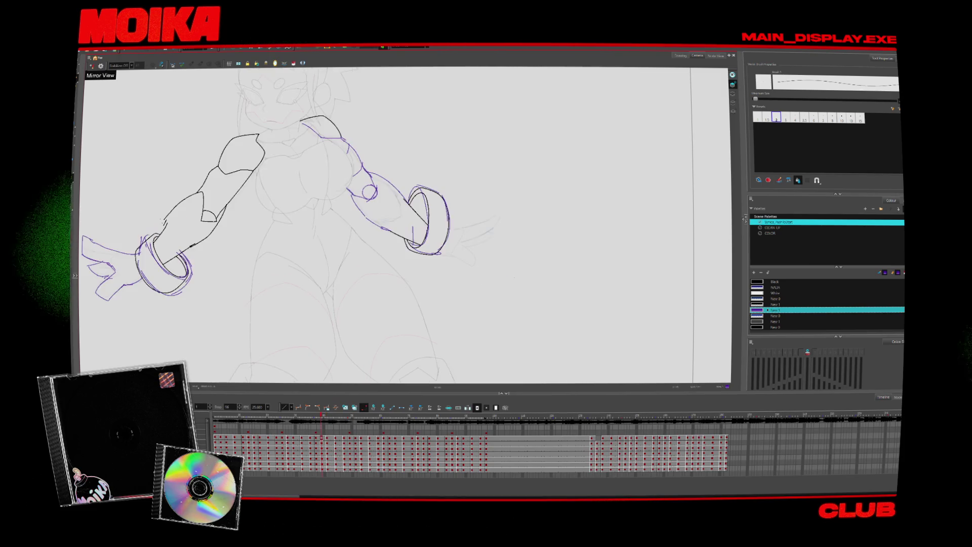
{"action": "left_click", "coordinate": [527, 237]}
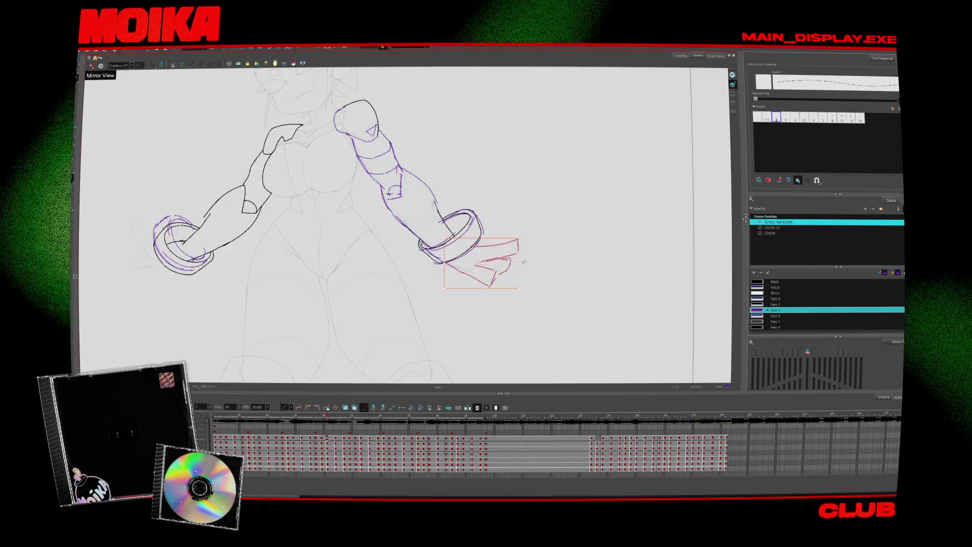
{"action": "key", "text": "Escape"}
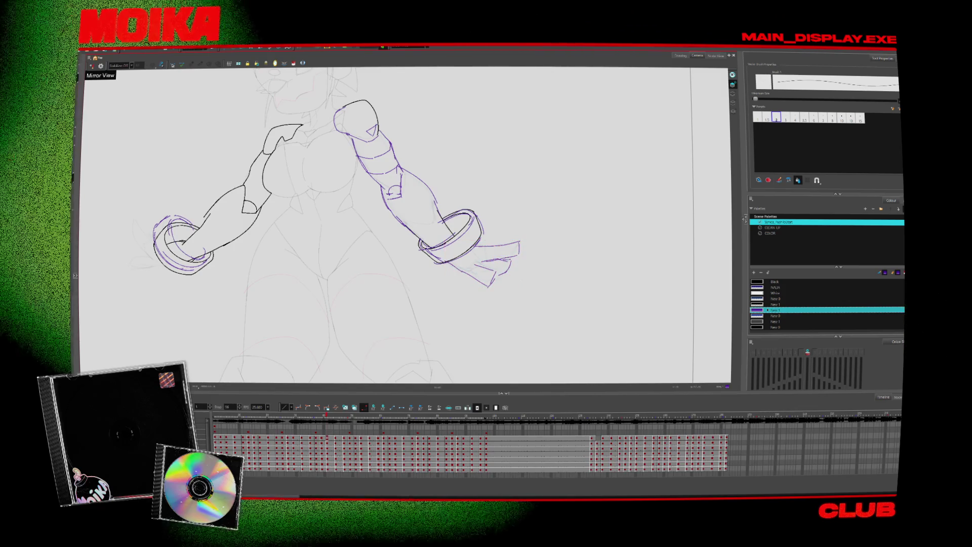
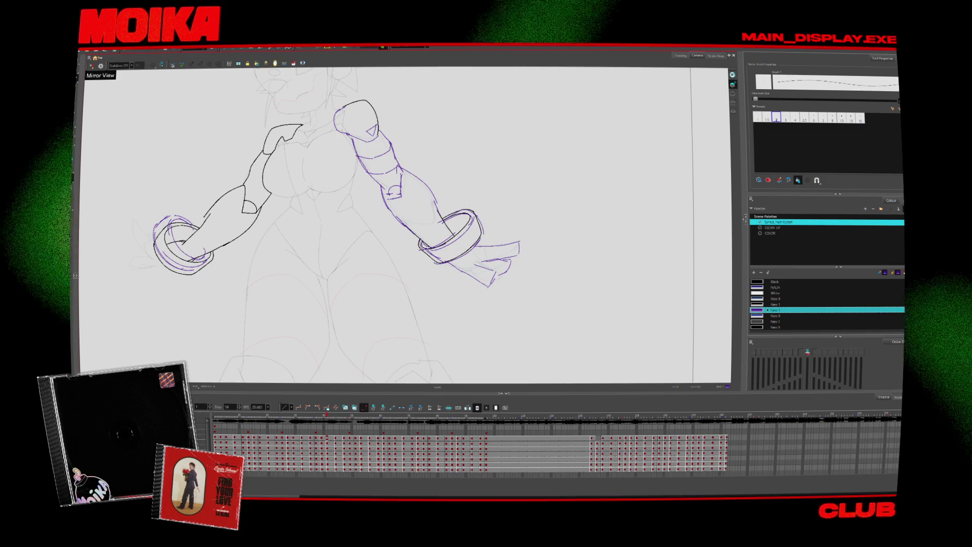
- Select the right forearm and bracelet strokes and nudge them up-left into place
{"action": "key", "text": "alt+s"}
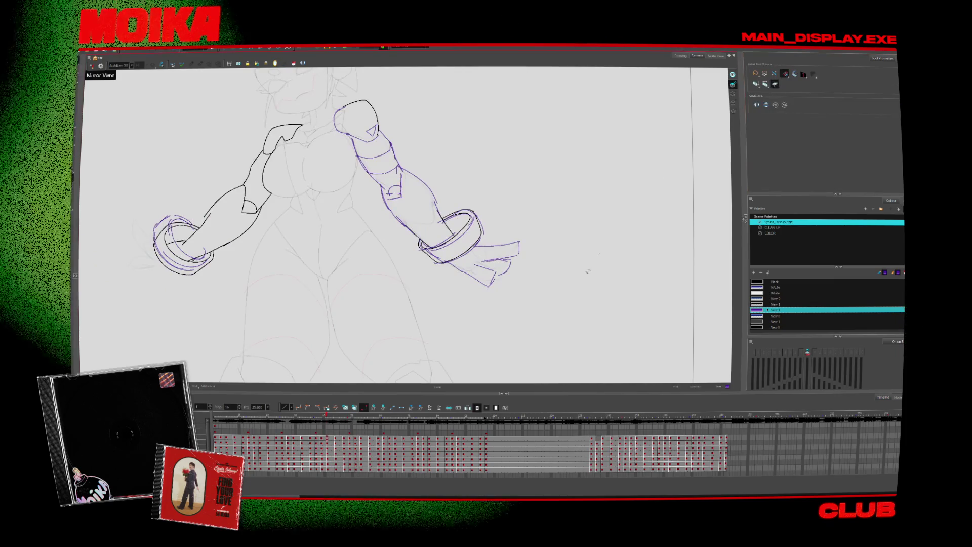
{"action": "mouse_move", "coordinate": [586, 273]}
{"action": "left_mouse_down"}
{"action": "mouse_move", "coordinate": [451, 354]}
{"action": "mouse_move", "coordinate": [552, 223]}
{"action": "left_mouse_up"}
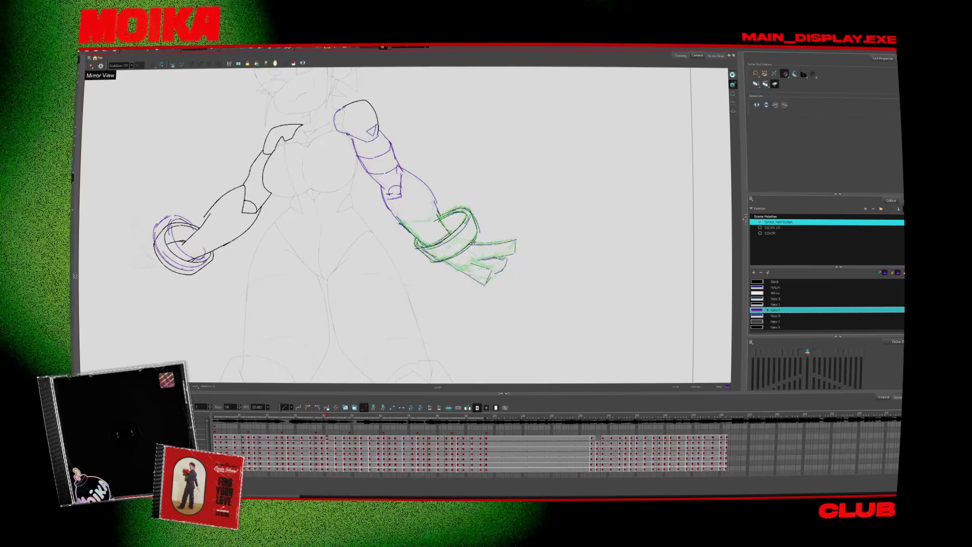
{"action": "key", "text": "Escape"}
- Return to the Brush and compare the arms in mirrored view and neighbouring drawings
{"action": "key", "text": "alt+b"}
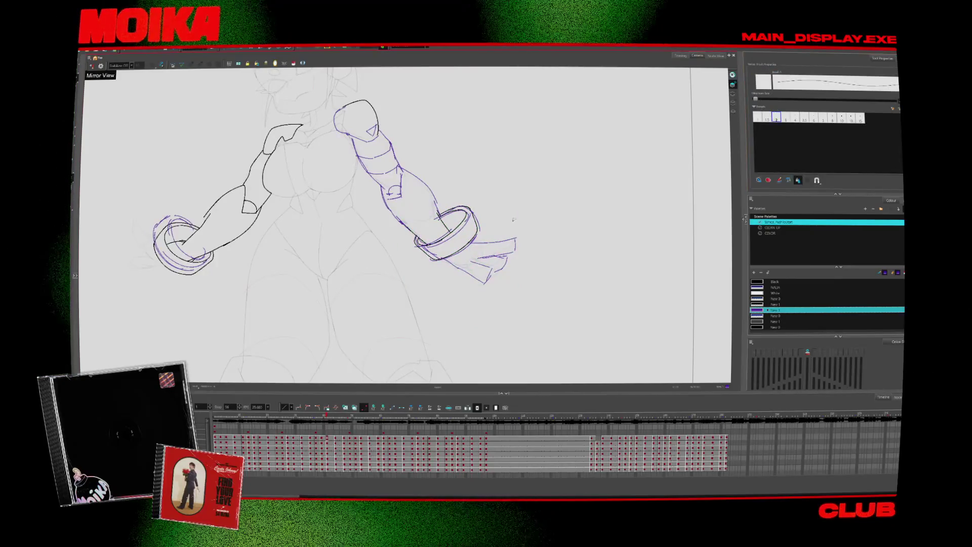
{"action": "key", "text": "period"}
{"action": "key", "text": "4"}
{"action": "key", "text": "comma"}
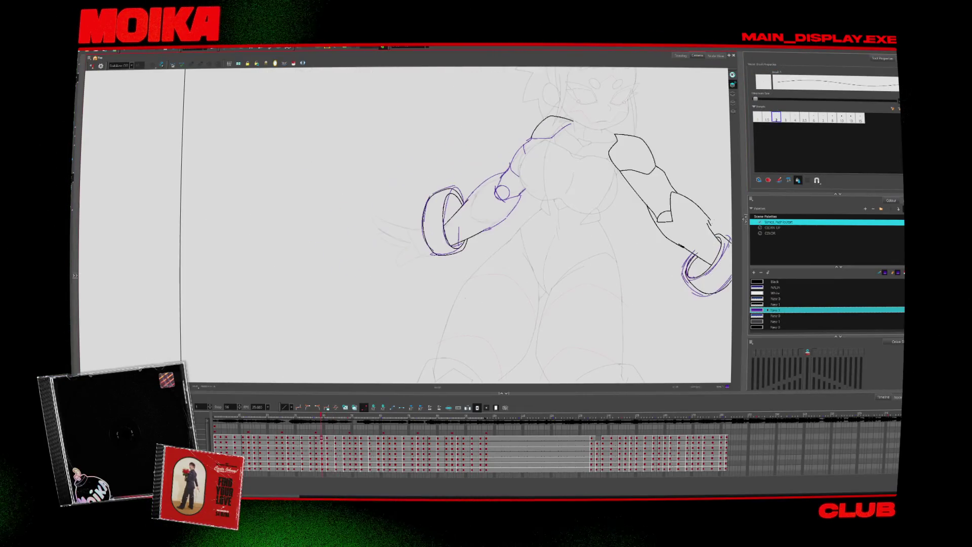
{"action": "key", "text": "period"}
{"action": "key", "text": "4"}
{"action": "key", "text": "comma"}
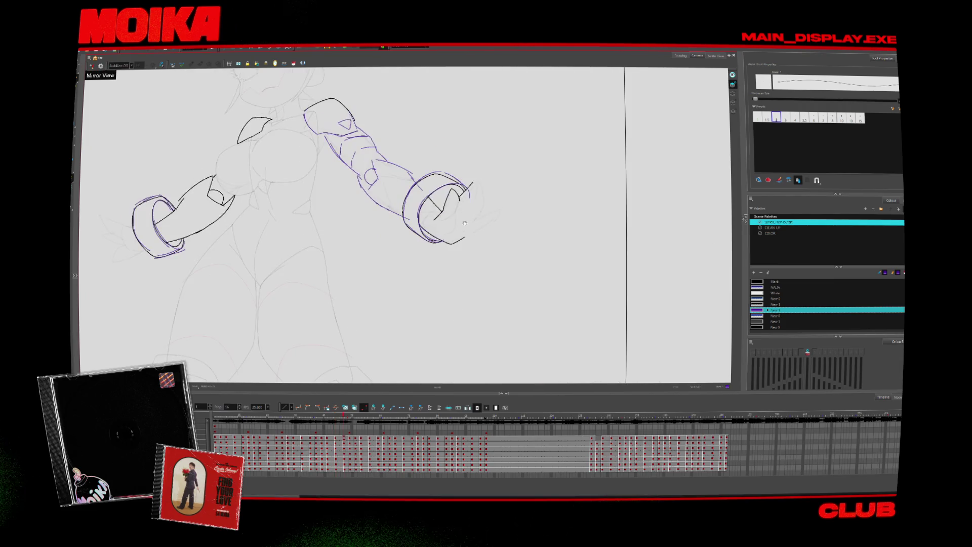
{"action": "key", "text": "comma"}
{"action": "key", "text": "comma"}
{"action": "key", "text": "period"}
{"action": "key", "text": "period"}
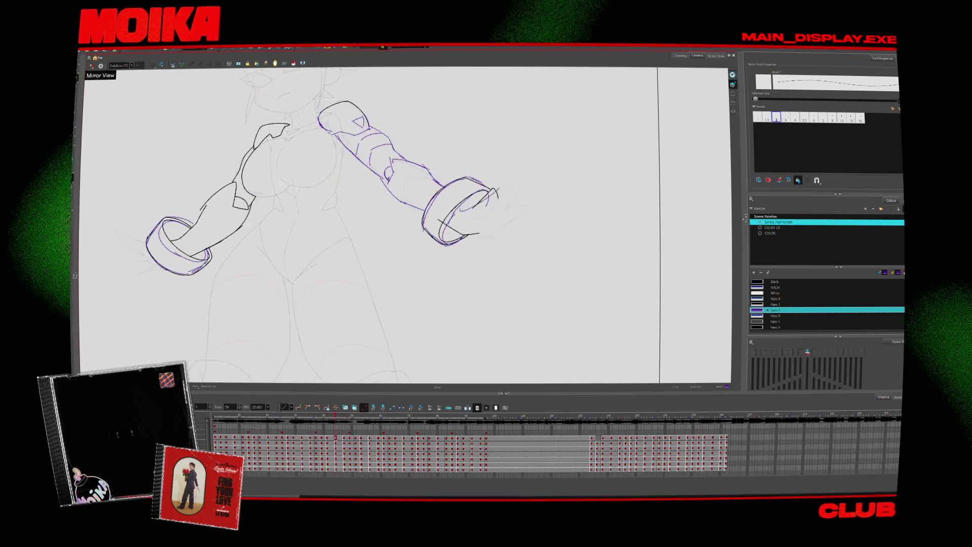
- Undo the stray hooked stroke, then ink a curved right-hand line and a stroke under the bracelet
{"action": "key", "text": "ctrl+z"}
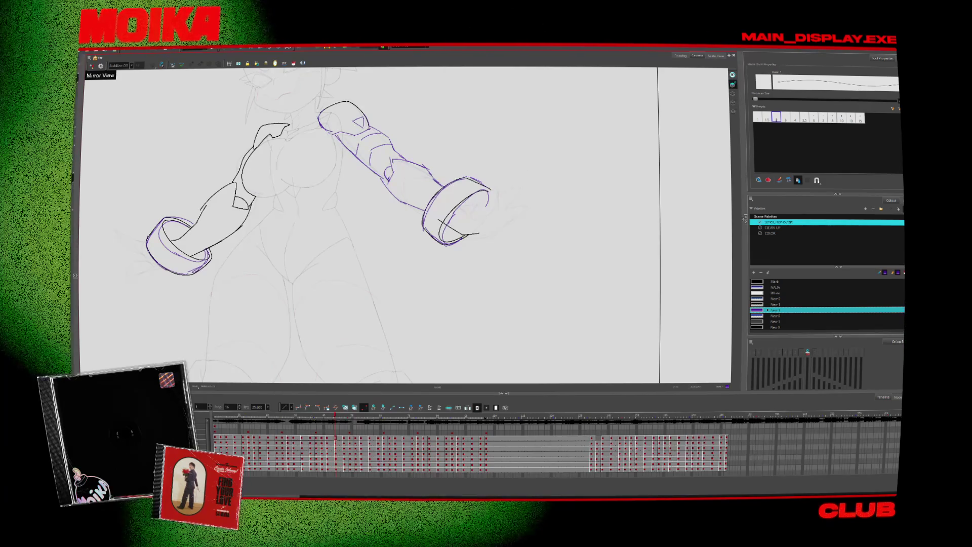
{"action": "key", "text": "comma"}
{"action": "key", "text": "comma"}
{"action": "key", "text": "period"}
{"action": "key", "text": "period"}
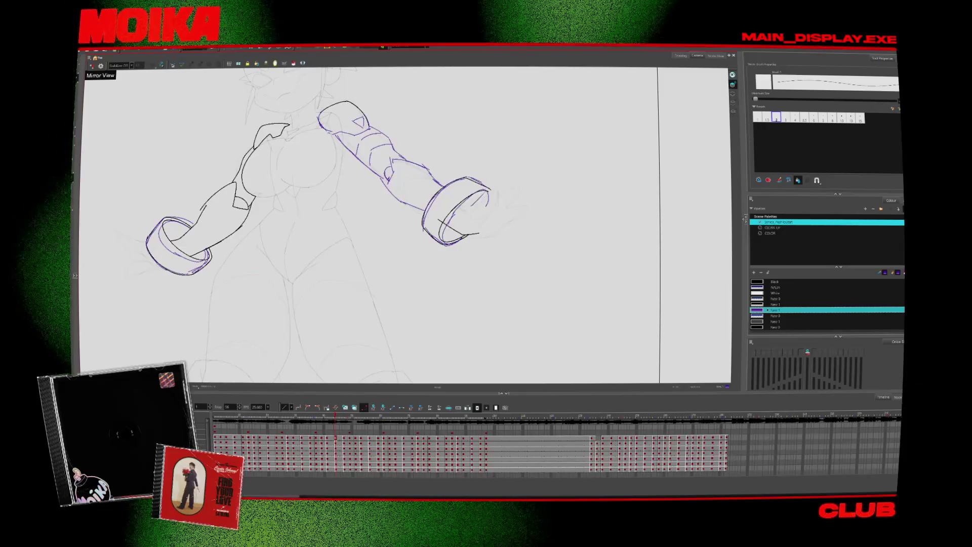
{"action": "left_click_drag", "start_coordinate": [514, 175], "coordinate": [492, 205]}
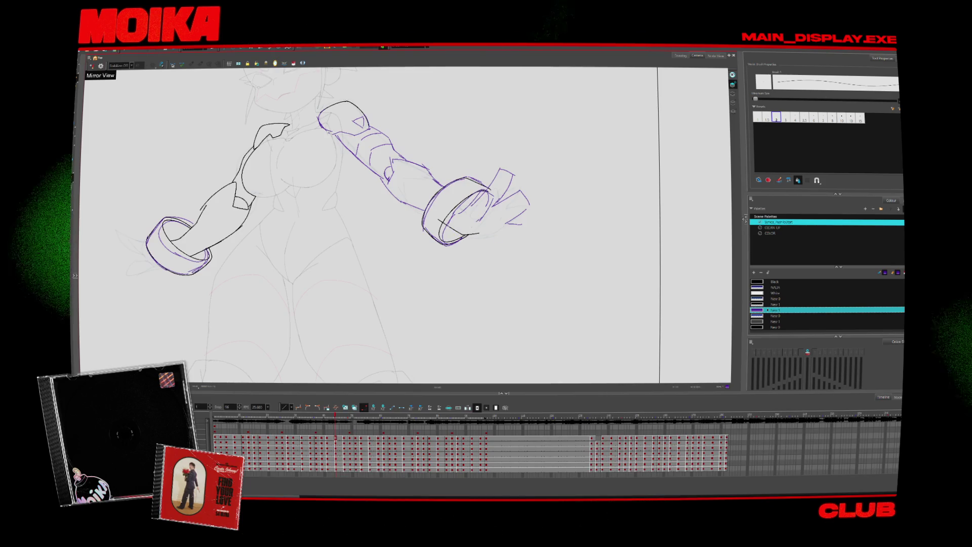
{"action": "left_click_drag", "start_coordinate": [461, 239], "coordinate": [501, 238]}
- Check proportions with Mirror View and add another stroke on the right hand
{"action": "left_click", "coordinate": [91, 65]}
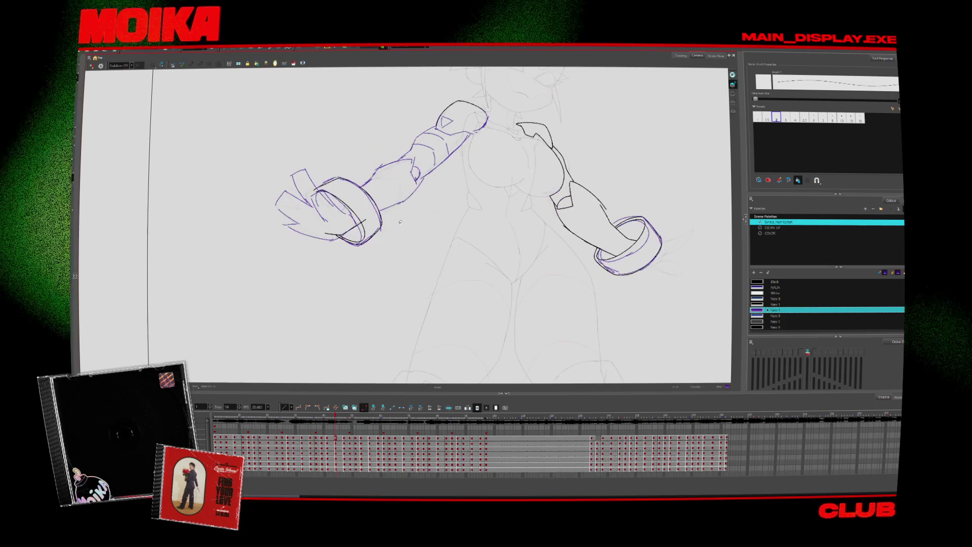
{"action": "left_click", "coordinate": [91, 65]}
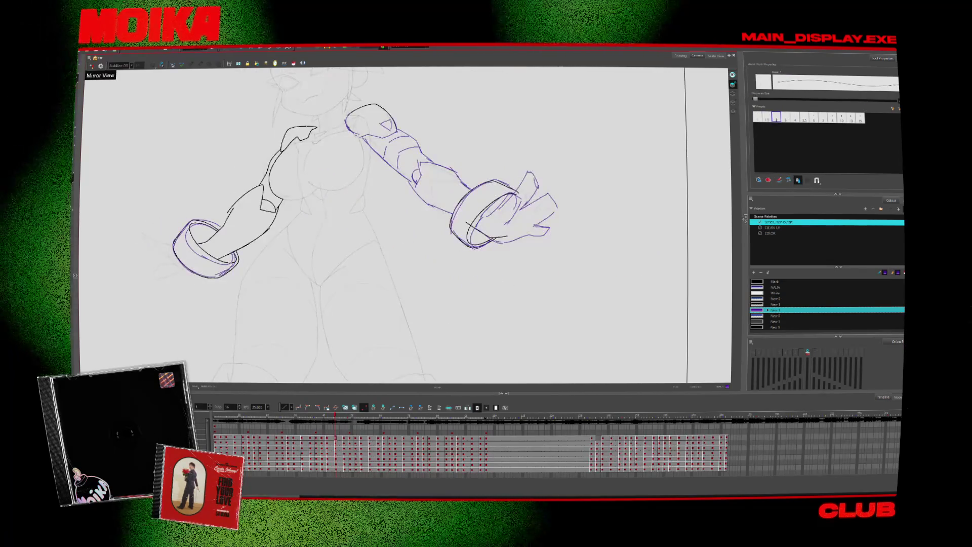
{"action": "left_click", "coordinate": [91, 66]}
{"action": "left_click", "coordinate": [91, 66]}
{"action": "left_click", "coordinate": [91, 66]}
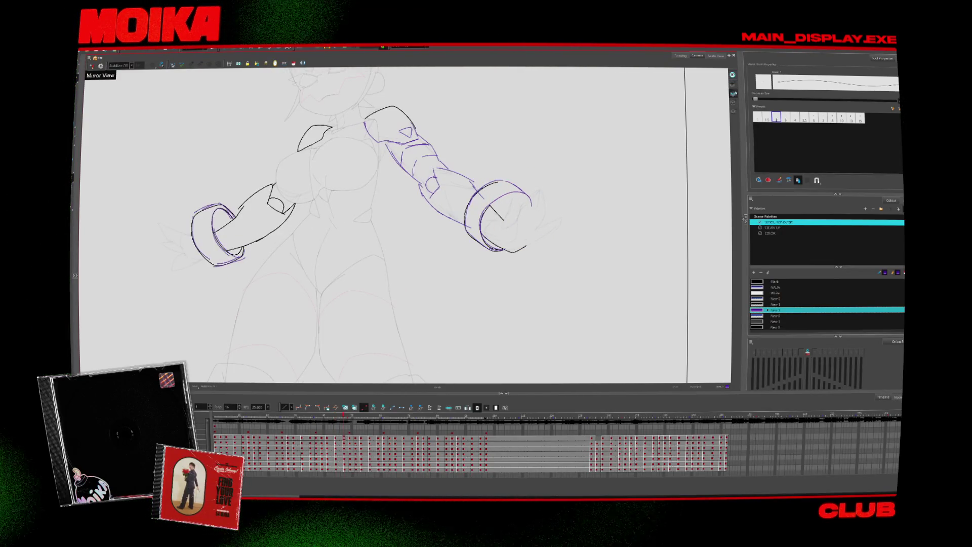
{"action": "left_click", "coordinate": [91, 66]}
{"action": "left_click", "coordinate": [91, 65]}
{"action": "left_click_drag", "start_coordinate": [521, 197], "coordinate": [500, 225]}
{"action": "left_click", "coordinate": [91, 65]}
{"action": "left_click", "coordinate": [91, 65]}
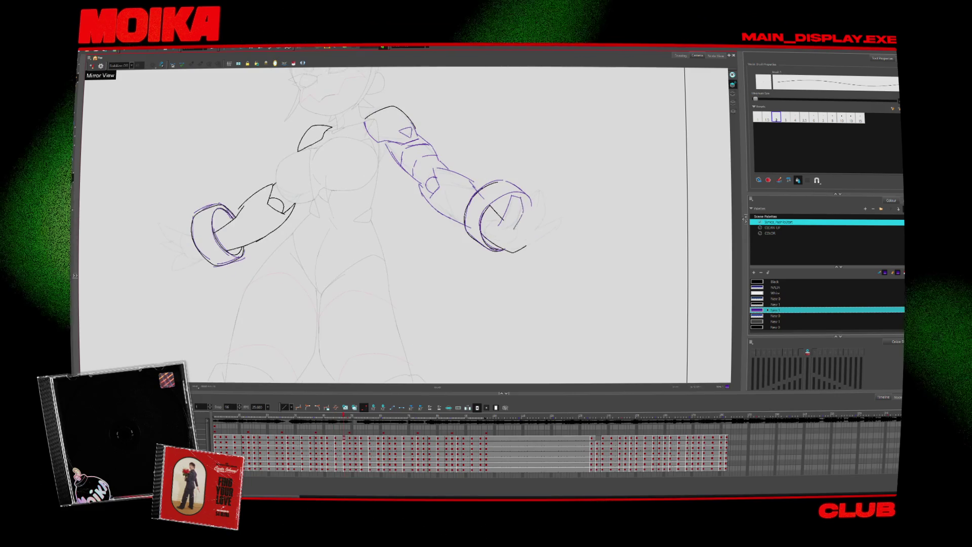
- Move to the next arm drawing and draw the right hand's fingers
{"action": "key", "text": "."}
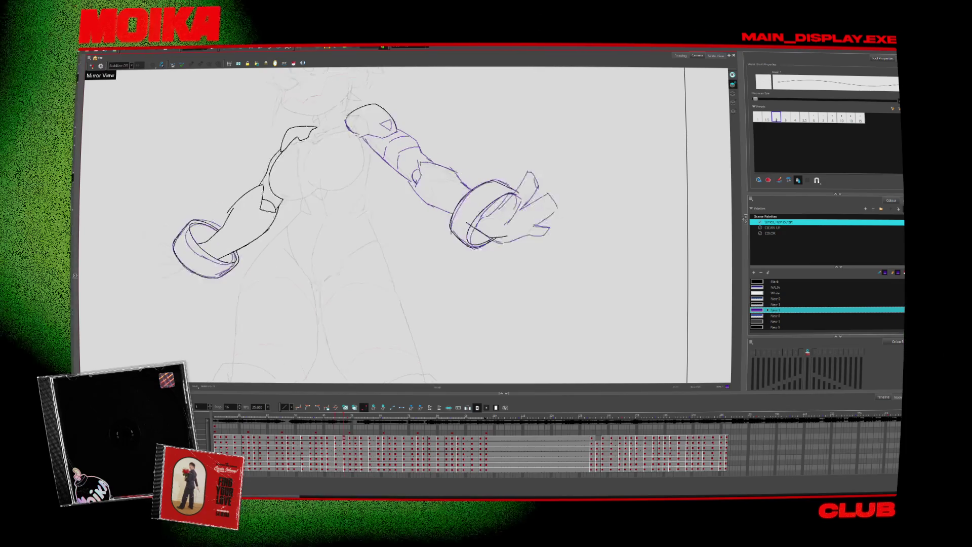
{"action": "key", "text": "."}
{"action": "left_click_drag", "start_coordinate": [526, 183], "coordinate": [555, 217]}
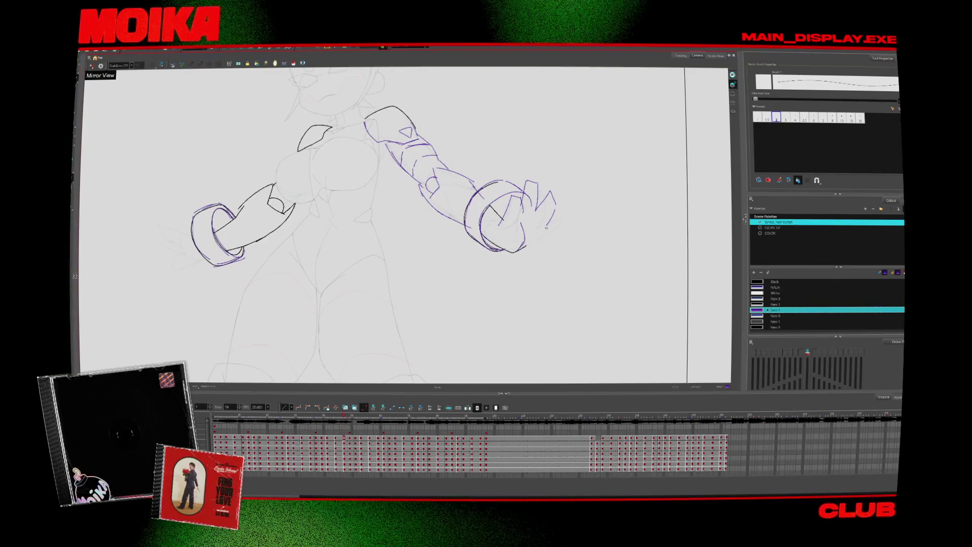
{"action": "key", "text": "comma"}
{"action": "key", "text": "comma"}
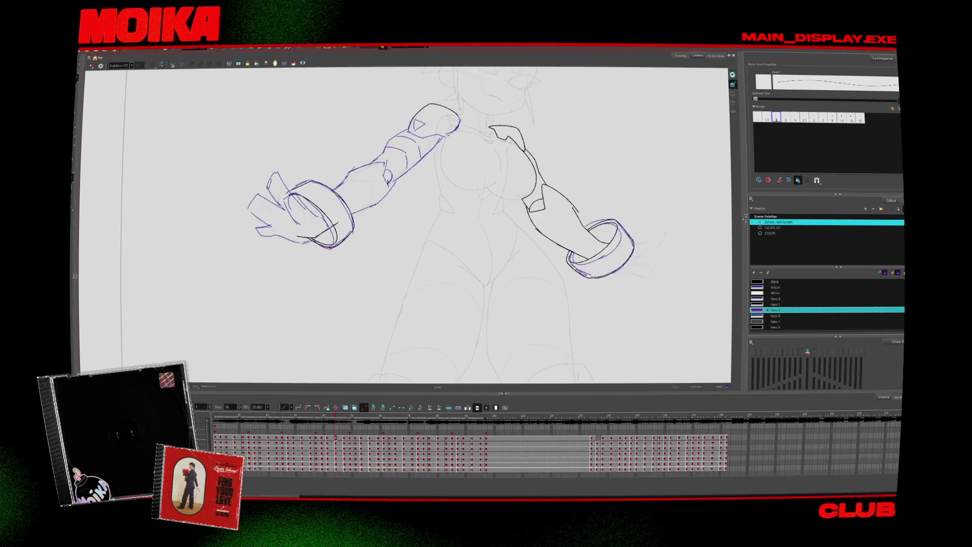
- Compare the C-shaped bracelet ring across neighbouring drawings, toggling the mirrored view
{"action": "key", "text": "period"}
{"action": "key", "text": "period"}
{"action": "key", "text": "period"}
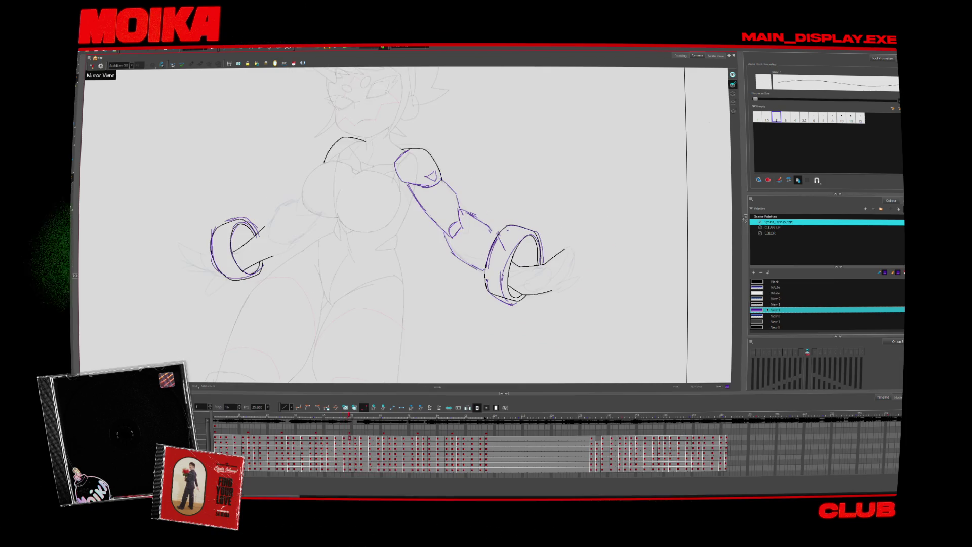
{"action": "key", "text": "period"}
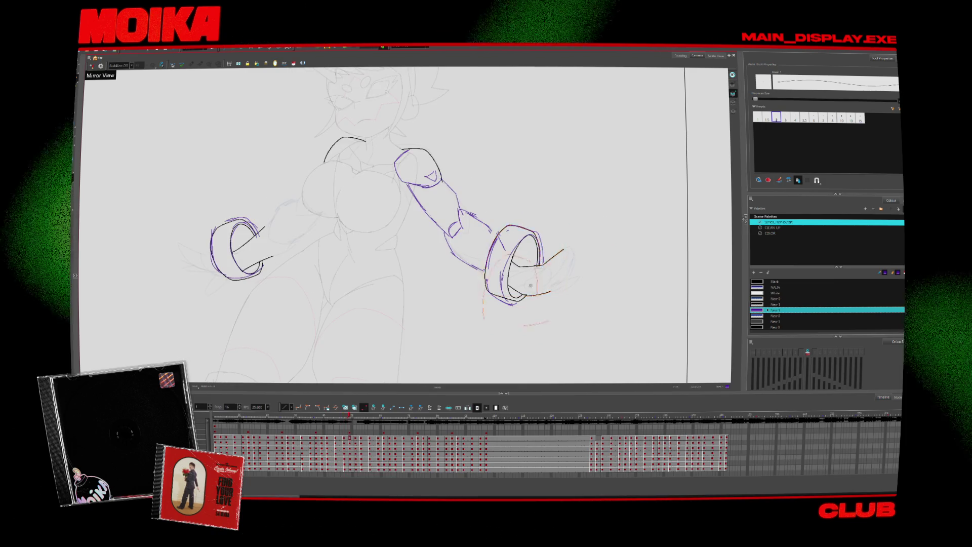
{"action": "key", "text": "comma"}
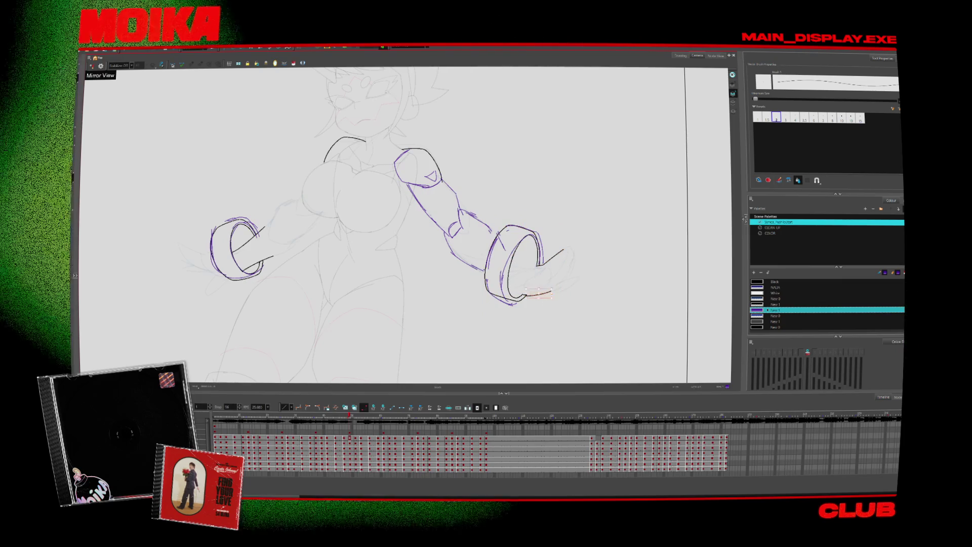
{"action": "key", "text": "period"}
{"action": "key", "text": "period"}
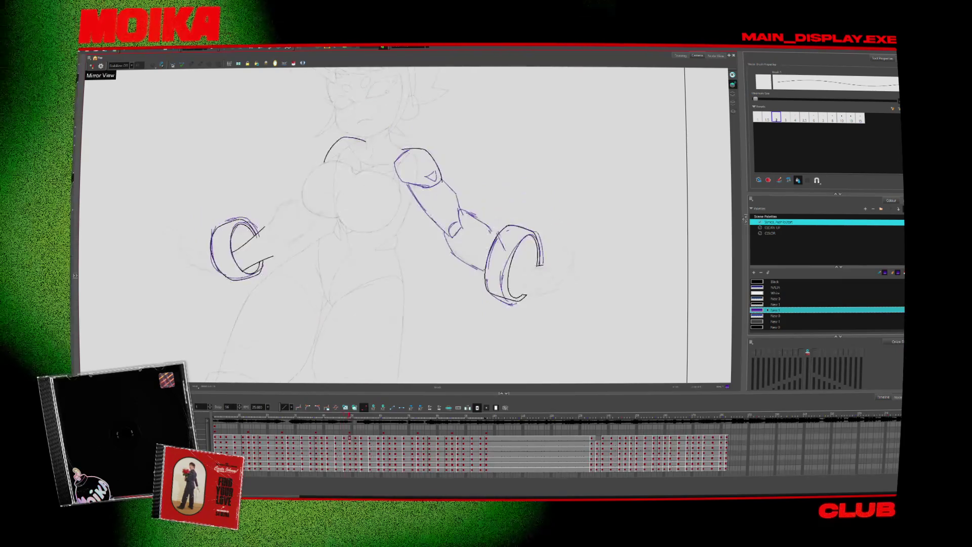
{"action": "key", "text": "period"}
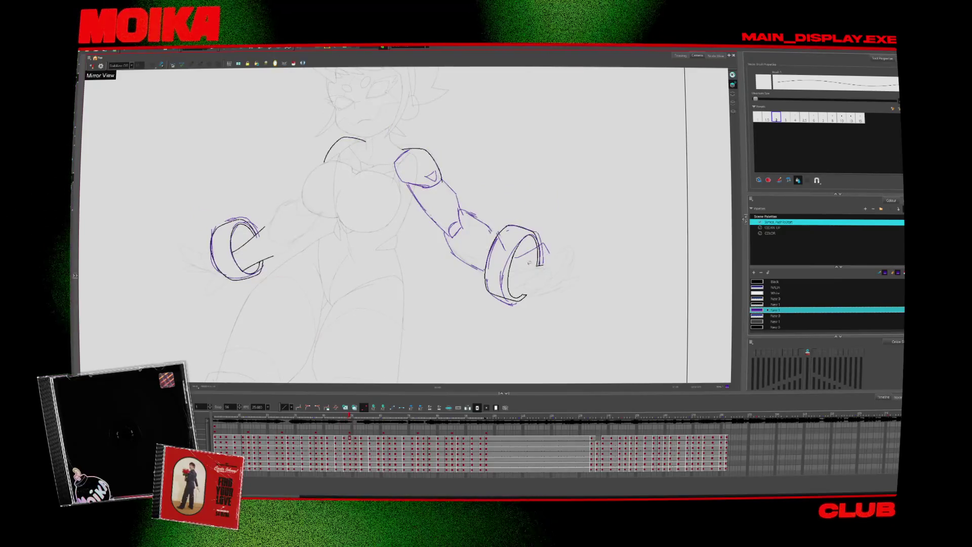
{"action": "key", "text": "period"}
{"action": "key", "text": "comma"}
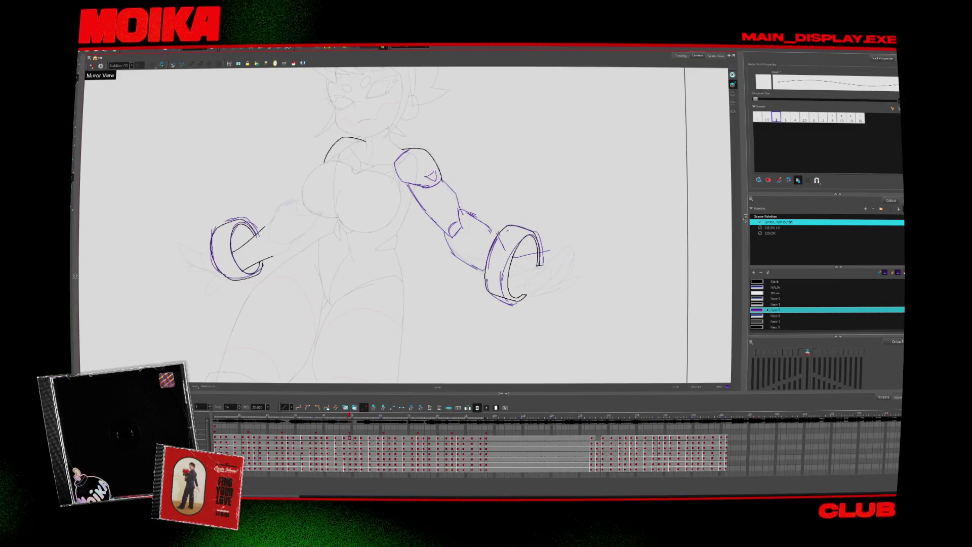
{"action": "key", "text": "4"}
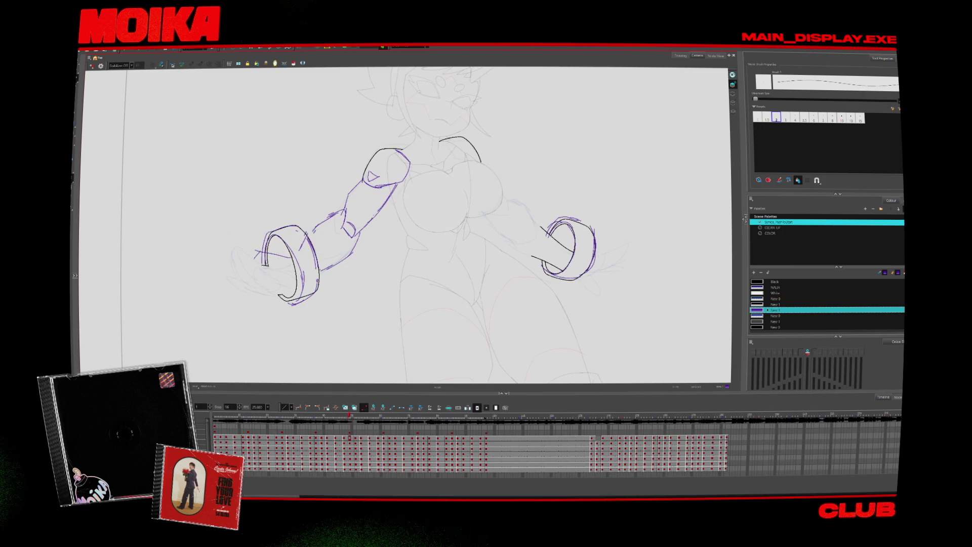
{"action": "key", "text": "4"}
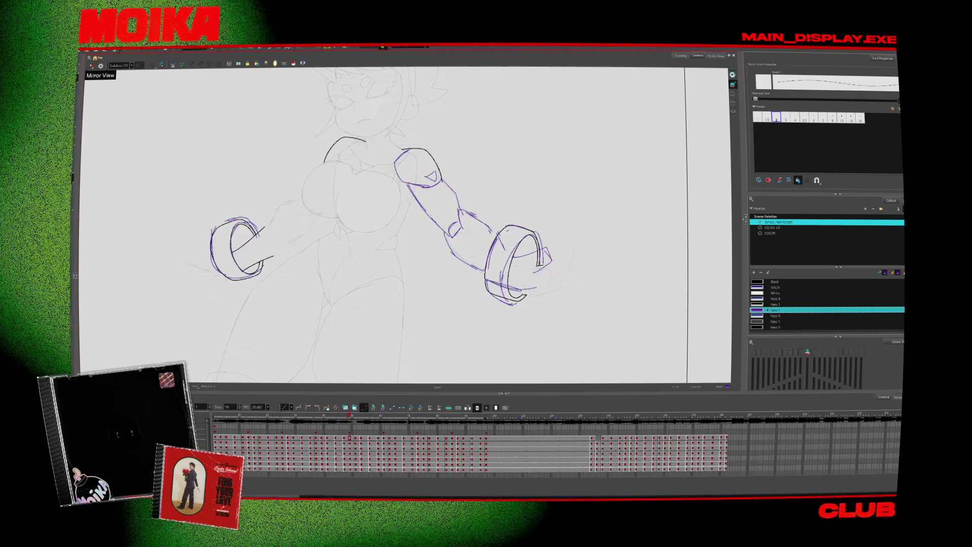
{"action": "key", "text": "4"}
- Switch to the Pencil in mirrored view and draw a short stroke atop the right fist
{"action": "key", "text": "alt+b"}
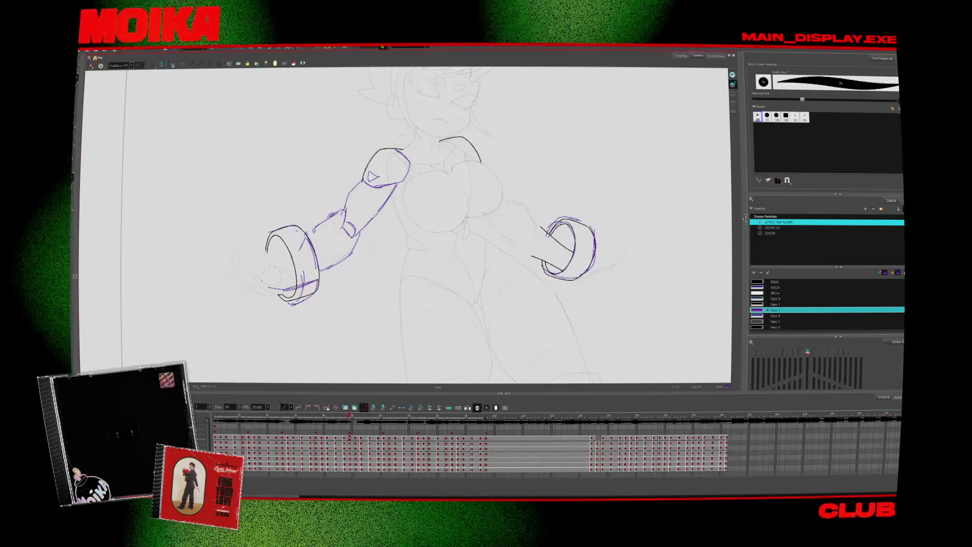
{"action": "key", "text": "alt+slash"}
{"action": "key", "text": "4"}
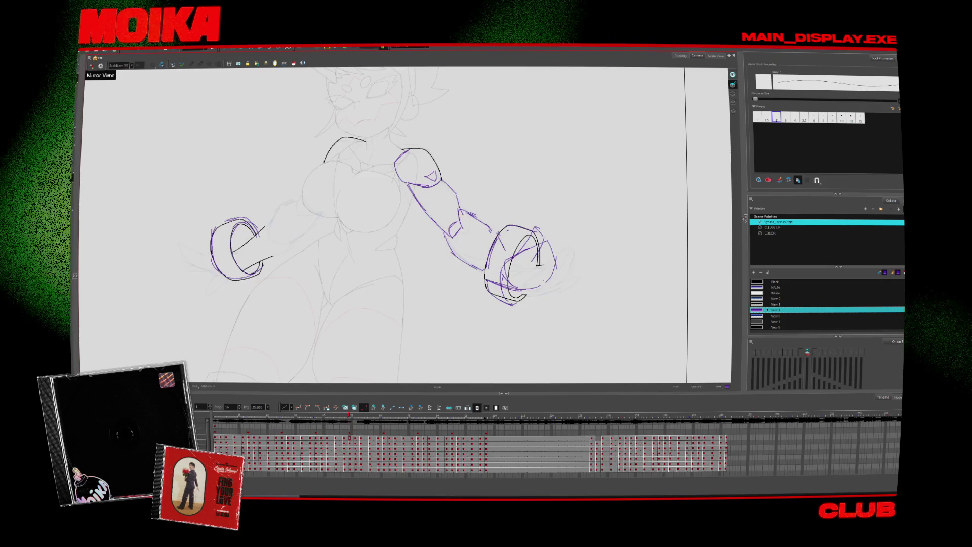
{"action": "key", "text": "comma"}
{"action": "key", "text": "period"}
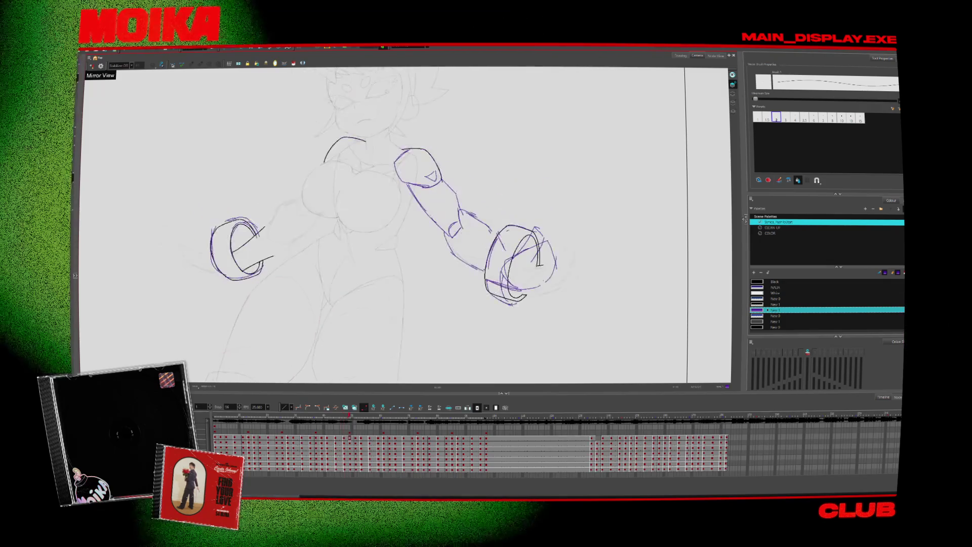
{"action": "mouse_move", "coordinate": [542, 234]}
{"action": "left_mouse_down"}
{"action": "mouse_move", "coordinate": [551, 222]}
{"action": "mouse_move", "coordinate": [553, 243]}
{"action": "left_mouse_up"}
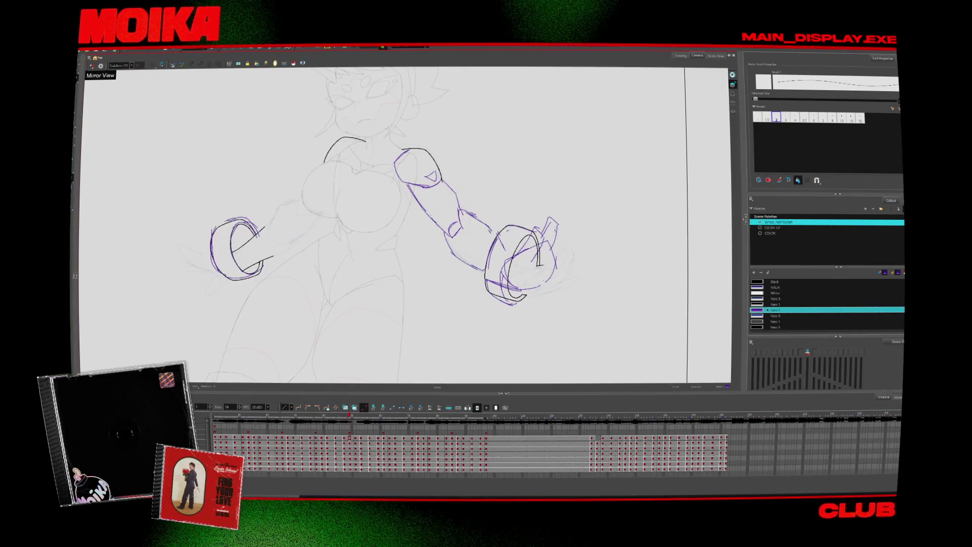
- Extend the right fist's outline downward after comparing neighbouring frames
{"action": "key", "text": "comma"}
{"action": "key", "text": "comma"}
{"action": "key", "text": "period"}
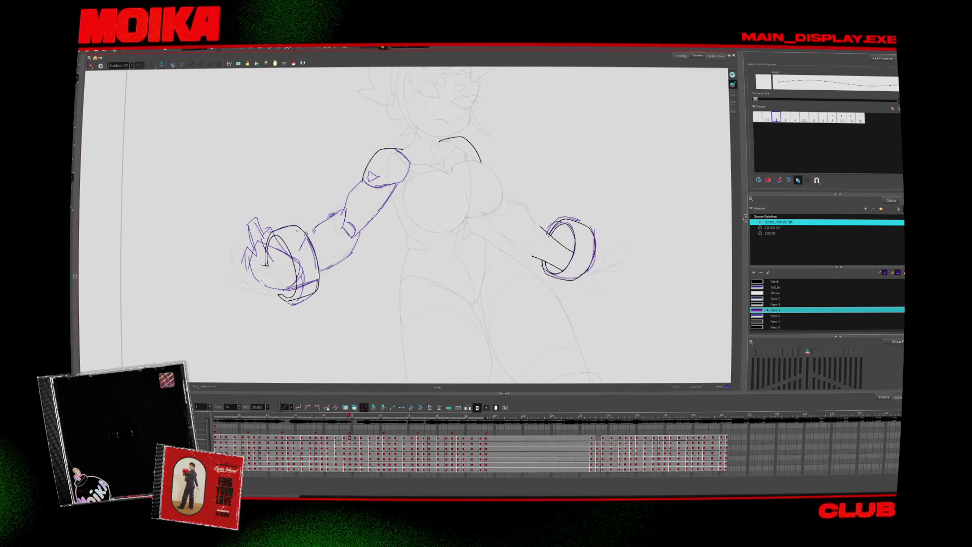
{"action": "key", "text": "period"}
{"action": "left_click_drag", "start_coordinate": [560, 248], "coordinate": [561, 268]}
{"action": "key", "text": "period"}
- Compare the hand across neighbouring drawings with the canvas mirrored
{"action": "key", "text": "period"}
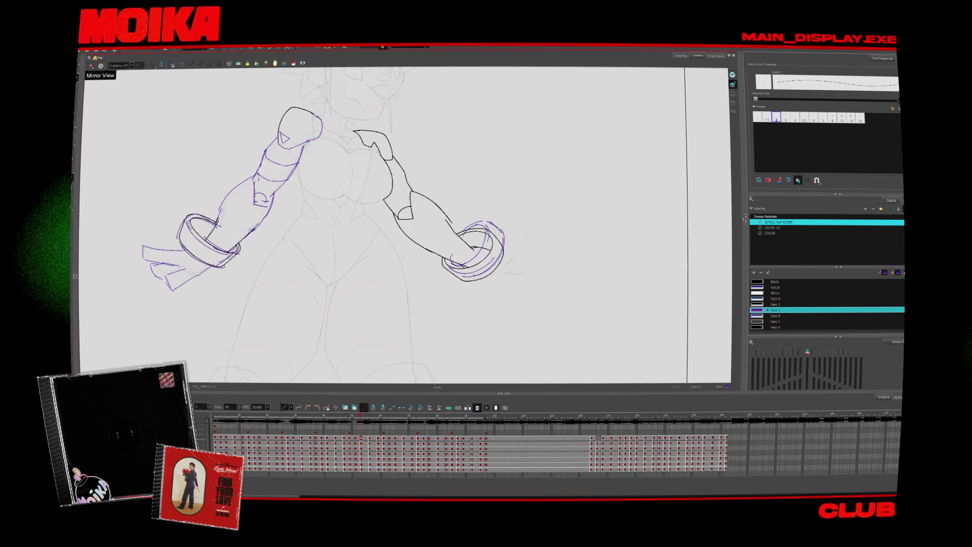
{"action": "key", "text": "period"}
{"action": "key", "text": "period"}
{"action": "key", "text": "period"}
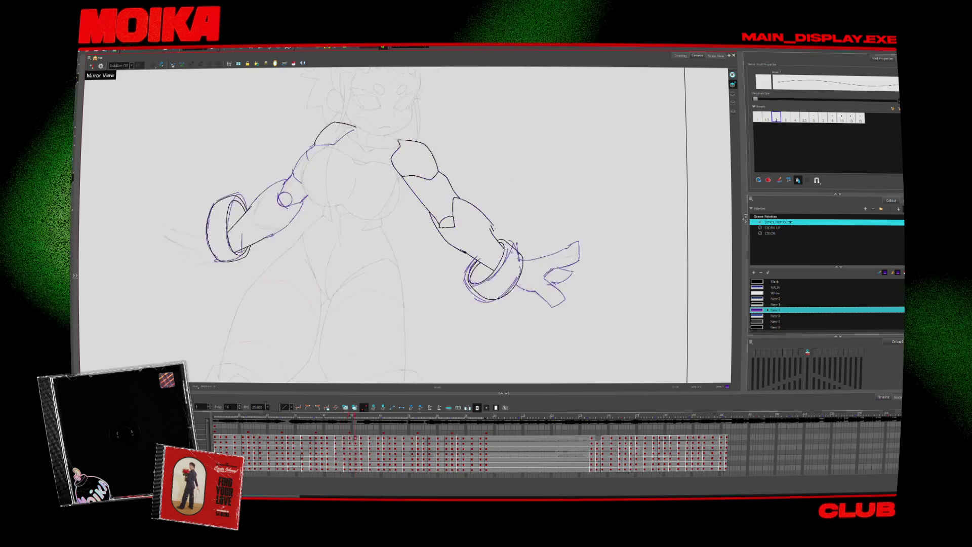
{"action": "key", "text": "comma"}
{"action": "key", "text": "comma"}
{"action": "key", "text": "comma"}
{"action": "left_click", "coordinate": [92, 65]}
{"action": "key", "text": "comma"}
{"action": "key", "text": "comma"}
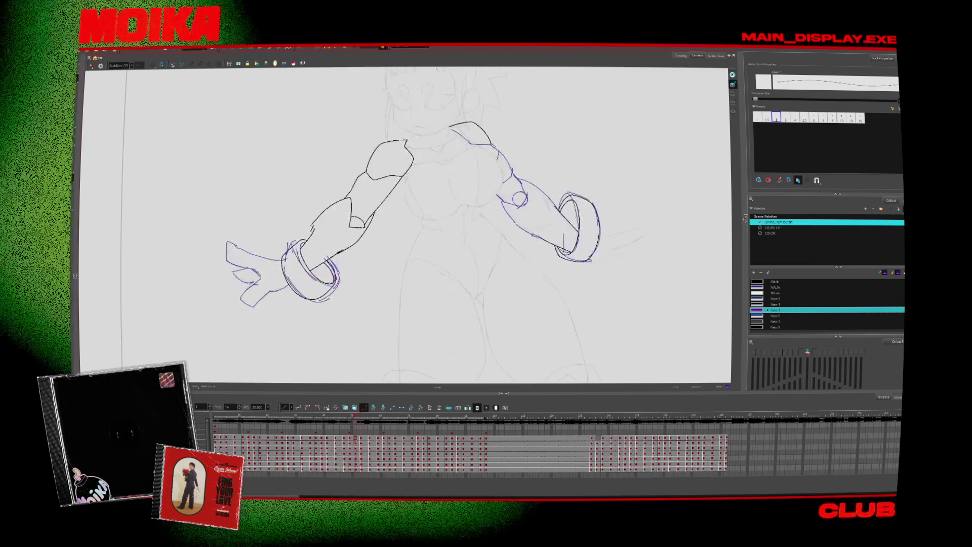
{"action": "key", "text": "period"}
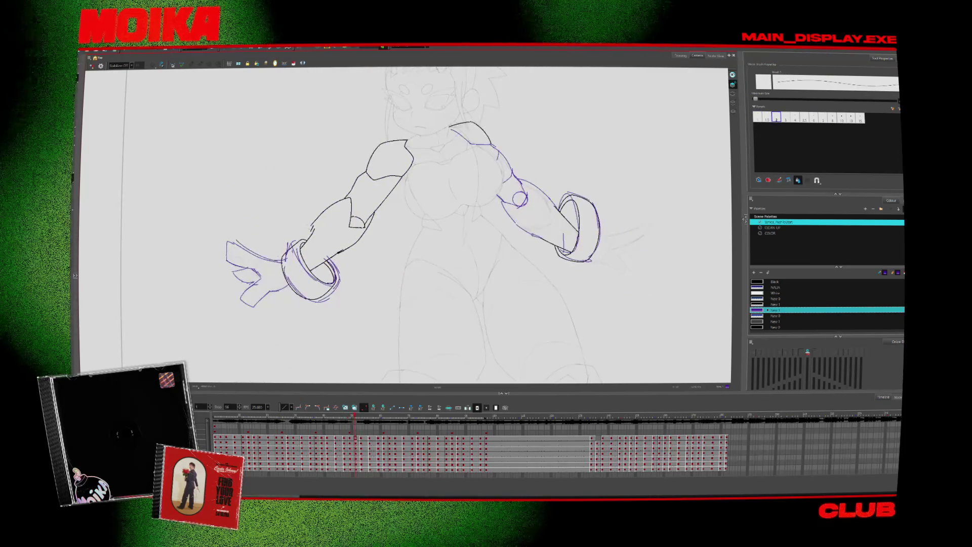
{"action": "key", "text": "period"}
{"action": "key", "text": "period"}
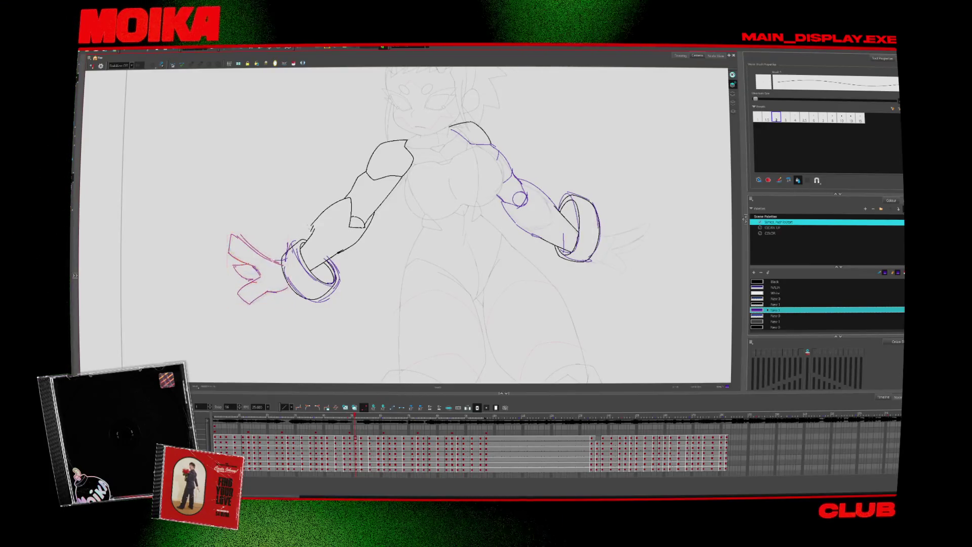
{"action": "key", "text": "period"}
- Redraw the right hand's thumb taller, checking it in mirrored view
{"action": "key", "text": "alt+e"}
{"action": "key", "text": "4"}
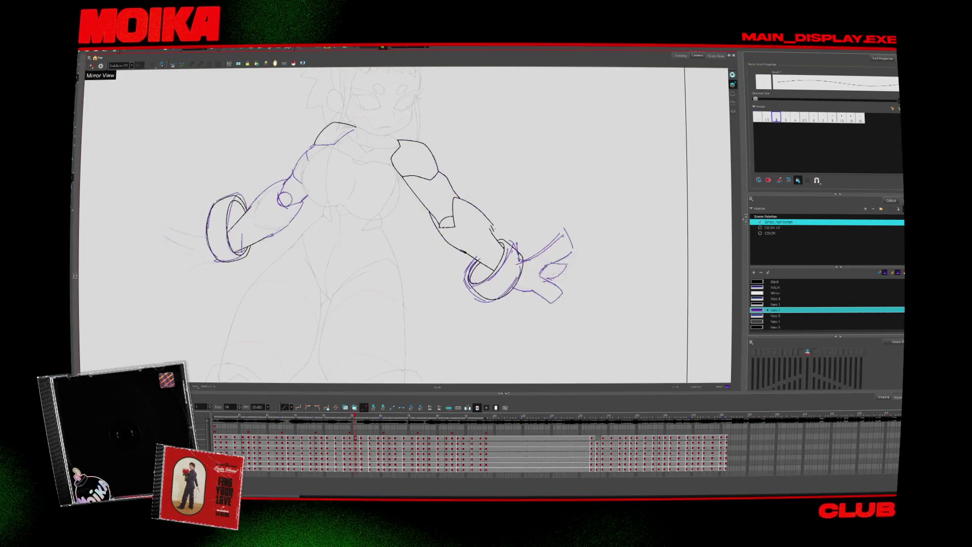
{"action": "key", "text": "comma"}
{"action": "key", "text": "comma"}
{"action": "key", "text": "period"}
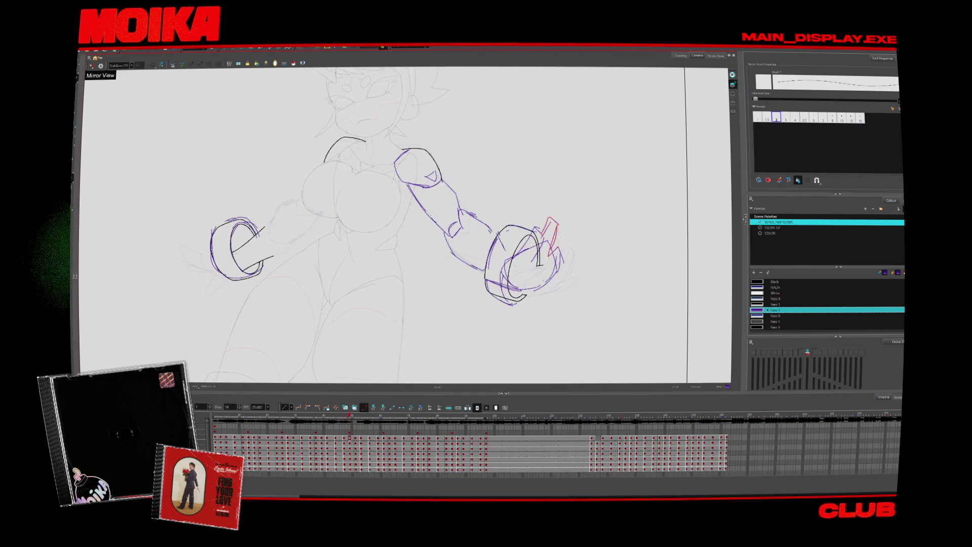
{"action": "left_click_drag", "start_coordinate": [551, 231], "coordinate": [560, 238]}
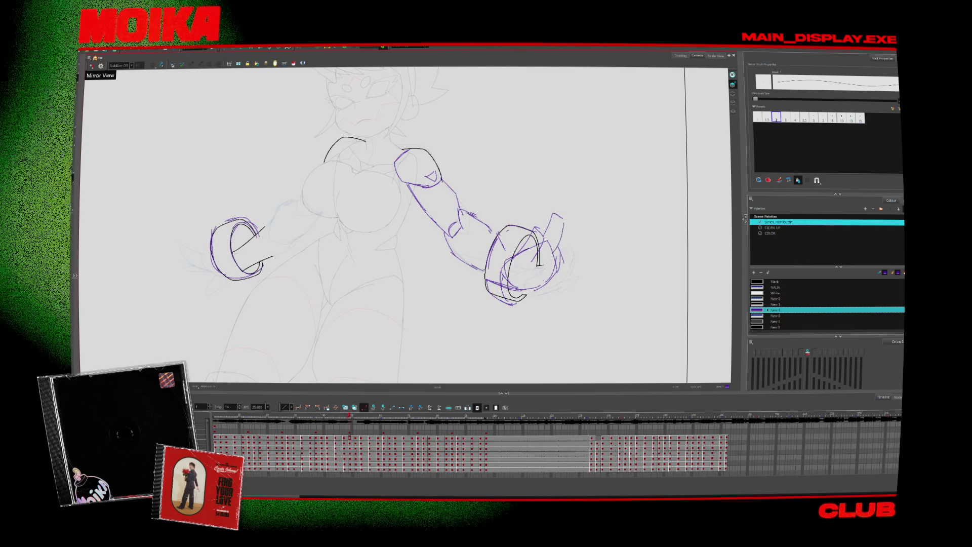
- Flip between adjacent frames to check the hand's motion
{"action": "key", "text": "period"}
{"action": "key", "text": "period"}
{"action": "key", "text": "comma"}
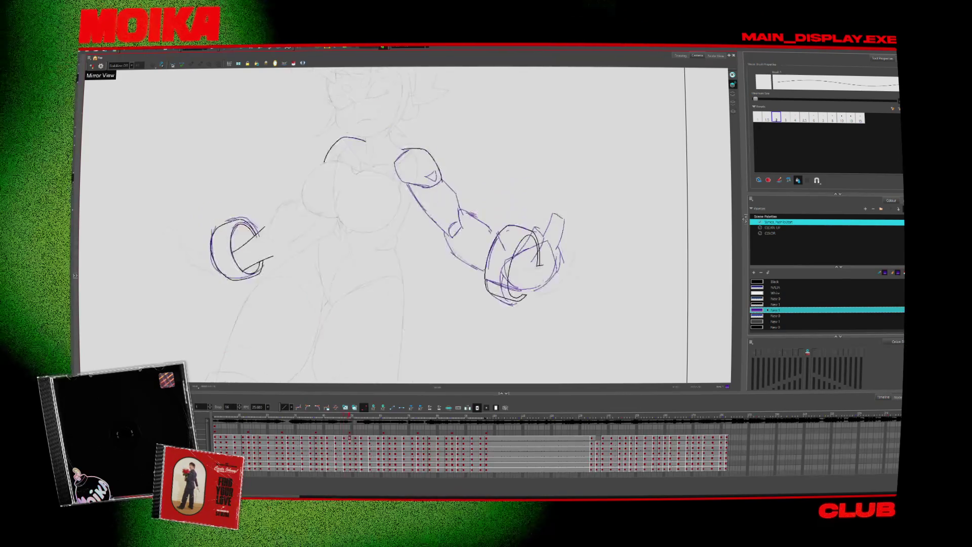
{"action": "key", "text": "comma"}
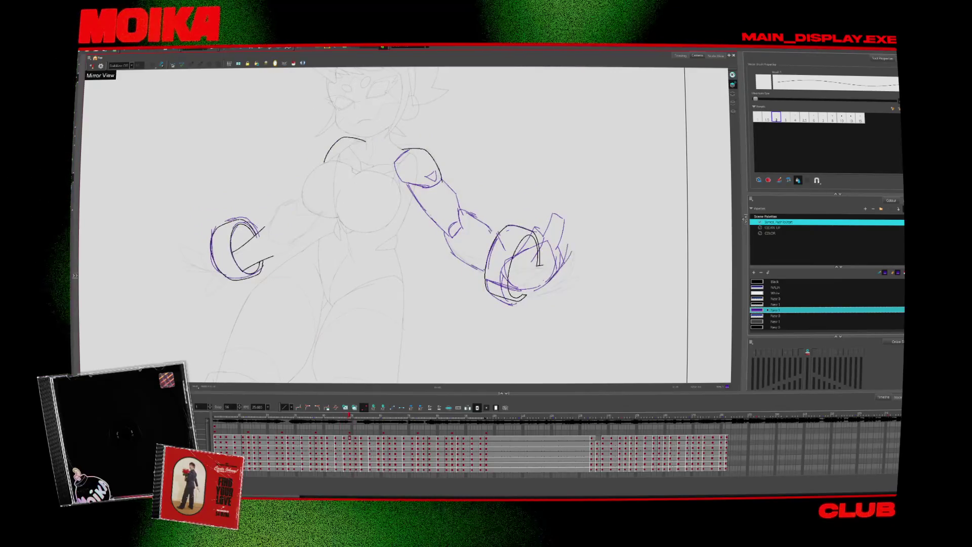
{"action": "key", "text": "period"}
{"action": "key", "text": "period"}
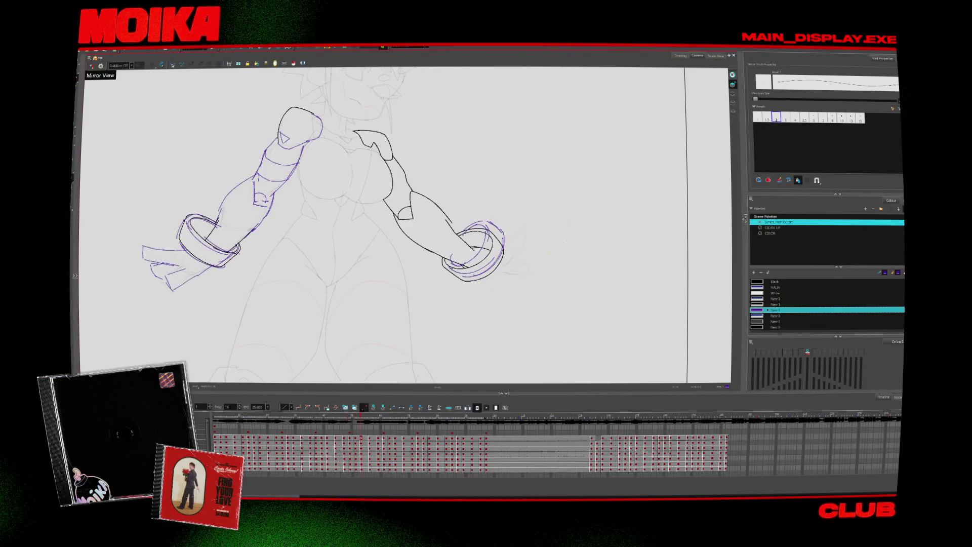
{"action": "key", "text": "comma"}
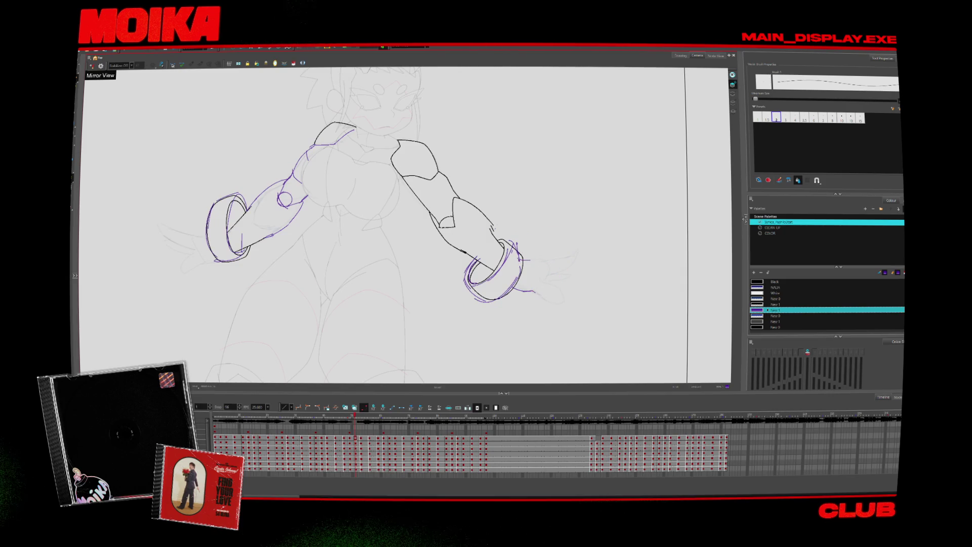
{"action": "key", "text": "period"}
{"action": "key", "text": "period"}
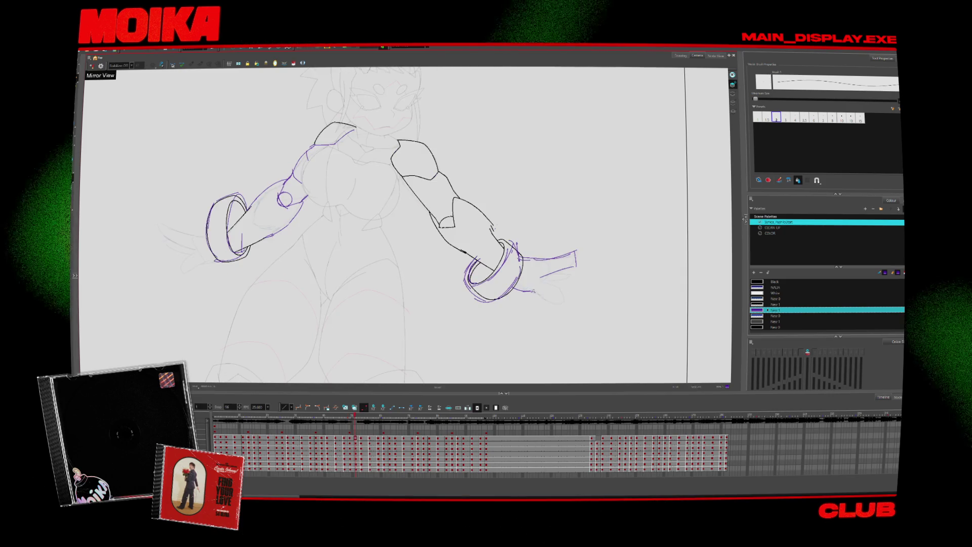
{"action": "key", "text": "comma"}
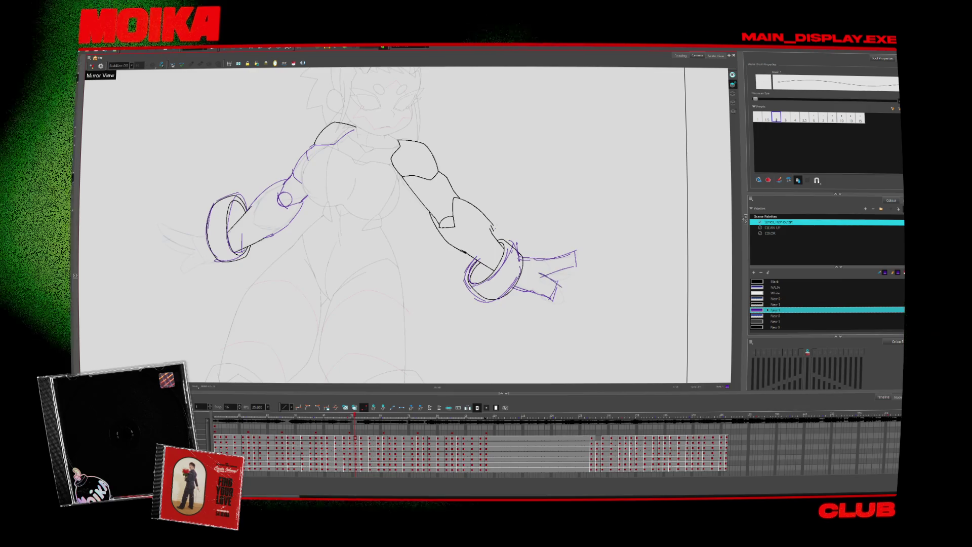
{"action": "key", "text": "period"}
- Try a short stroke beside the right hand, then undo the strokes there
{"action": "left_click_drag", "start_coordinate": [503, 247], "coordinate": [530, 228]}
{"action": "key", "text": "period"}
{"action": "key", "text": "comma"}
{"action": "key", "text": "ctrl+z"}
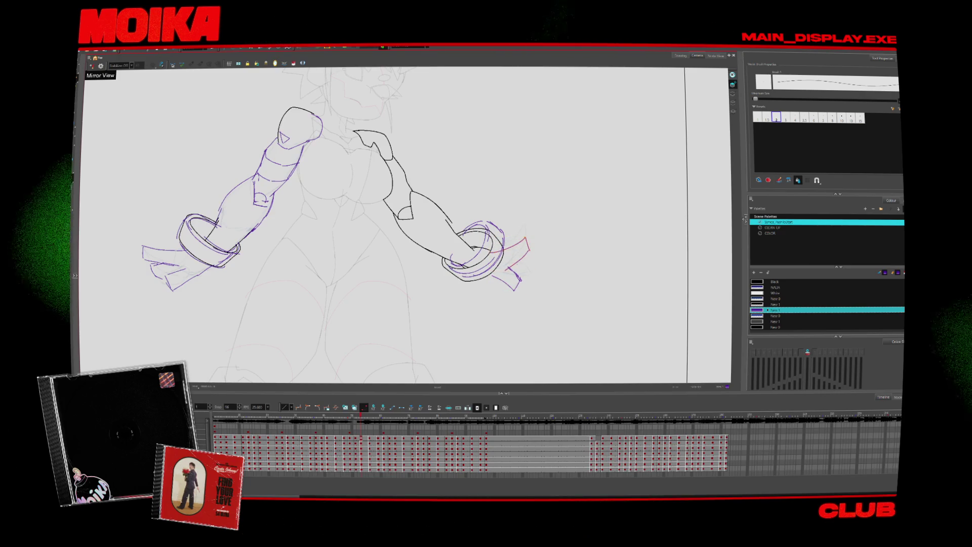
{"action": "key", "text": "period"}
{"action": "key", "text": "comma"}
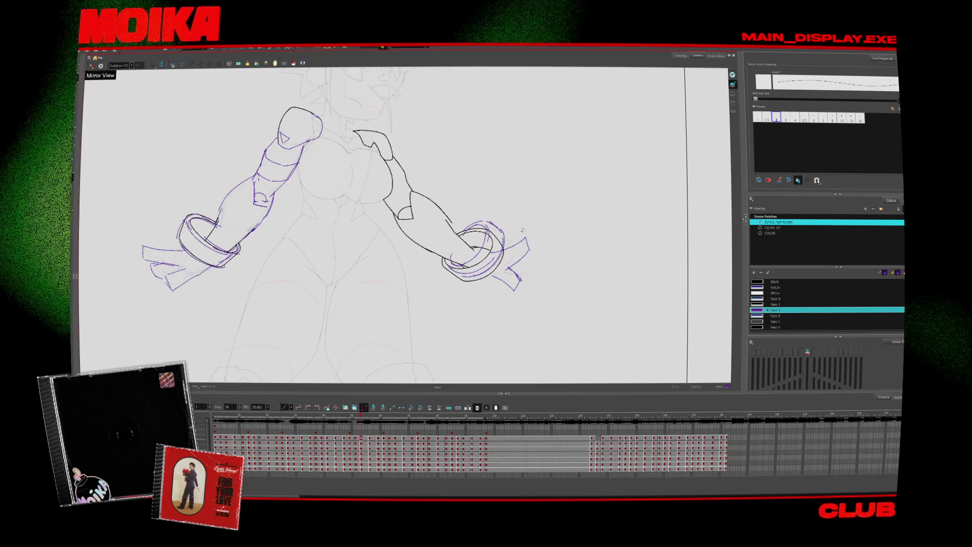
{"action": "key", "text": "ctrl+z"}
- Draw an upward-curving finger beside the right hand and check it mirrored
{"action": "mouse_move", "coordinate": [507, 267]}
{"action": "left_mouse_down"}
{"action": "mouse_move", "coordinate": [531, 254]}
{"action": "mouse_move", "coordinate": [527, 239]}
{"action": "left_mouse_up"}
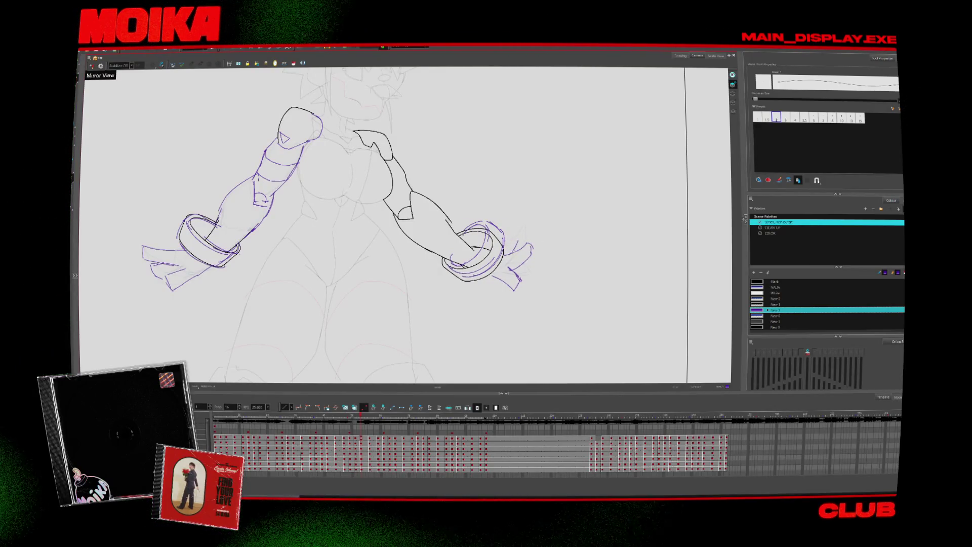
{"action": "key", "text": "4"}
{"action": "key", "text": "4"}
{"action": "key", "text": "4"}
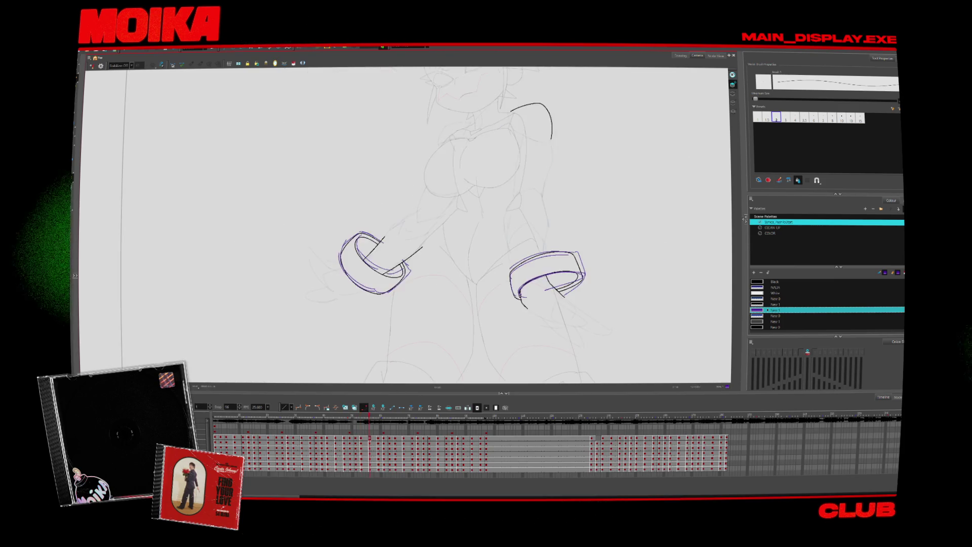
{"action": "key", "text": "period"}
{"action": "key", "text": "comma"}
{"action": "key", "text": "4"}
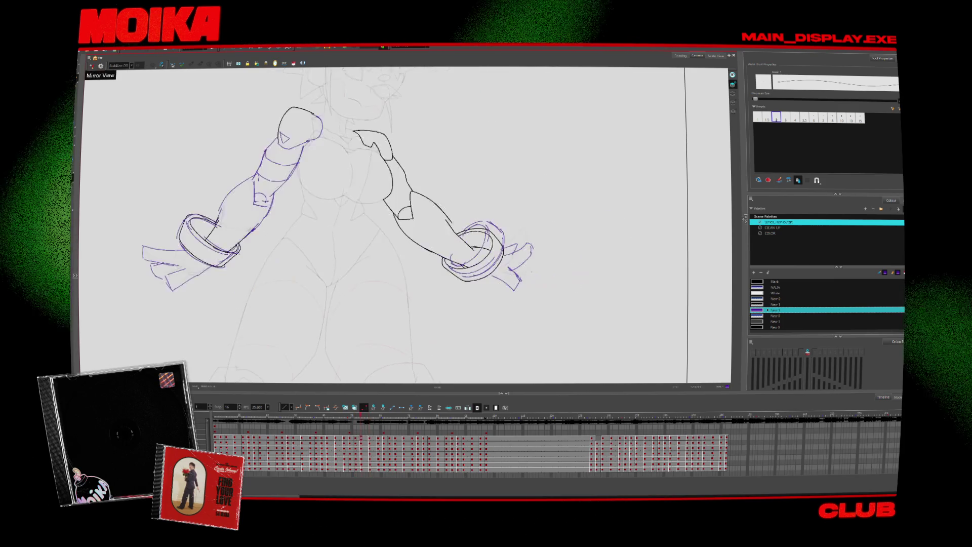
{"action": "key", "text": "period"}
- Draw a purple finger and a curved stroke extending right from the bracelet
{"action": "left_click_drag", "start_coordinate": [445, 290], "coordinate": [495, 286]}
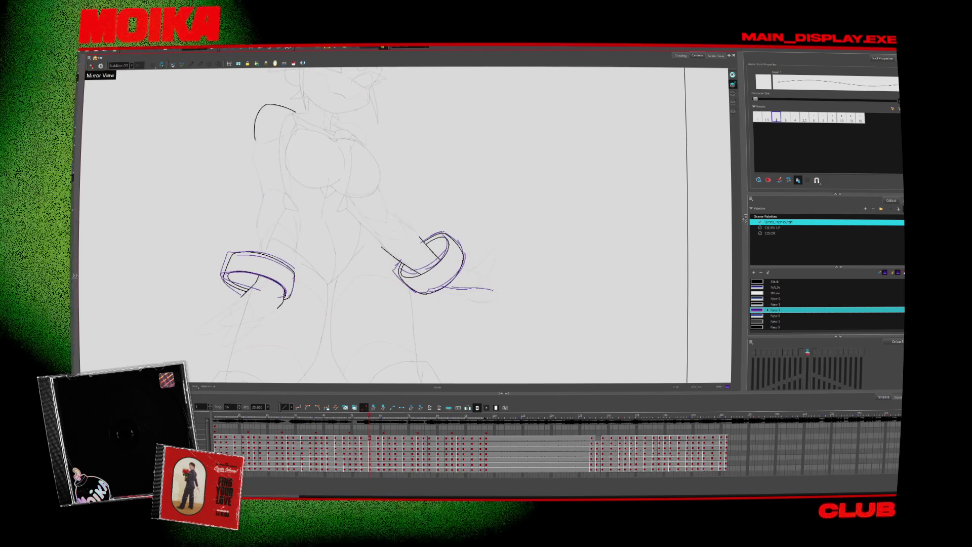
{"action": "key", "text": "period"}
{"action": "key", "text": "comma"}
{"action": "left_click_drag", "start_coordinate": [496, 248], "coordinate": [483, 272]}
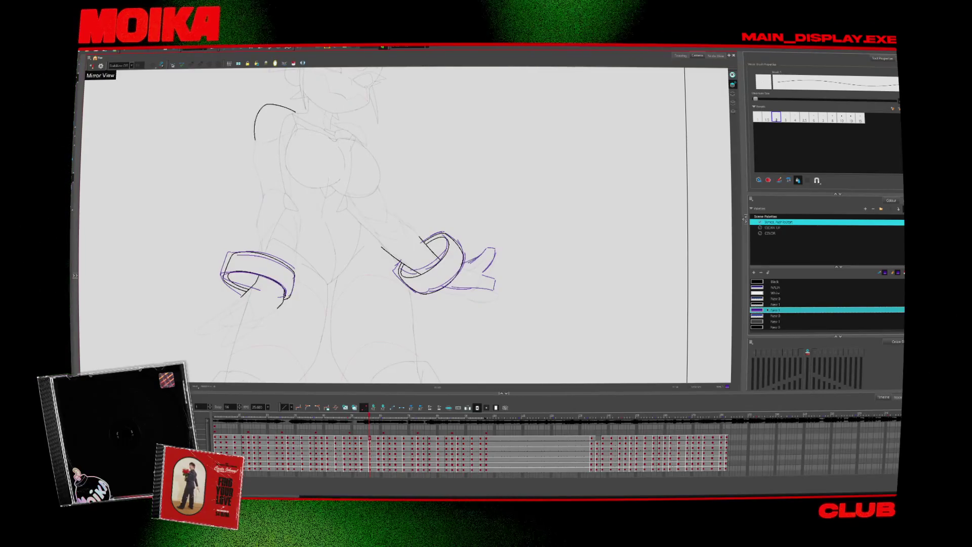
- Step through the single-bracelet and two-arm frames to the wrists-and-bracelets drawing
{"action": "key", "text": "period"}
{"action": "key", "text": "comma"}
{"action": "key", "text": "comma"}
{"action": "key", "text": "period"}
{"action": "key", "text": "period"}
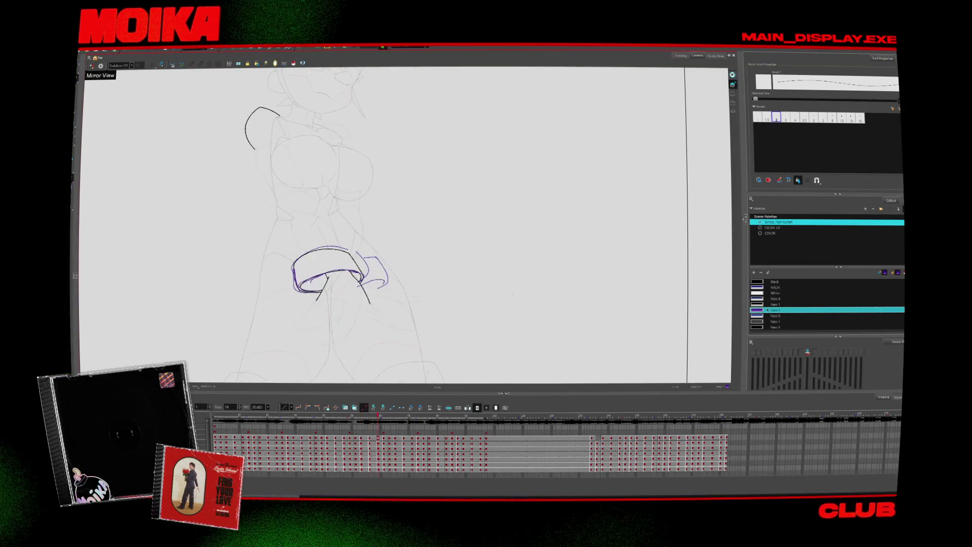
{"action": "key", "text": "period"}
{"action": "key", "text": "comma"}
{"action": "key", "text": "comma"}
{"action": "key", "text": "comma"}
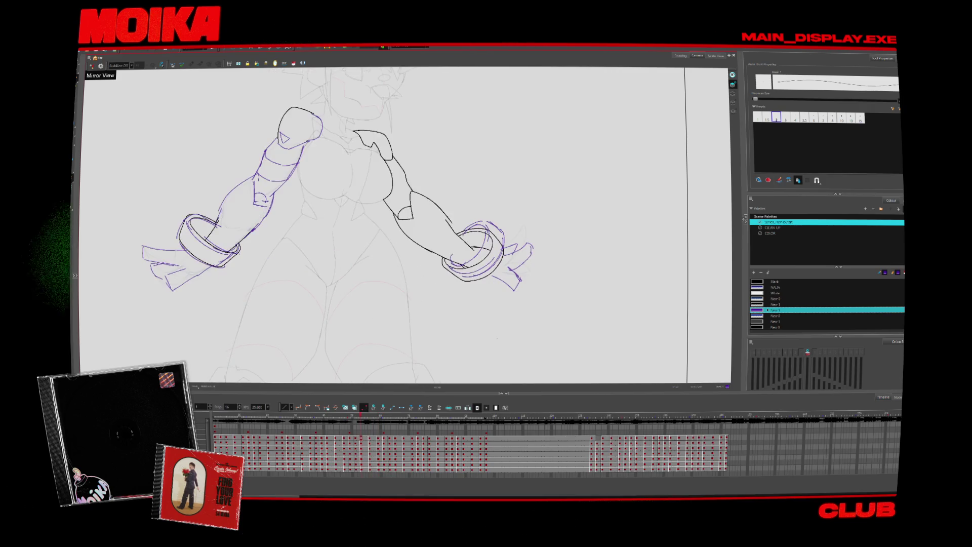
{"action": "key", "text": "period"}
{"action": "key", "text": "comma"}
{"action": "key", "text": "comma"}
{"action": "key", "text": "comma"}
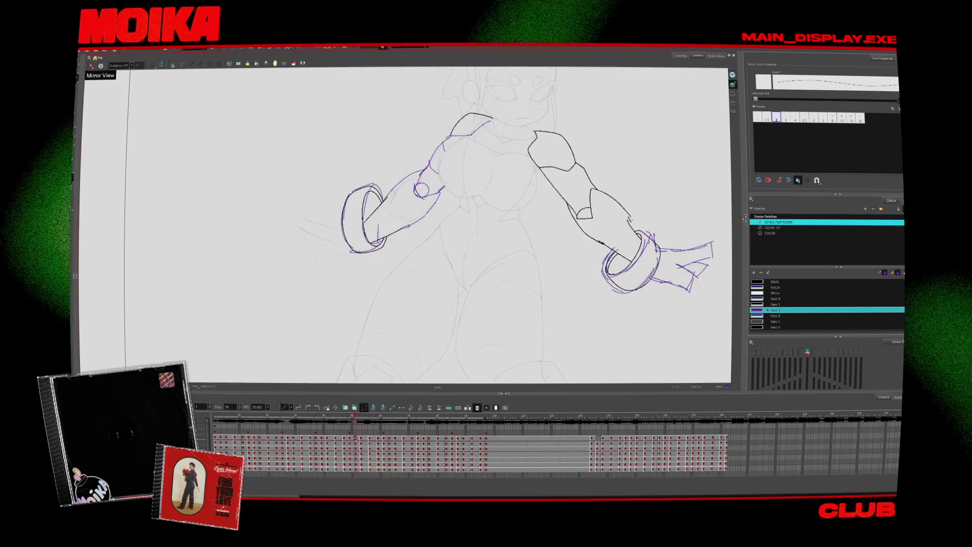
{"action": "key", "text": "period"}
{"action": "key", "text": "comma"}
{"action": "key", "text": "period"}
{"action": "key", "text": "period"}
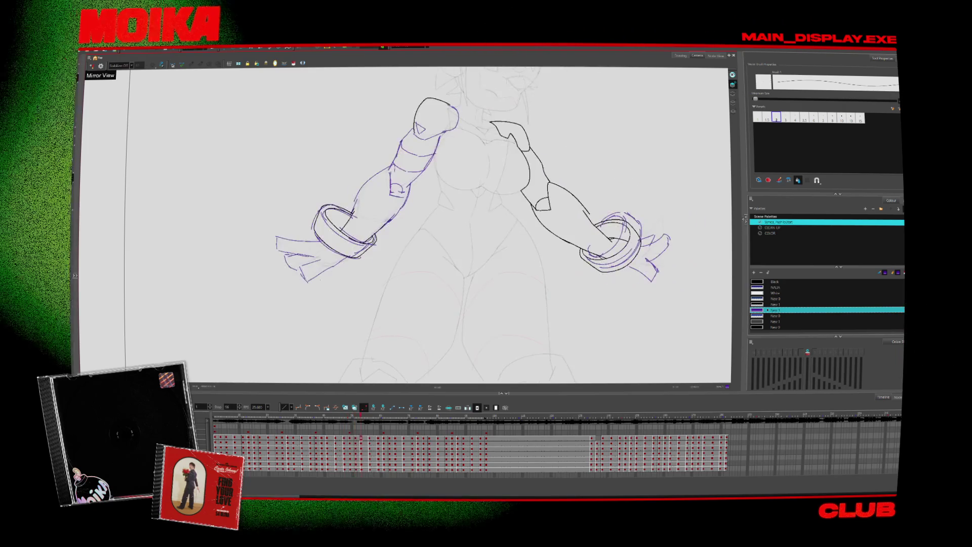
{"action": "key", "text": "period"}
{"action": "key", "text": "period"}
{"action": "key", "text": "comma"}
{"action": "key", "text": "period"}
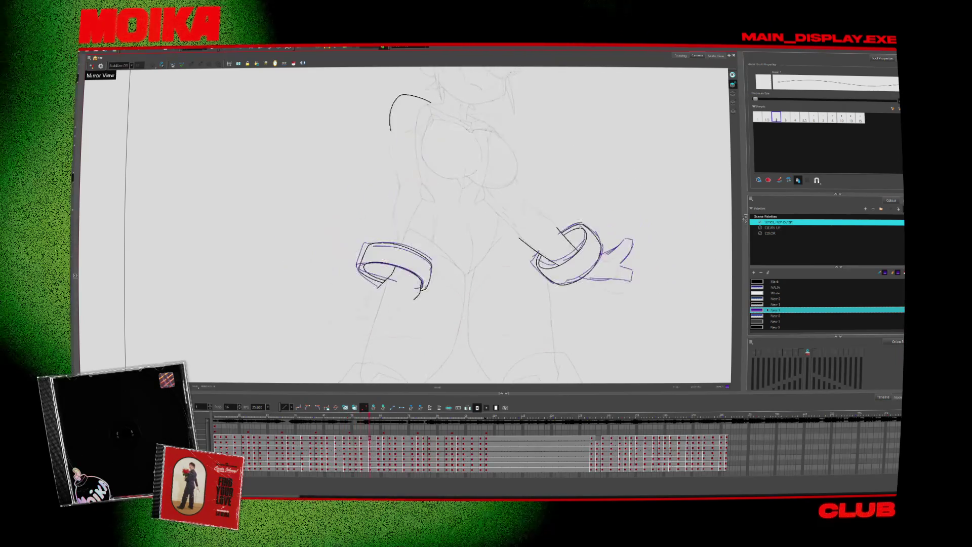
- Sketch hand strokes below the left bracelet
{"action": "left_click_drag", "start_coordinate": [389, 295], "coordinate": [333, 320]}
{"action": "left_click_drag", "start_coordinate": [349, 322], "coordinate": [393, 302]}
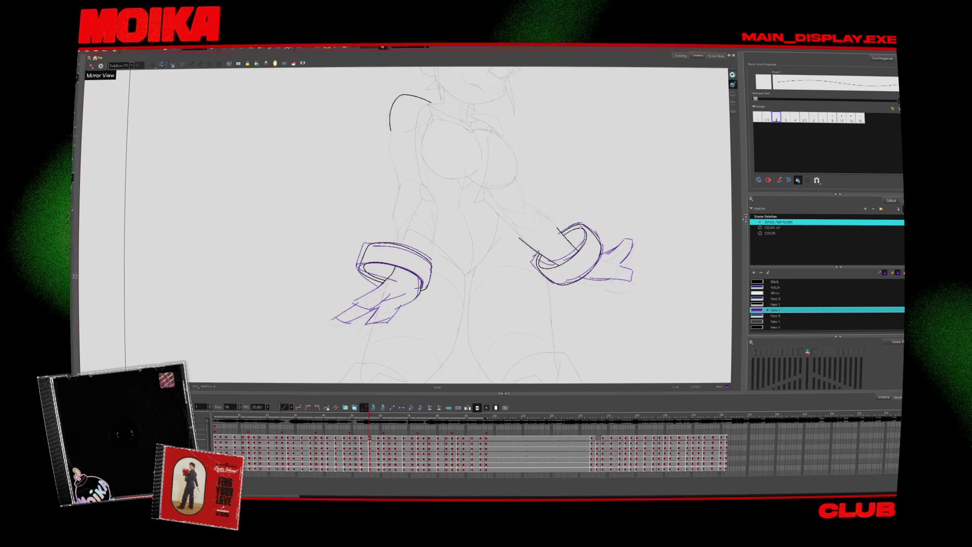
{"action": "key", "text": "comma"}
{"action": "key", "text": "period"}
{"action": "key", "text": "period"}
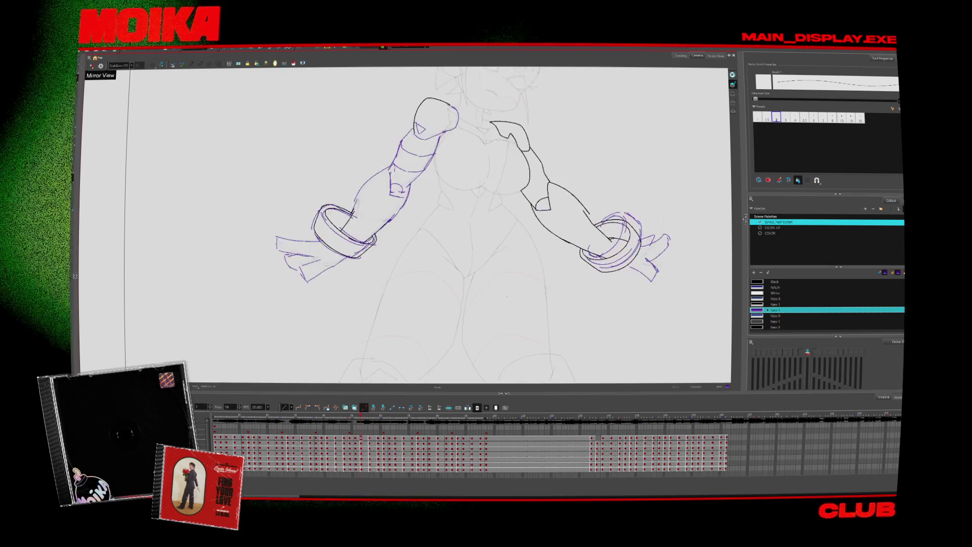
{"action": "key", "text": "period"}
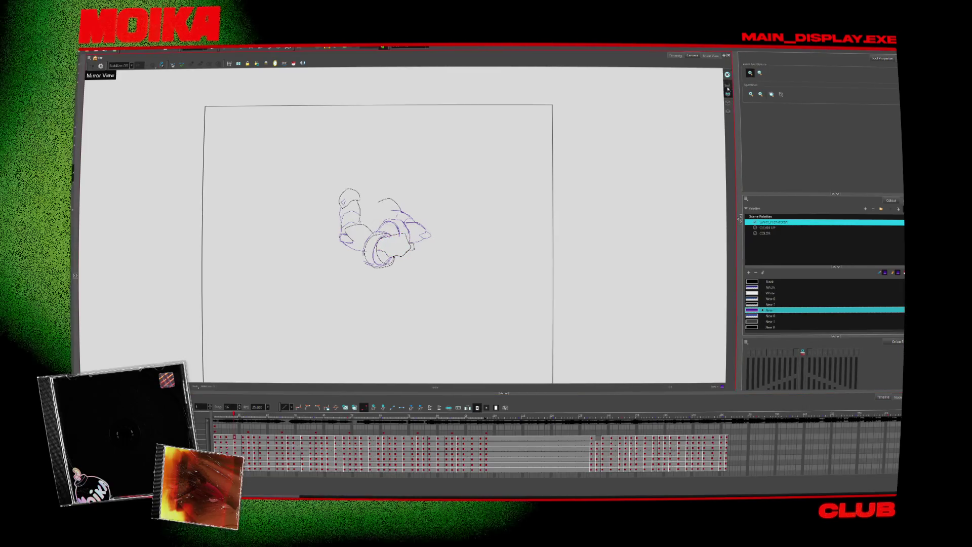
- Play and scrub the animation to review the arm motion, then return to the Brush
{"action": "key", "text": "Return"}
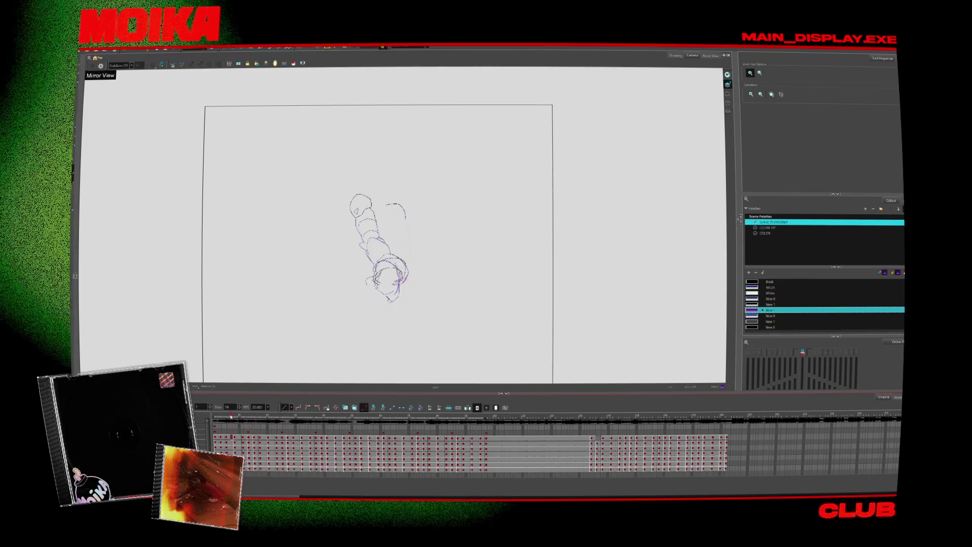
{"action": "left_click_drag", "start_coordinate": [247, 421], "coordinate": [268, 424]}
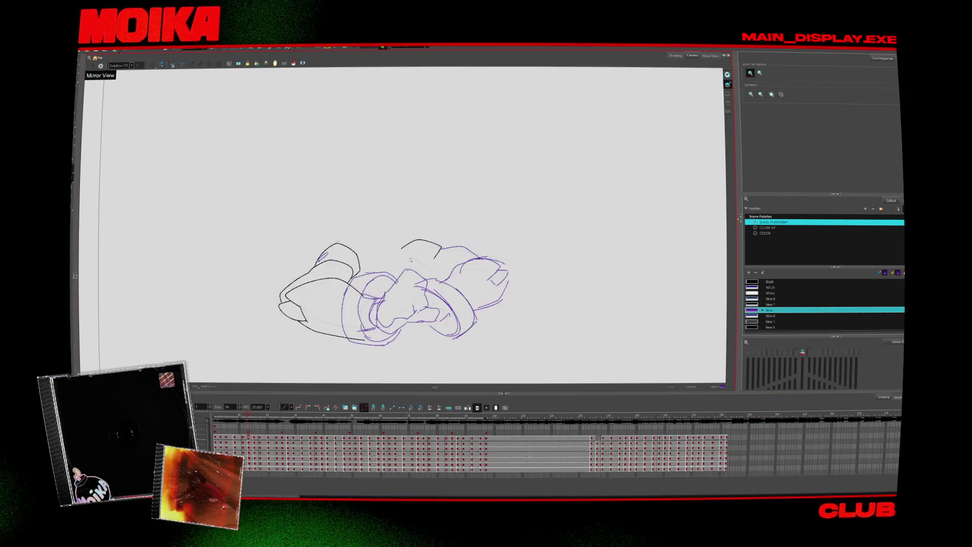
{"action": "key", "text": "alt+b"}
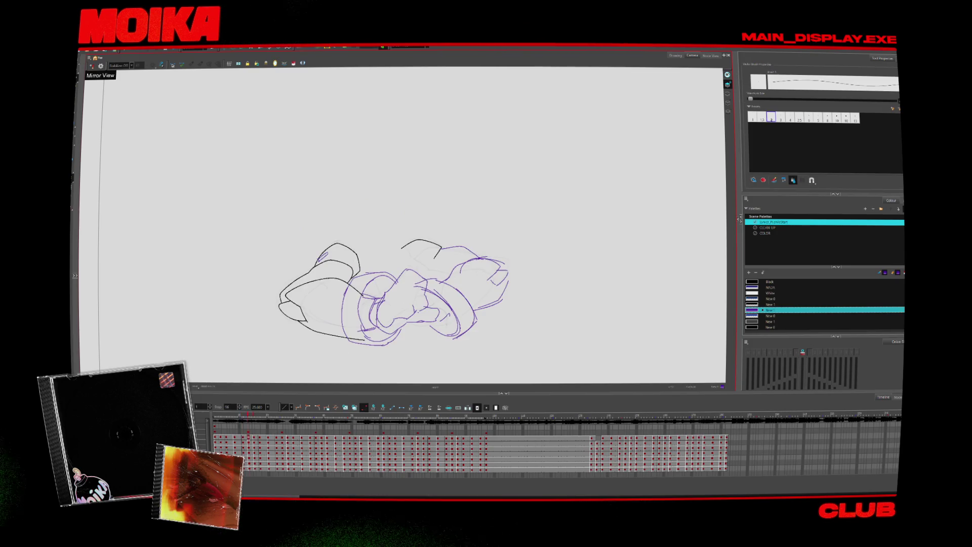
- Compare neighbouring arm poses and draw a short stroke on the left forearm
{"action": "key", "text": "comma"}
{"action": "key", "text": "comma"}
{"action": "key", "text": "comma"}
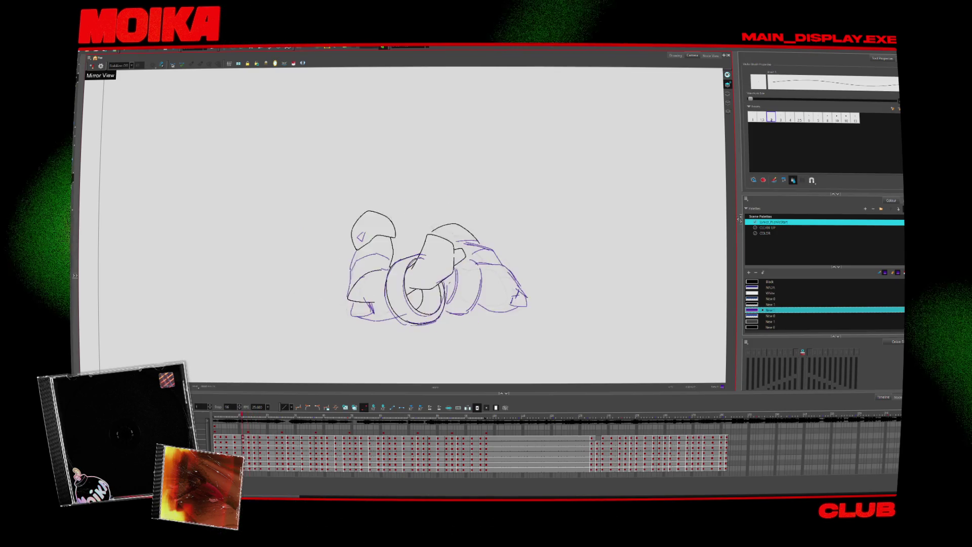
{"action": "key", "text": "period"}
{"action": "key", "text": "period"}
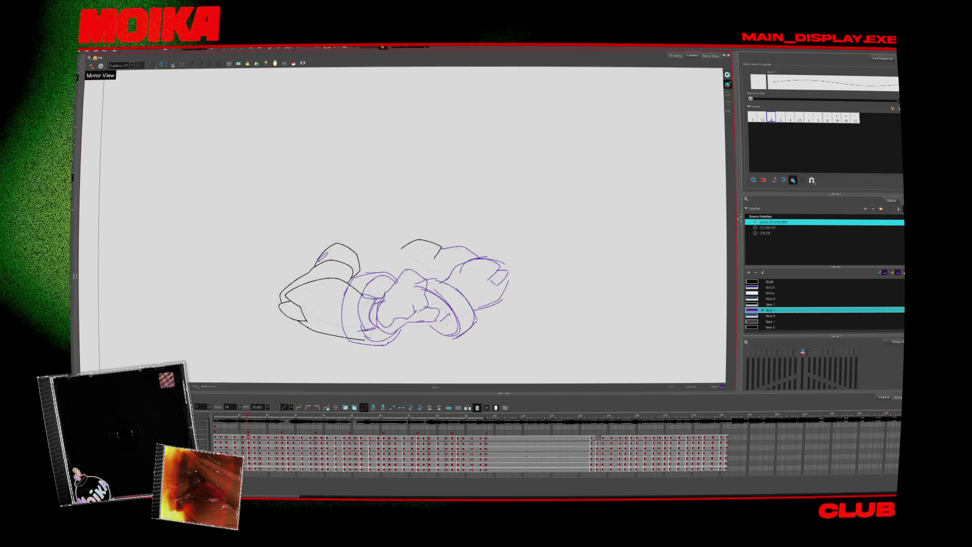
{"action": "key", "text": "comma"}
{"action": "key", "text": "comma"}
{"action": "key", "text": "period"}
{"action": "key", "text": "period"}
{"action": "key", "text": "period"}
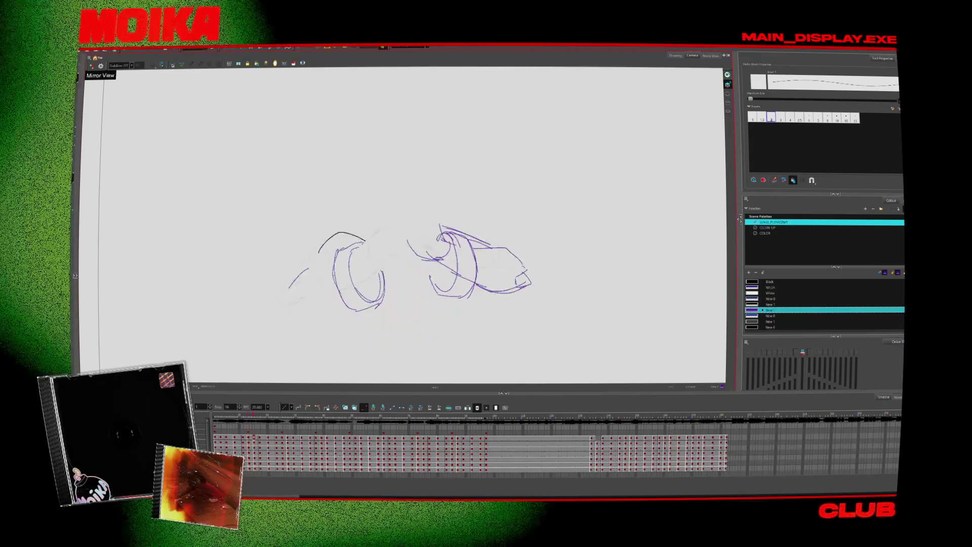
{"action": "key", "text": "comma"}
{"action": "key", "text": "comma"}
{"action": "key", "text": "comma"}
{"action": "key", "text": "comma"}
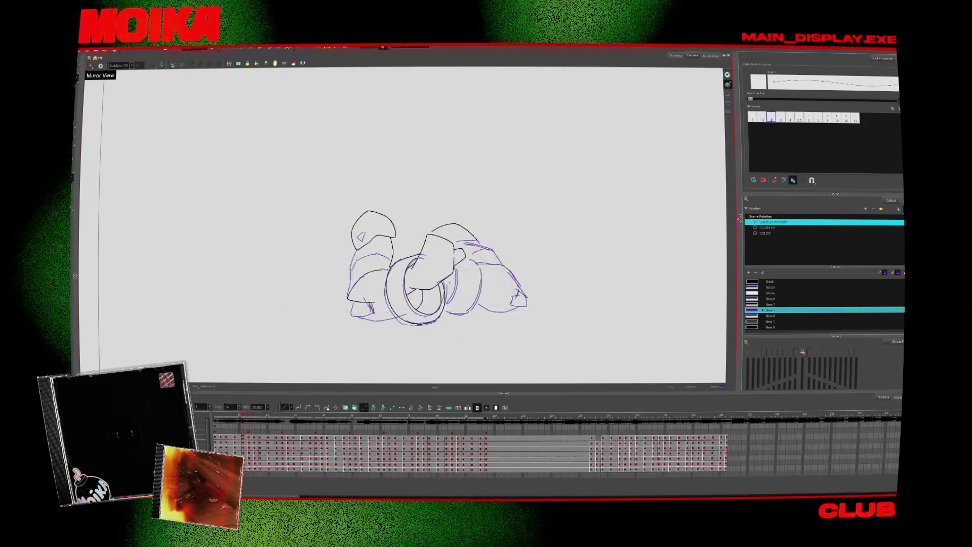
{"action": "key", "text": "period"}
{"action": "key", "text": "period"}
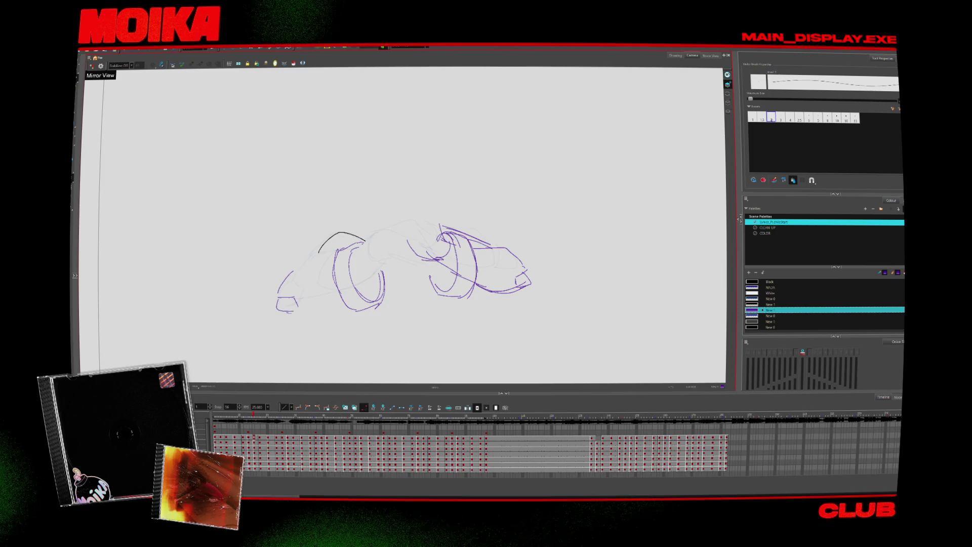
{"action": "key", "text": "period"}
{"action": "key", "text": "comma"}
{"action": "mouse_move", "coordinate": [292, 312]}
{"action": "left_mouse_down"}
{"action": "mouse_move", "coordinate": [304, 319]}
{"action": "mouse_move", "coordinate": [324, 255]}
{"action": "mouse_move", "coordinate": [364, 286]}
{"action": "mouse_move", "coordinate": [349, 299]}
{"action": "left_mouse_up"}
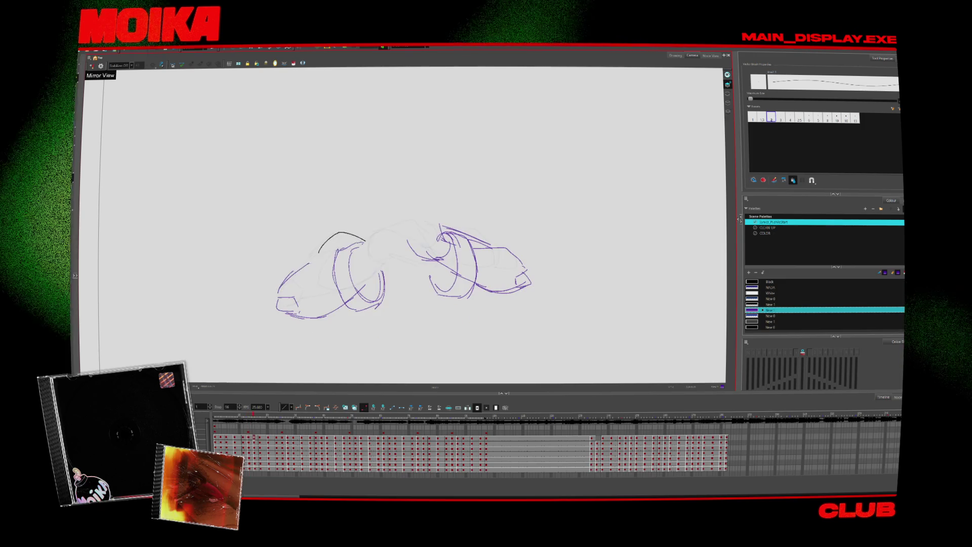
- Flip through the following drawings to compare poses and zoom out to the whole drawing
{"action": "key", "text": "period"}
{"action": "key", "text": "comma"}
{"action": "key", "text": "comma"}
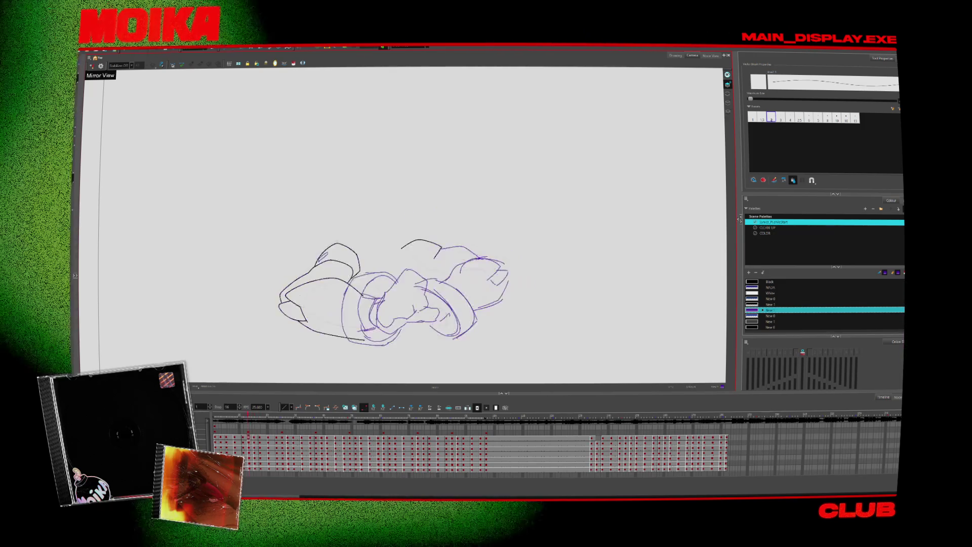
{"action": "key", "text": "period"}
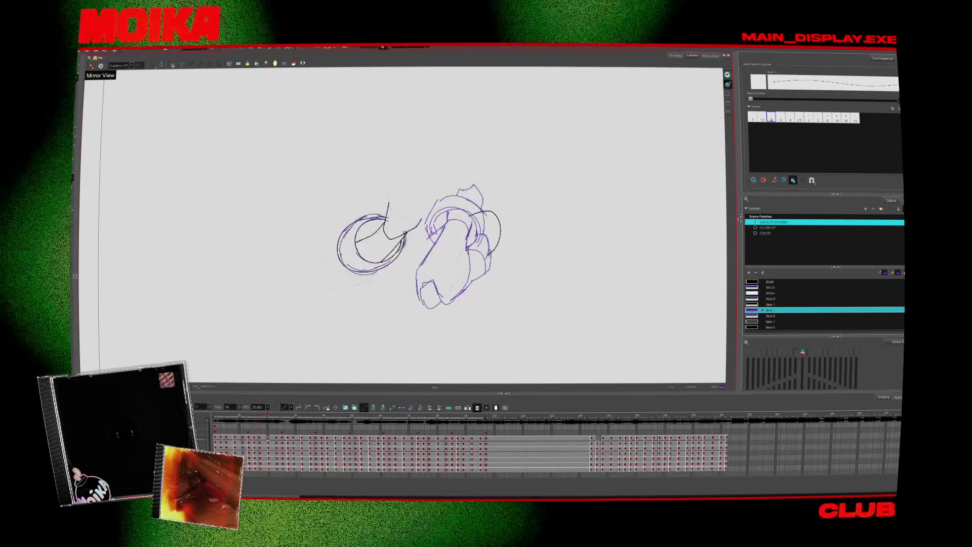
{"action": "key", "text": "comma"}
{"action": "key", "text": "comma"}
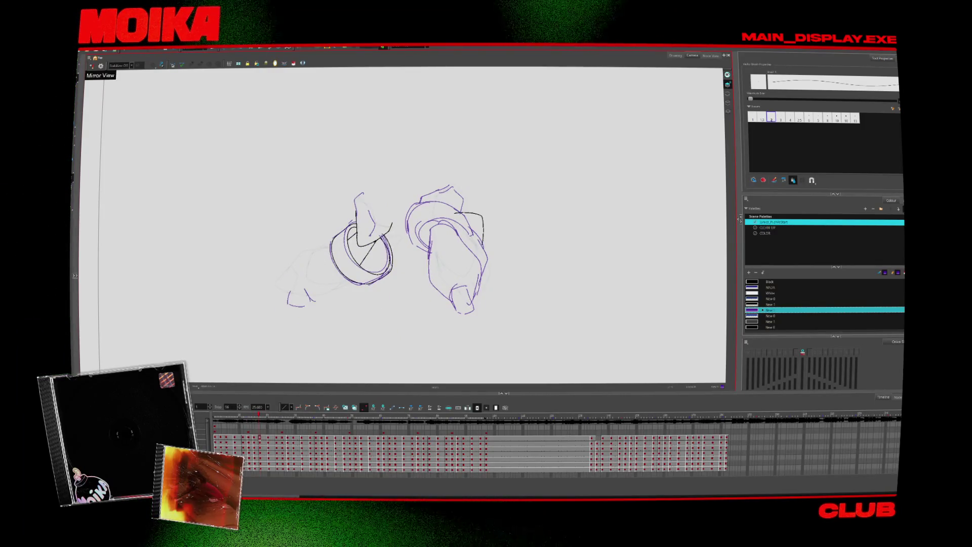
{"action": "key", "text": "period"}
{"action": "key", "text": "comma"}
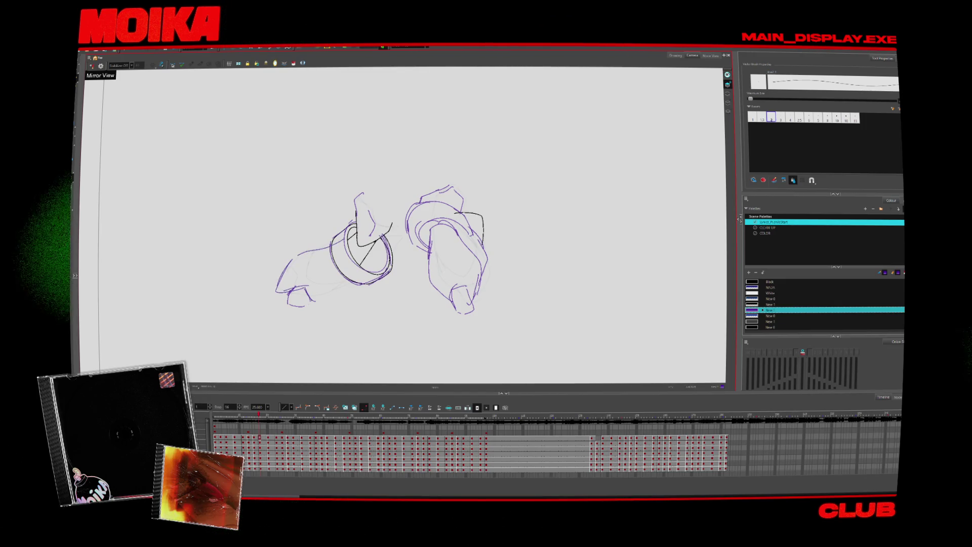
{"action": "key", "text": "period"}
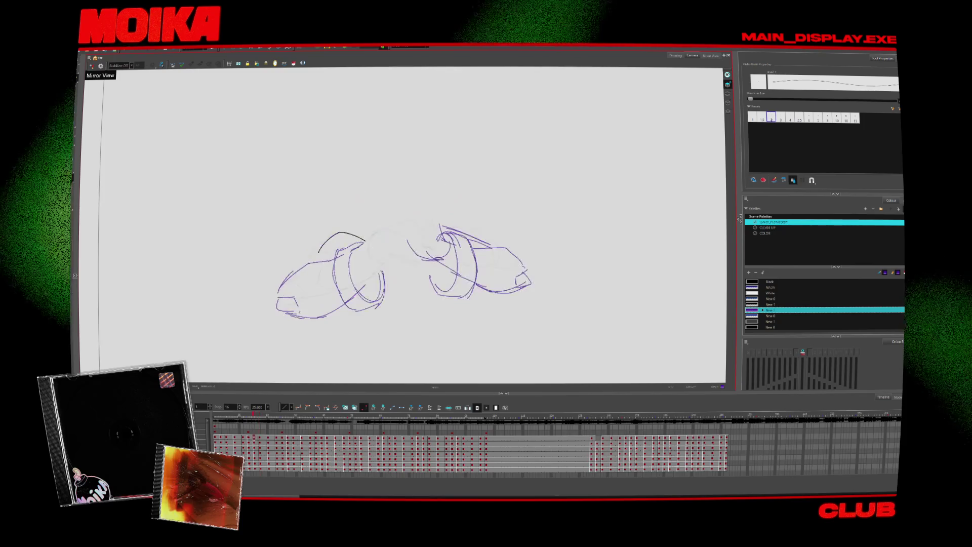
{"action": "key", "text": "comma"}
{"action": "key", "text": "comma"}
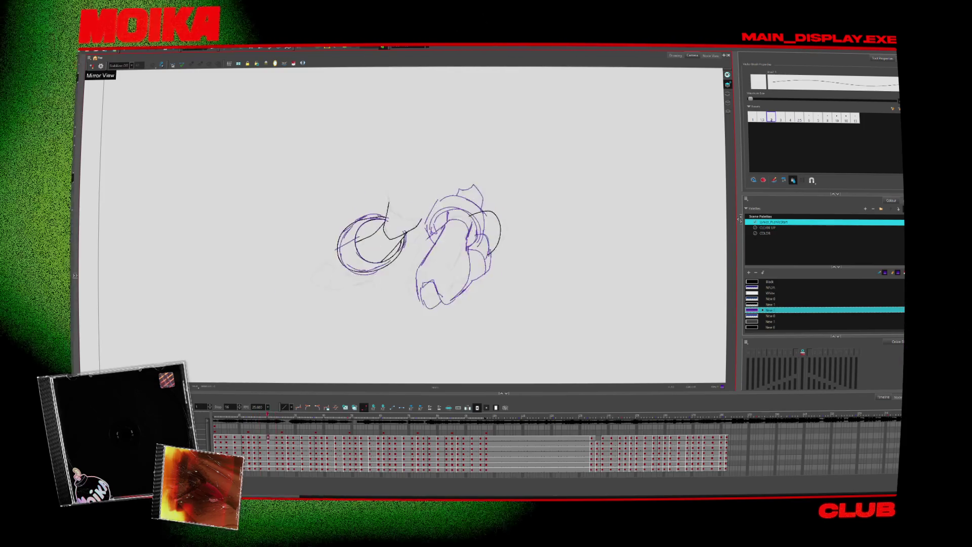
{"action": "key", "text": "comma"}
{"action": "key", "text": "period"}
{"action": "key", "text": "period"}
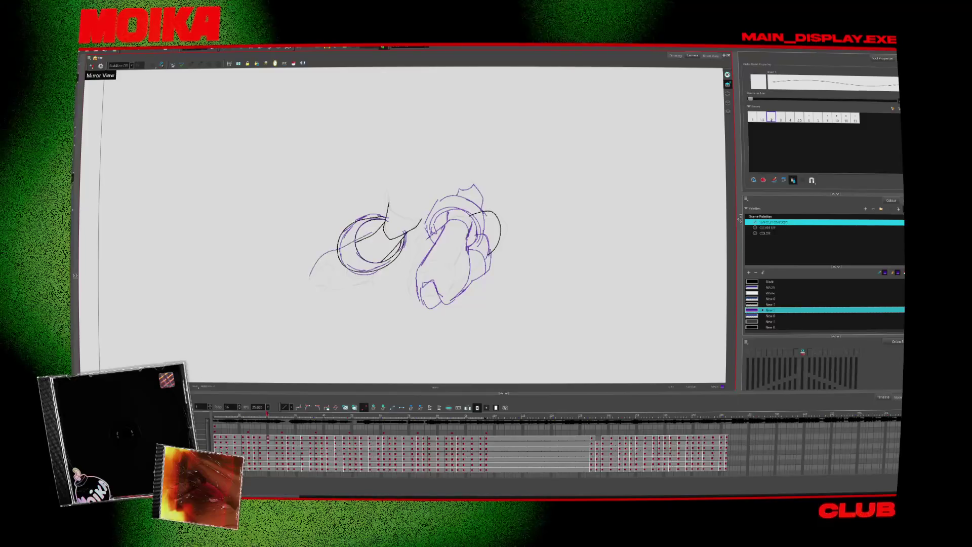
{"action": "key", "text": "period"}
{"action": "key", "text": "comma"}
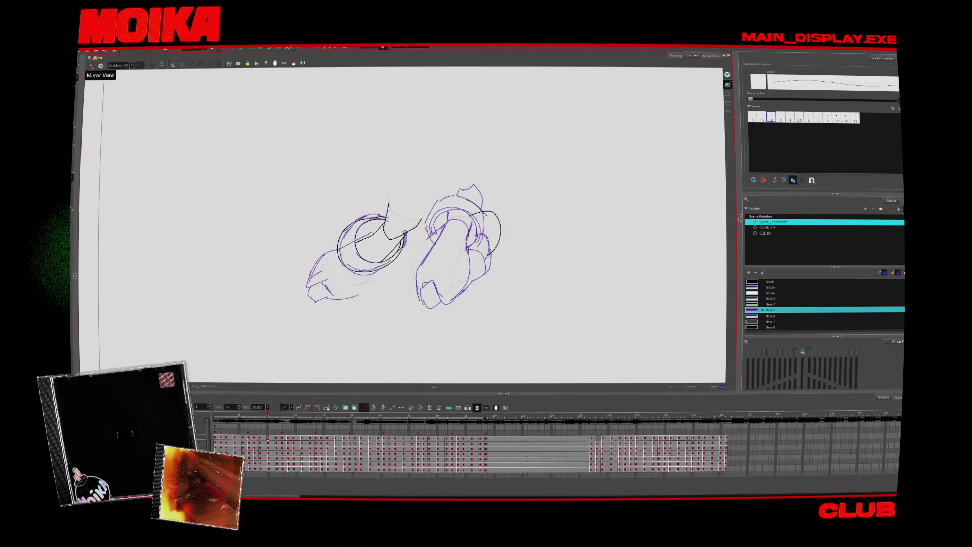
{"action": "key", "text": "period"}
{"action": "key", "text": "period"}
{"action": "key", "text": "period"}
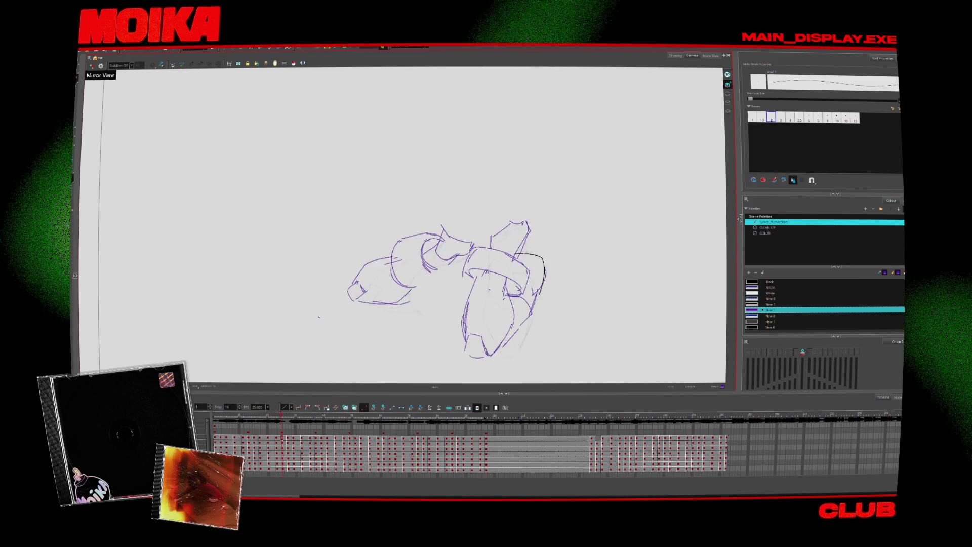
{"action": "key", "text": "period"}
{"action": "key", "text": "period"}
{"action": "key", "text": "period"}
{"action": "key", "text": "2"}
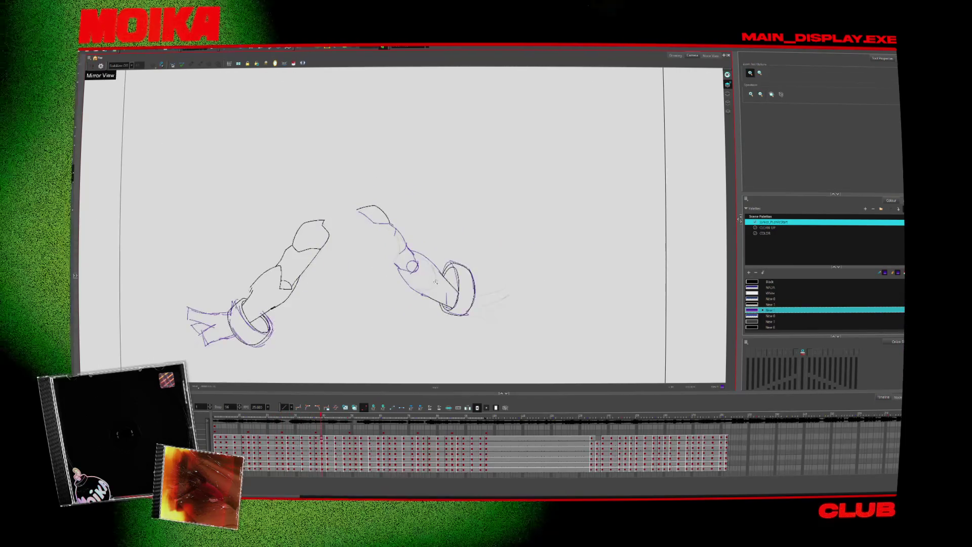
- Return to the mushroom-shaped arm pose and add a purple stroke at its lower left
{"action": "key", "text": "comma"}
{"action": "key", "text": "comma"}
{"action": "key", "text": "comma"}
{"action": "key", "text": "comma"}
{"action": "key", "text": "comma"}
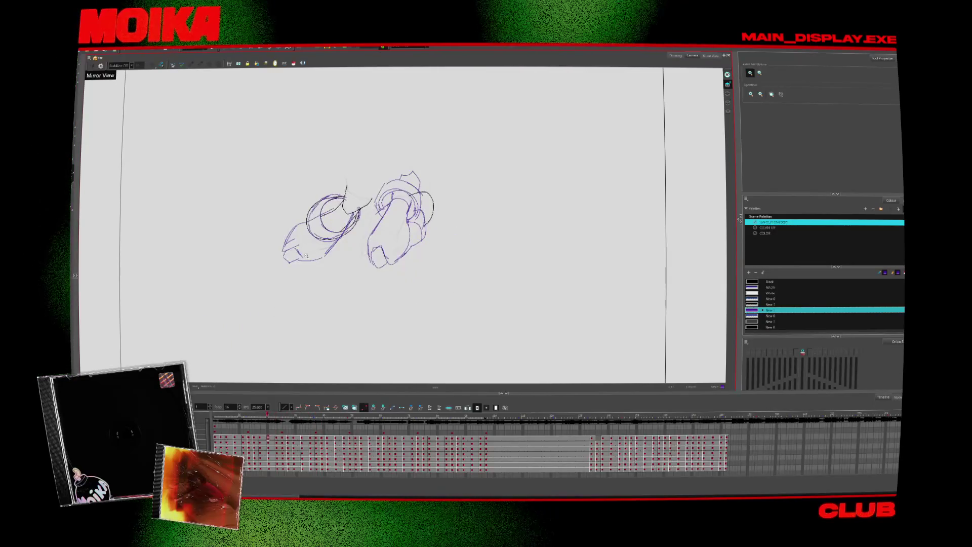
{"action": "key", "text": "alt+b"}
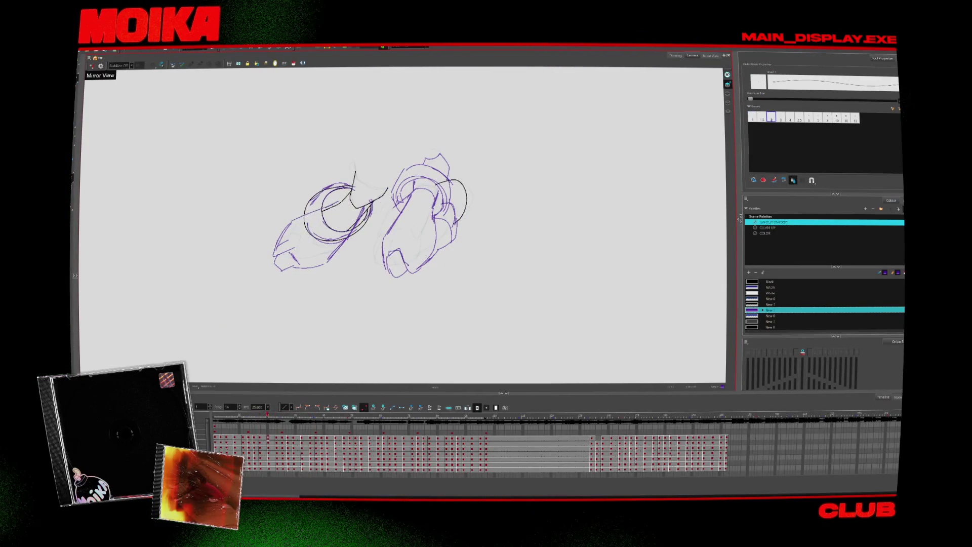
{"action": "key", "text": "period"}
{"action": "key", "text": "comma"}
{"action": "key", "text": "period"}
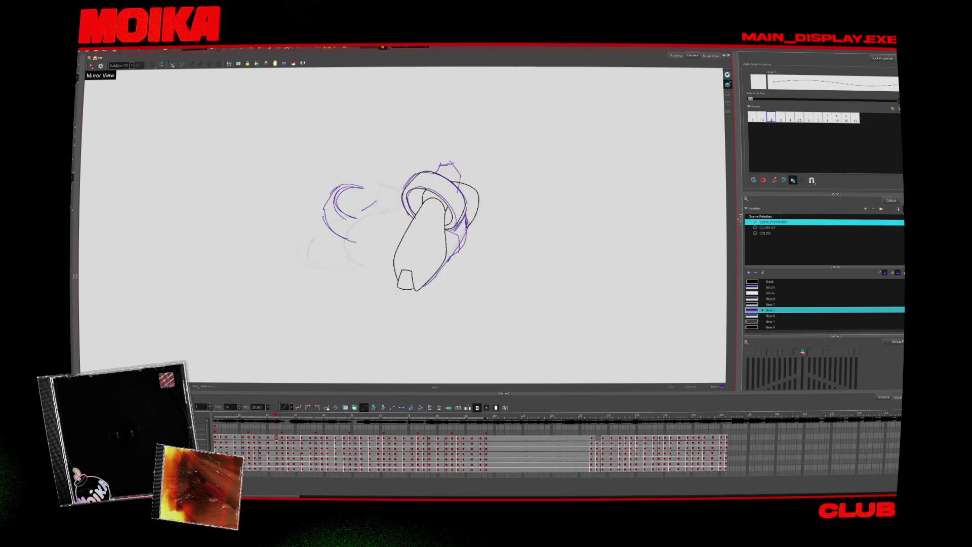
{"action": "key", "text": "comma"}
{"action": "key", "text": "period"}
{"action": "left_click_drag", "start_coordinate": [324, 218], "coordinate": [294, 247]}
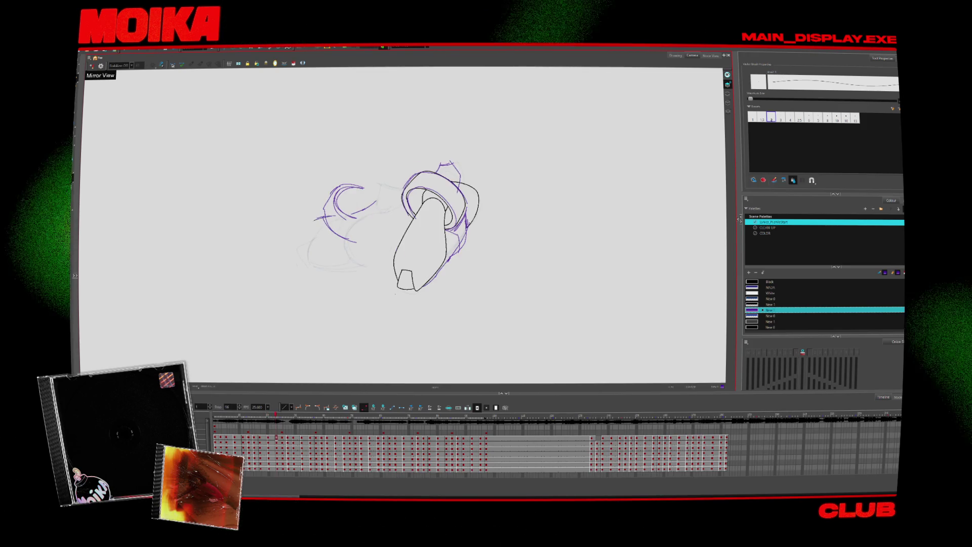
- Extend the lower-left arm's purple outline, checking it against the previous drawing
{"action": "key", "text": "comma"}
{"action": "key", "text": "period"}
{"action": "key", "text": "comma"}
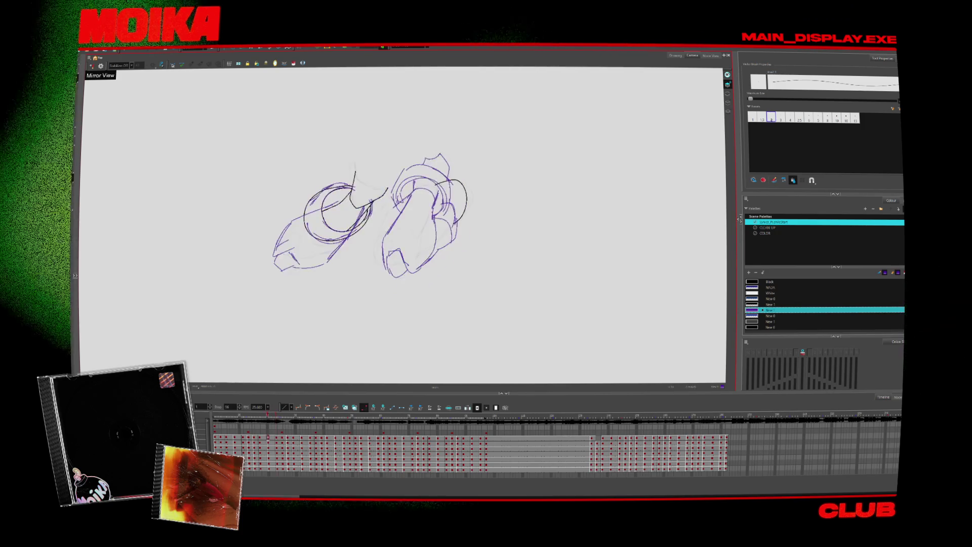
{"action": "key", "text": "period"}
{"action": "mouse_move", "coordinate": [298, 234]}
{"action": "left_mouse_down"}
{"action": "mouse_move", "coordinate": [289, 259]}
{"action": "mouse_move", "coordinate": [323, 269]}
{"action": "left_mouse_up"}
- Flip ahead to the raised-fist drawing, comparing it with the fists-low pose
{"action": "key", "text": "comma"}
{"action": "key", "text": "period"}
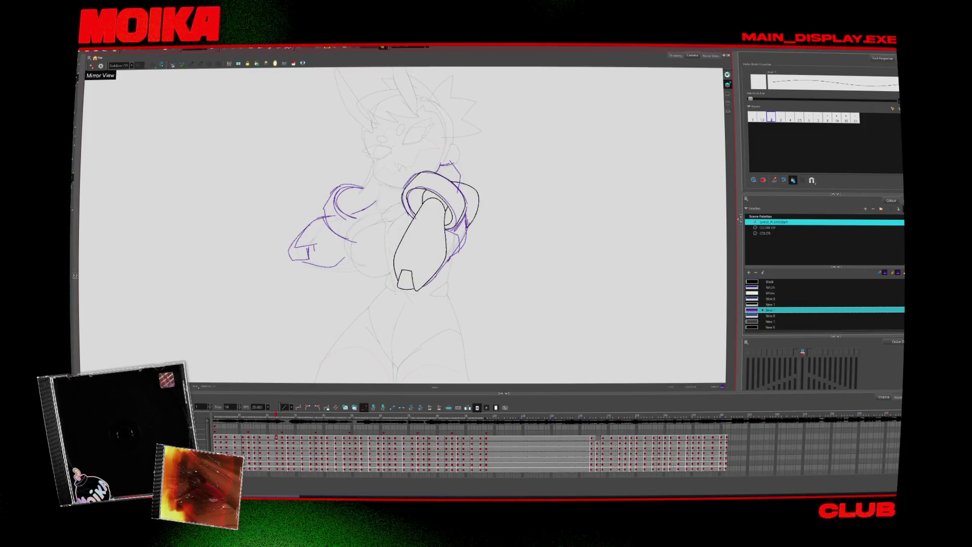
{"action": "key", "text": "comma"}
{"action": "key", "text": "period"}
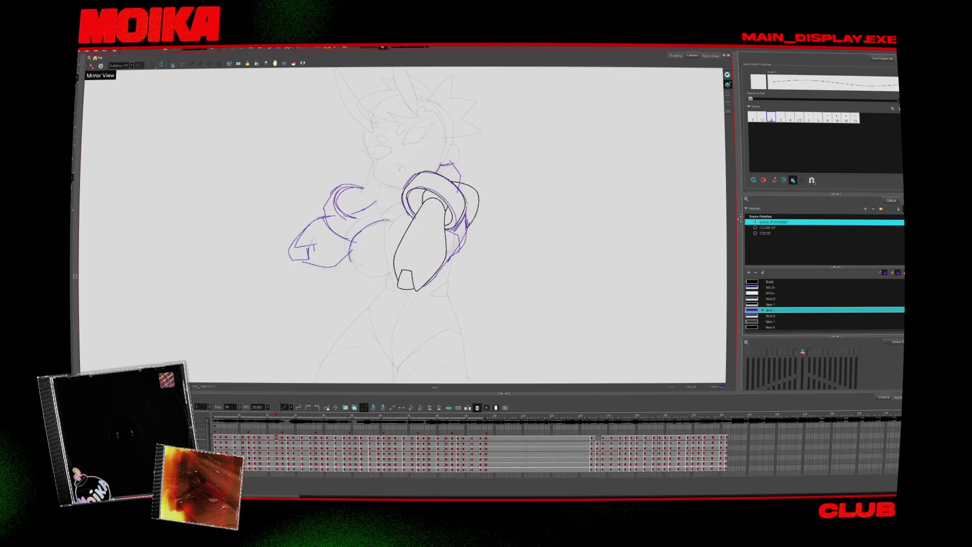
{"action": "key", "text": "period"}
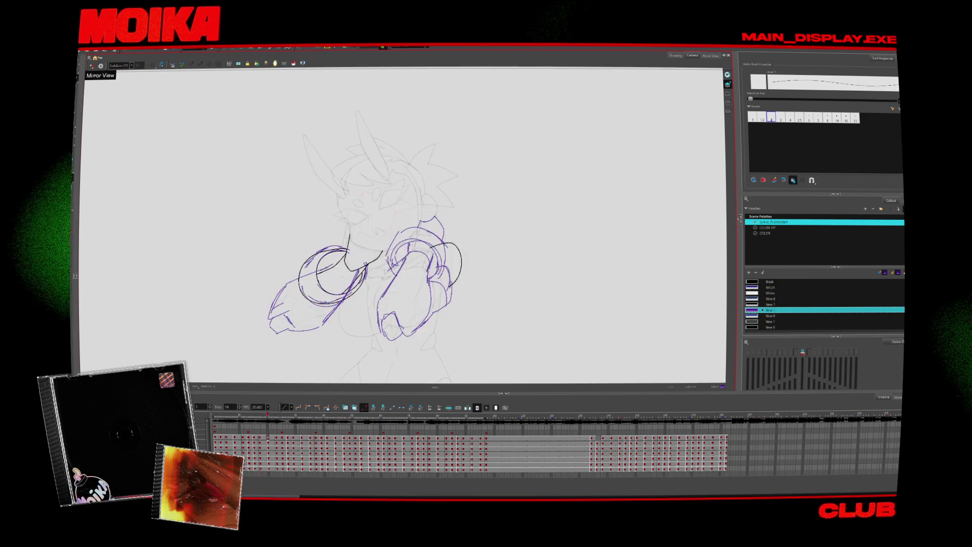
{"action": "key", "text": "period"}
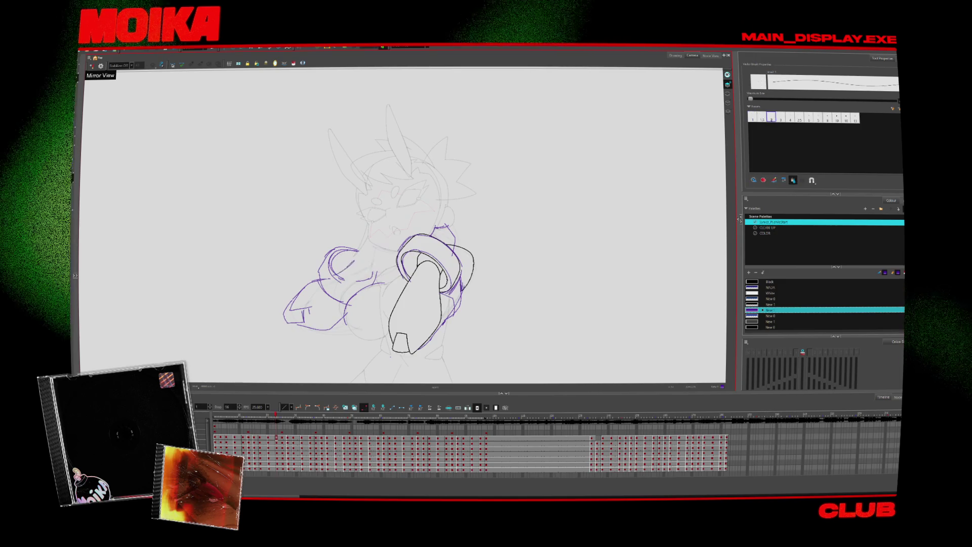
{"action": "key", "text": "comma"}
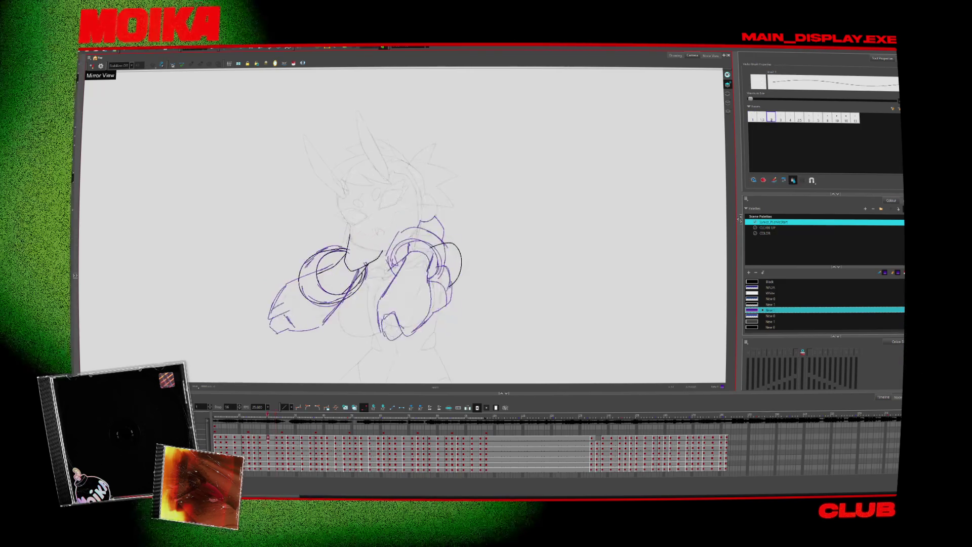
{"action": "key", "text": "period"}
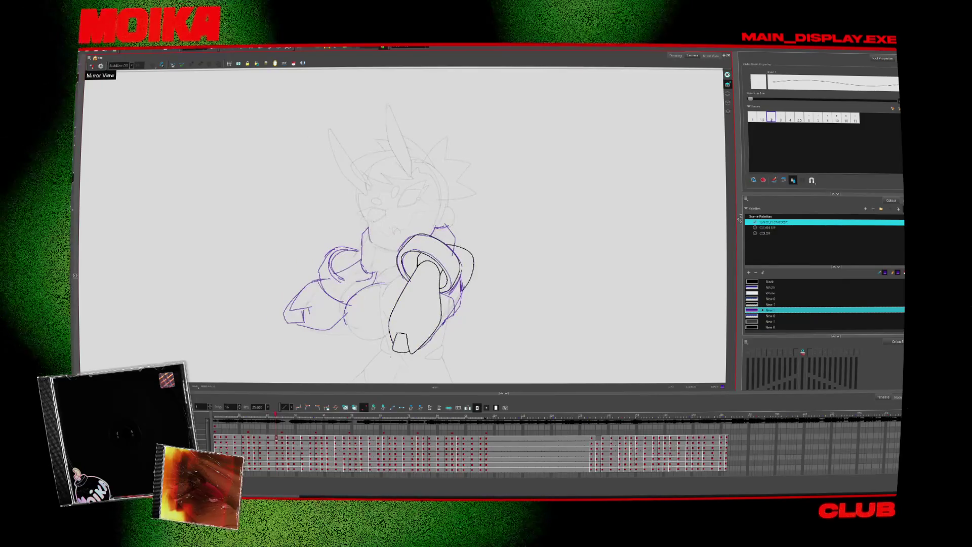
- Step to the both-arms-forward drawing and lasso-select its fist strokes
{"action": "key", "text": "comma"}
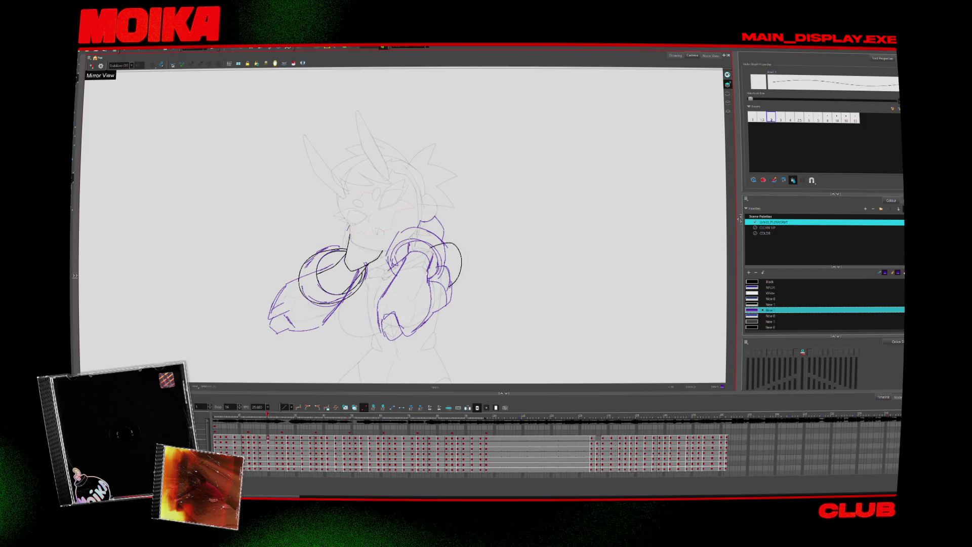
{"action": "key", "text": "period"}
{"action": "key", "text": "comma"}
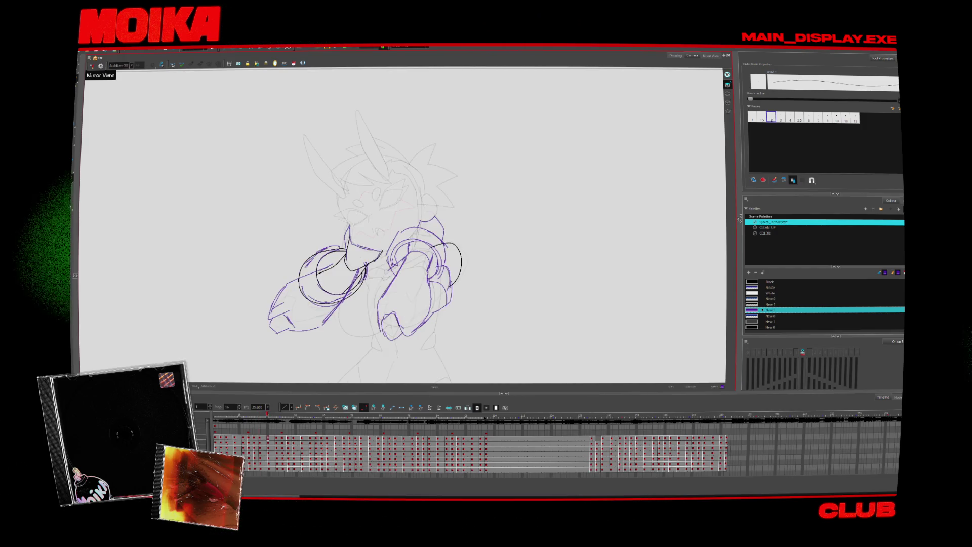
{"action": "key", "text": "period"}
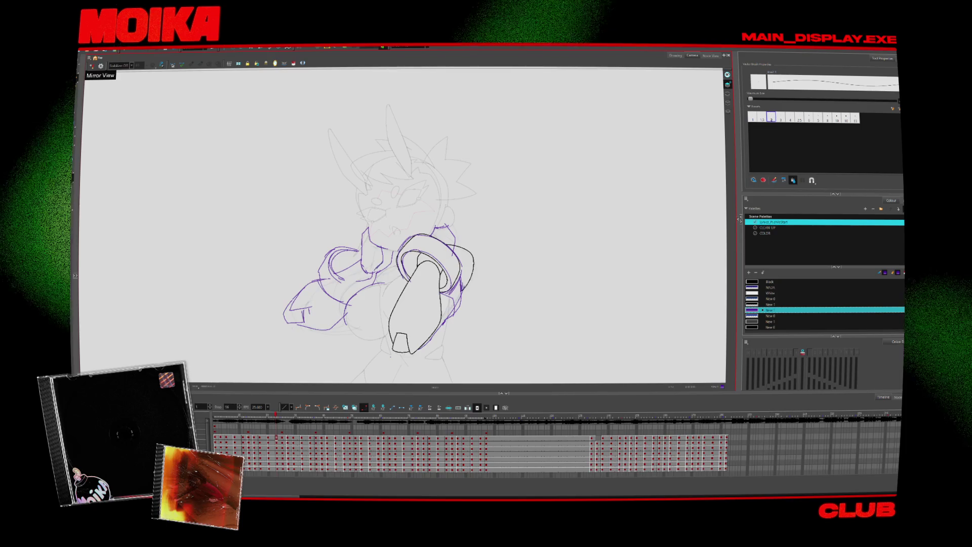
{"action": "key", "text": "period"}
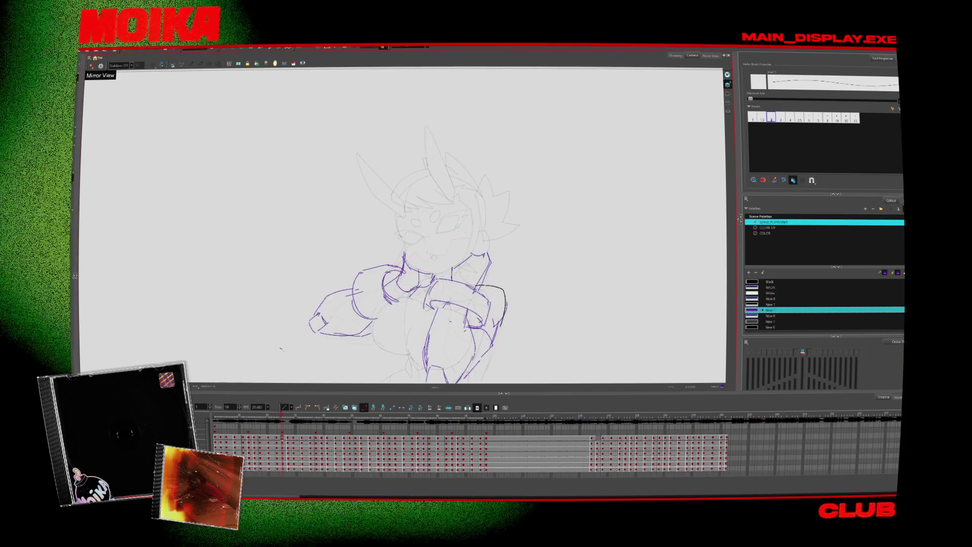
{"action": "key", "text": "comma"}
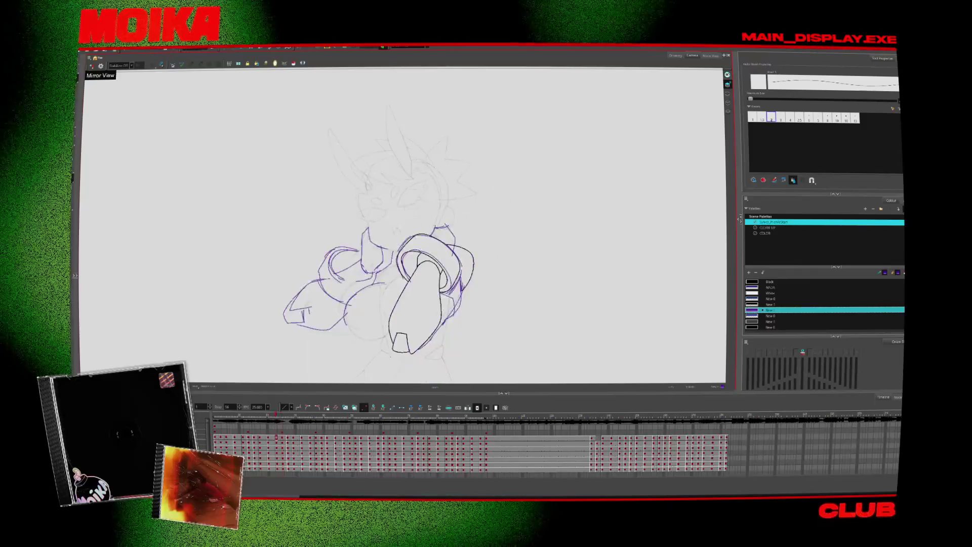
{"action": "key", "text": "period"}
{"action": "left_click_drag", "start_coordinate": [334, 354], "coordinate": [354, 286]}
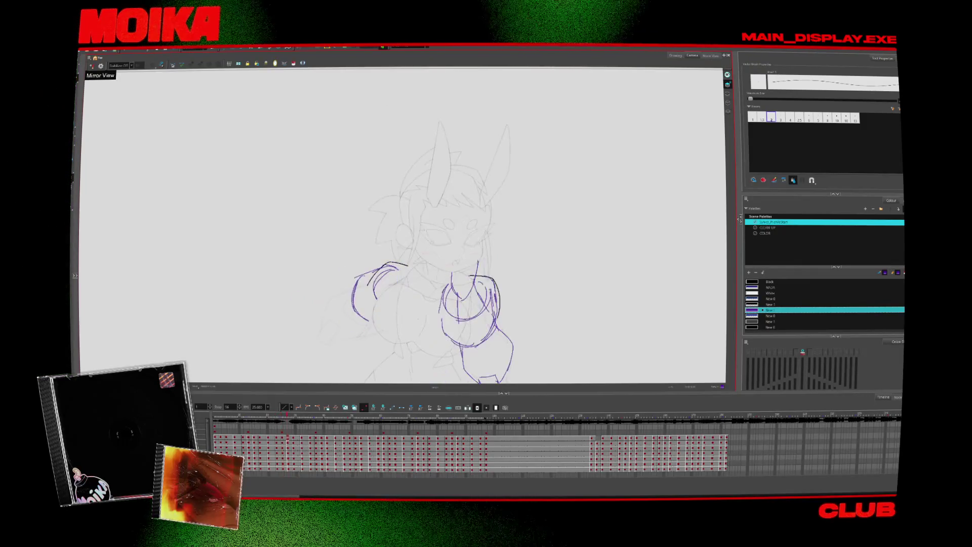
- On the next drawing, draw a purple curve down from the left bracelet
{"action": "key", "text": "period"}
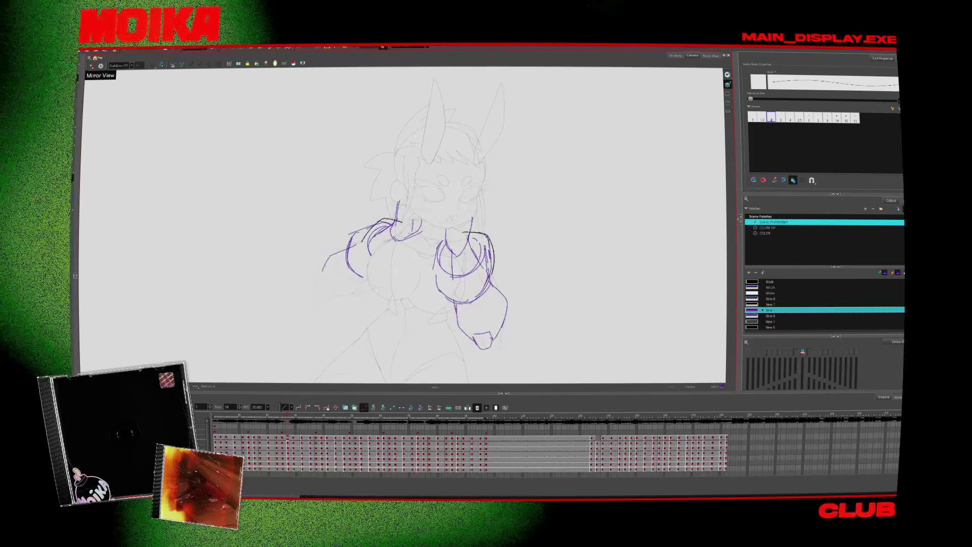
{"action": "key", "text": "comma"}
{"action": "key", "text": "period"}
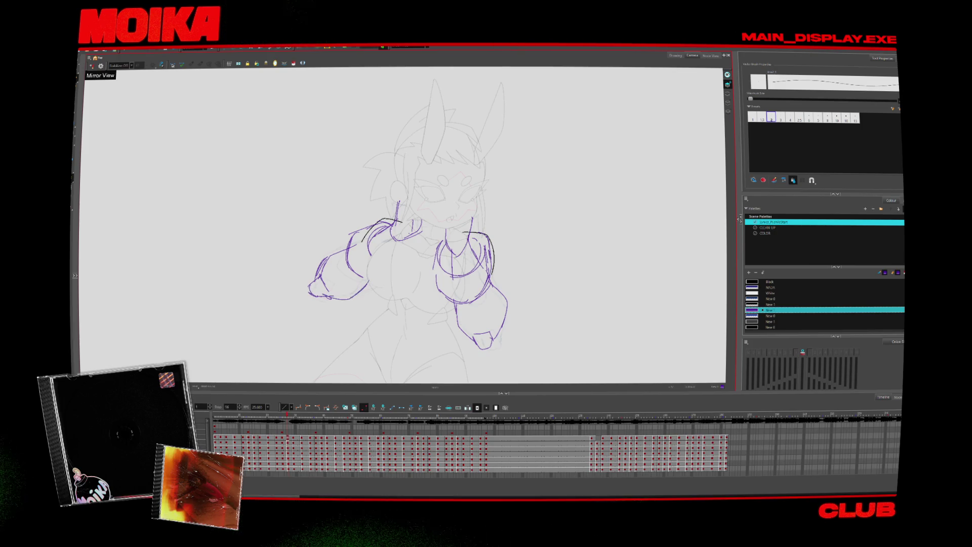
{"action": "key", "text": "period"}
{"action": "mouse_move", "coordinate": [326, 253]}
{"action": "left_mouse_down"}
{"action": "mouse_move", "coordinate": [309, 304]}
{"action": "mouse_move", "coordinate": [359, 281]}
{"action": "left_mouse_up"}
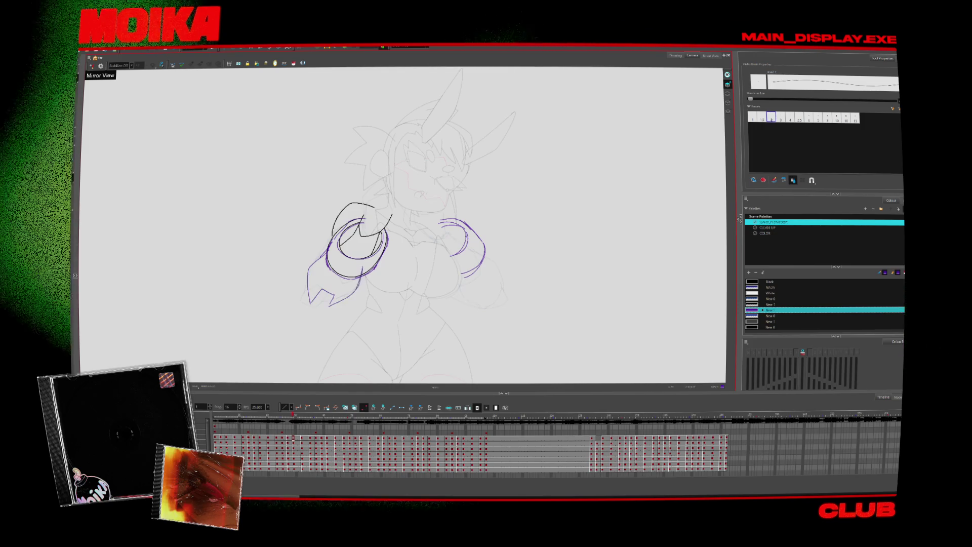
- Flip through neighbouring drawings and briefly mirror the view to check the motion
{"action": "key", "text": "period"}
{"action": "key", "text": "comma"}
{"action": "key", "text": "period"}
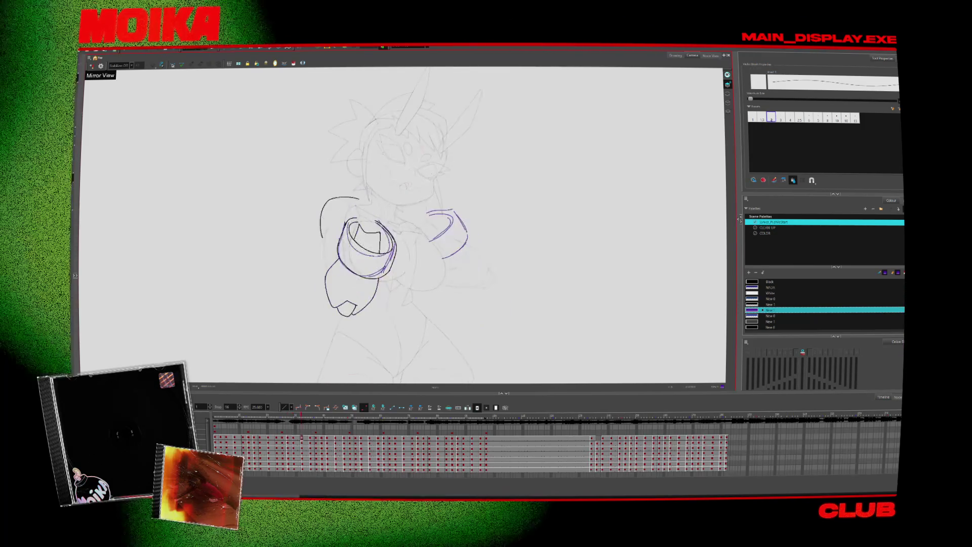
{"action": "key", "text": "comma"}
{"action": "key", "text": "comma"}
{"action": "key", "text": "period"}
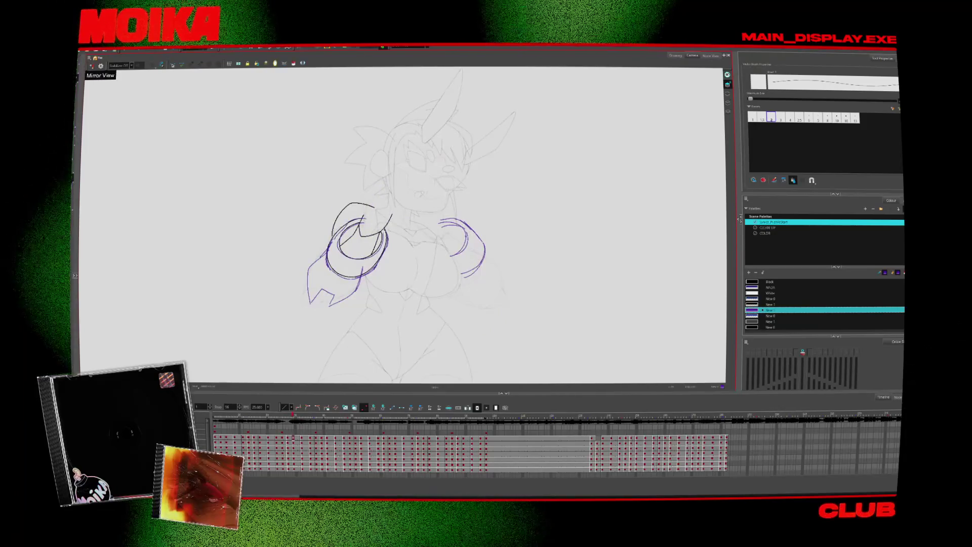
{"action": "key", "text": "period"}
{"action": "key", "text": "comma"}
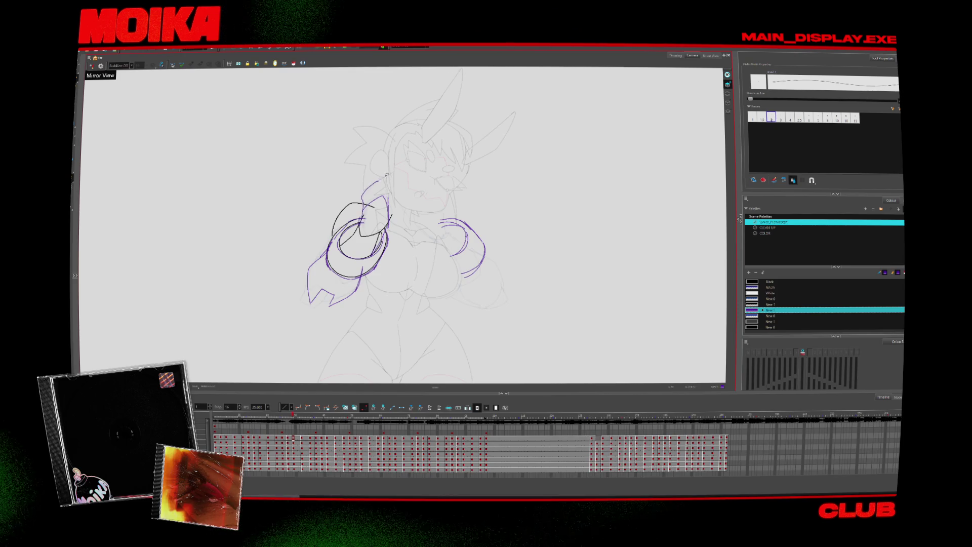
{"action": "left_click", "coordinate": [91, 67]}
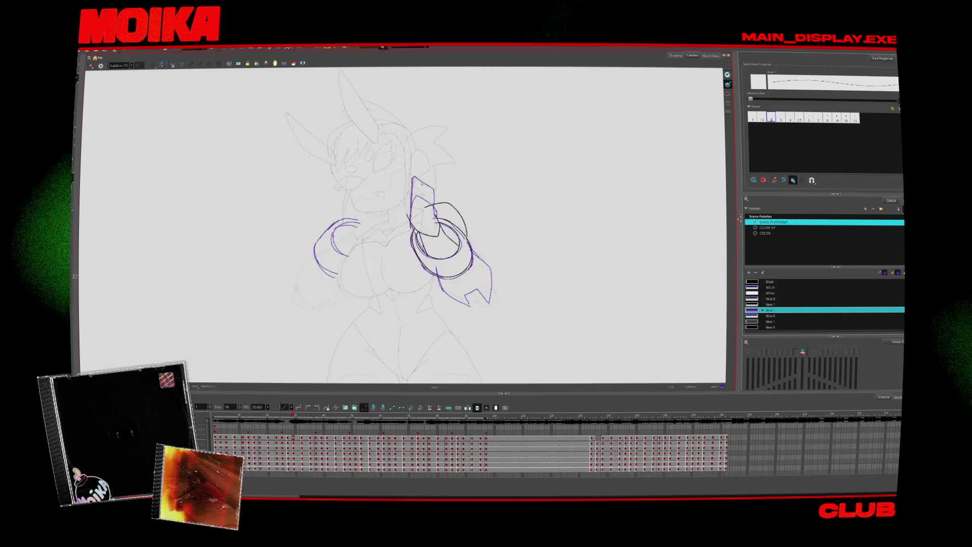
{"action": "left_click", "coordinate": [92, 67]}
- Settle on the target arm pose and draw the left arm's outer line in purple
{"action": "key", "text": "period"}
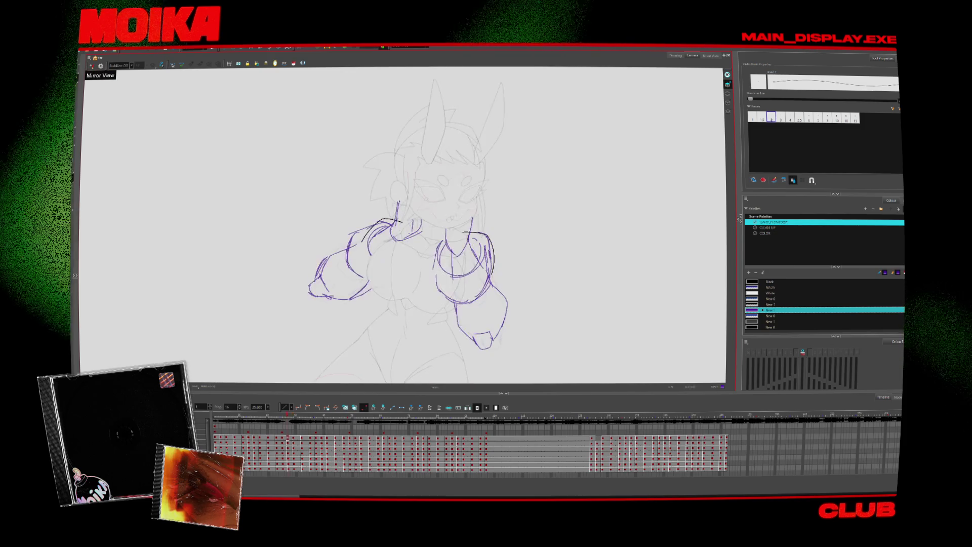
{"action": "key", "text": "period"}
{"action": "key", "text": "period"}
{"action": "key", "text": "period"}
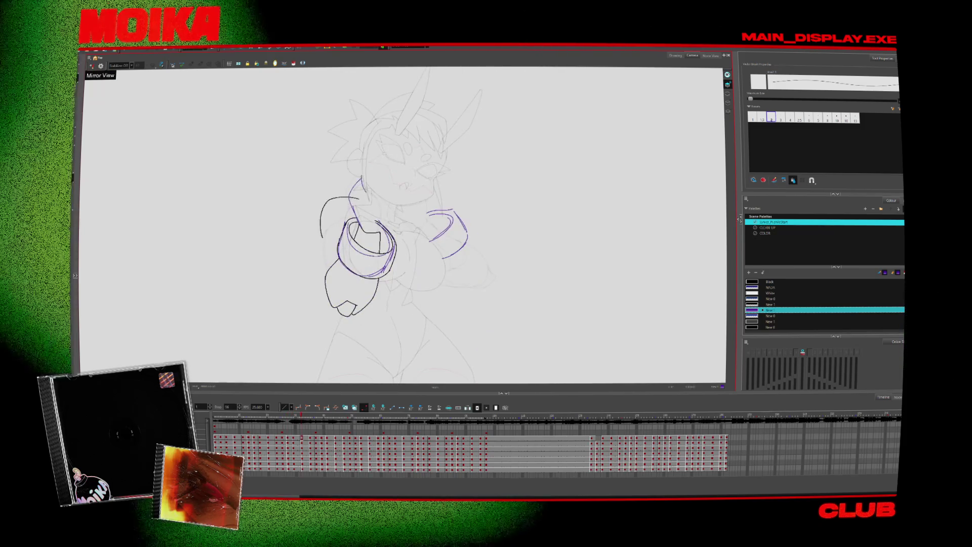
{"action": "key", "text": "period"}
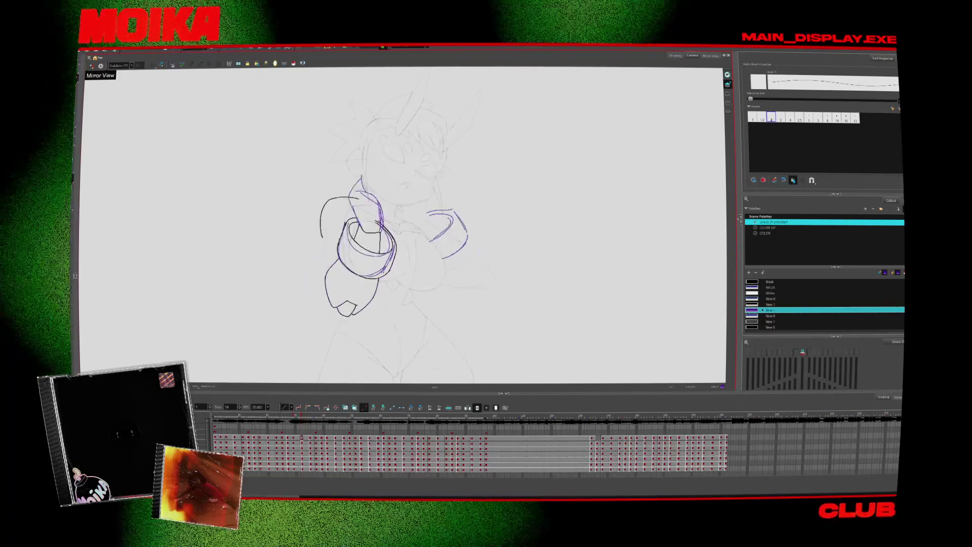
{"action": "key", "text": "comma"}
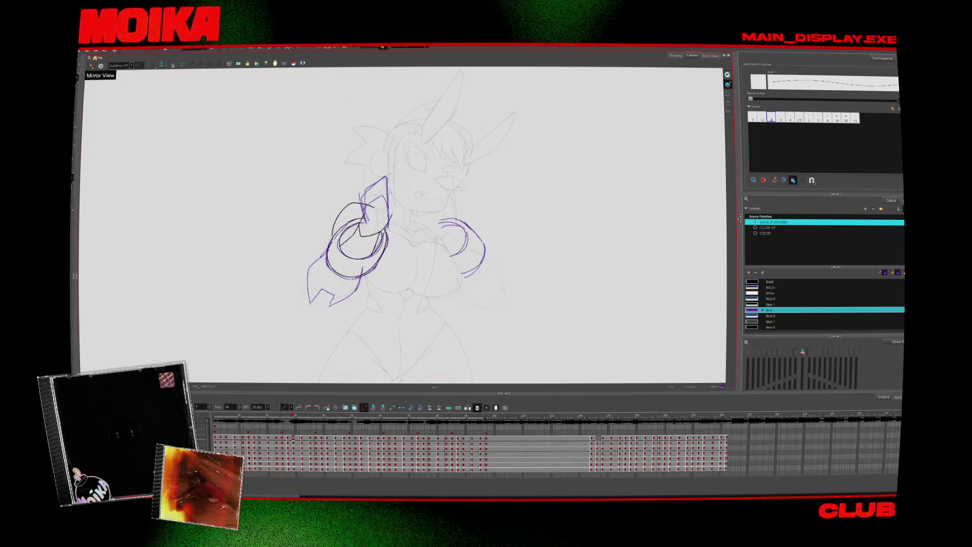
{"action": "key", "text": "period"}
{"action": "key", "text": "period"}
{"action": "key", "text": "period"}
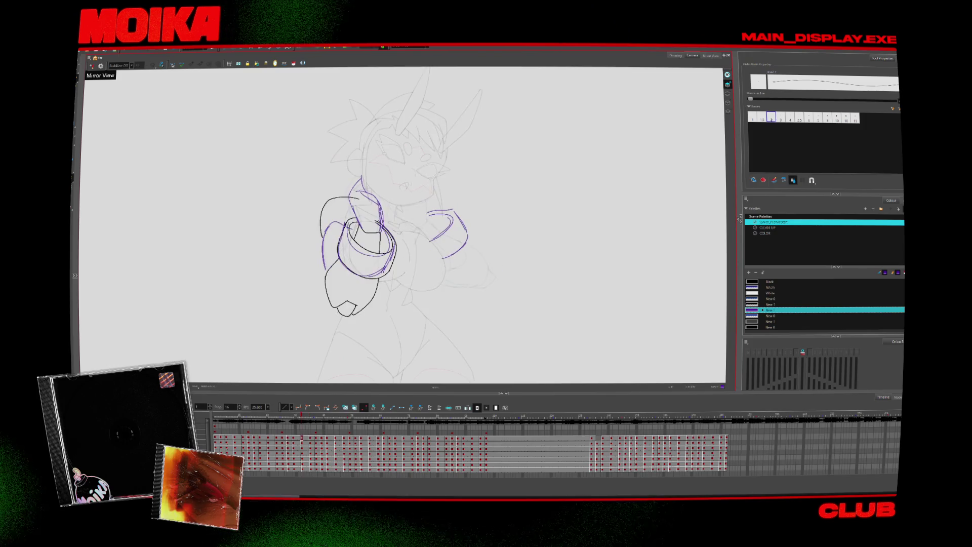
{"action": "key", "text": "comma"}
{"action": "key", "text": "comma"}
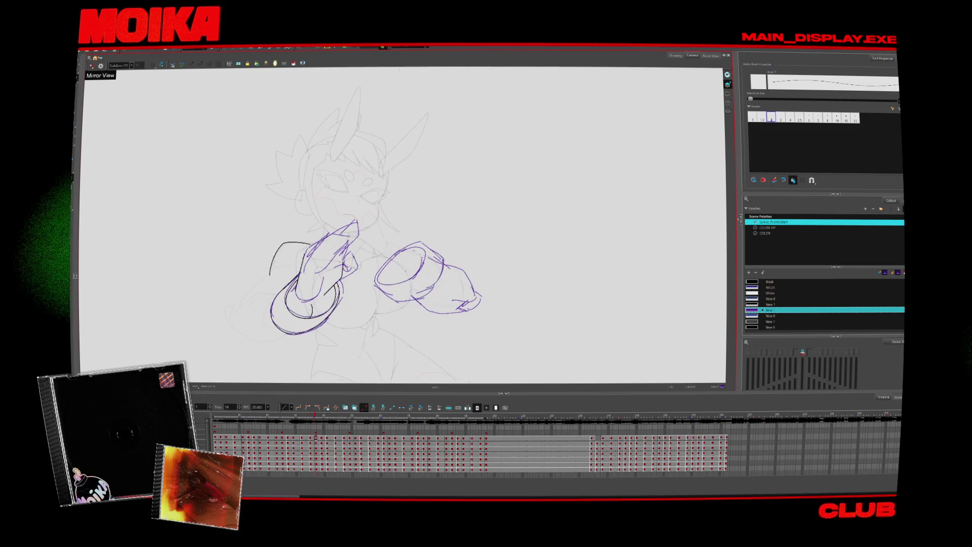
{"action": "key", "text": "comma"}
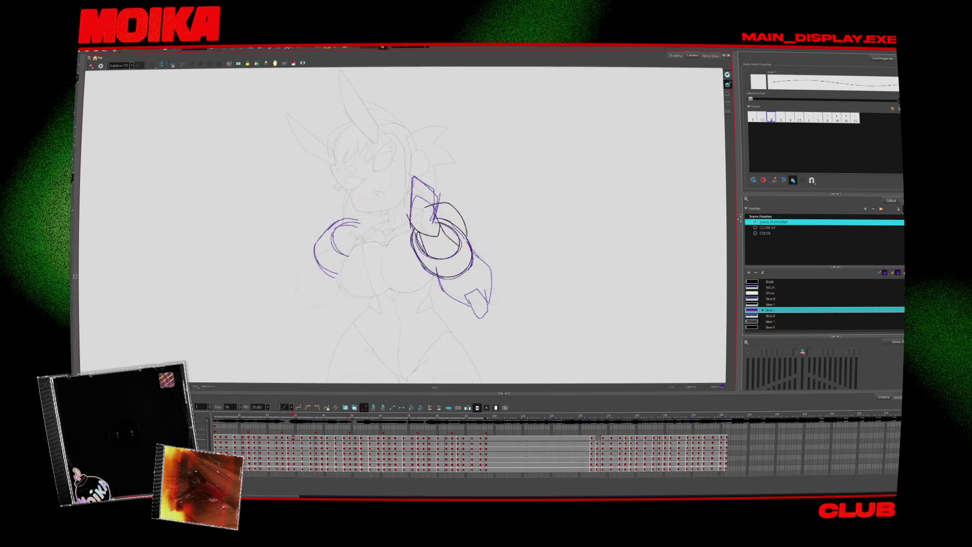
{"action": "key", "text": "period"}
{"action": "key", "text": "period"}
{"action": "left_click_drag", "start_coordinate": [318, 256], "coordinate": [290, 296]}
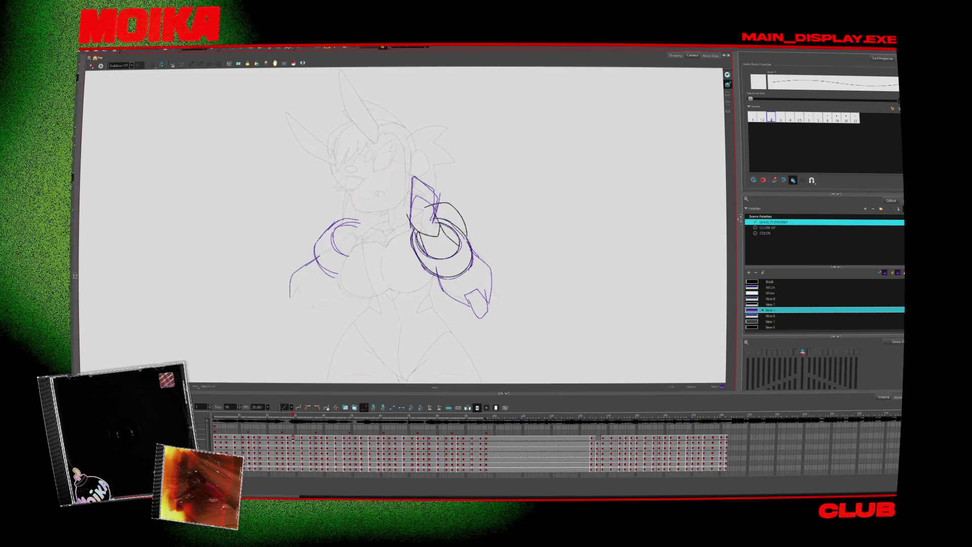
- Add a small purple stroke at the left hand, comparing with the neighbouring drawing
{"action": "key", "text": "comma"}
{"action": "key", "text": "period"}
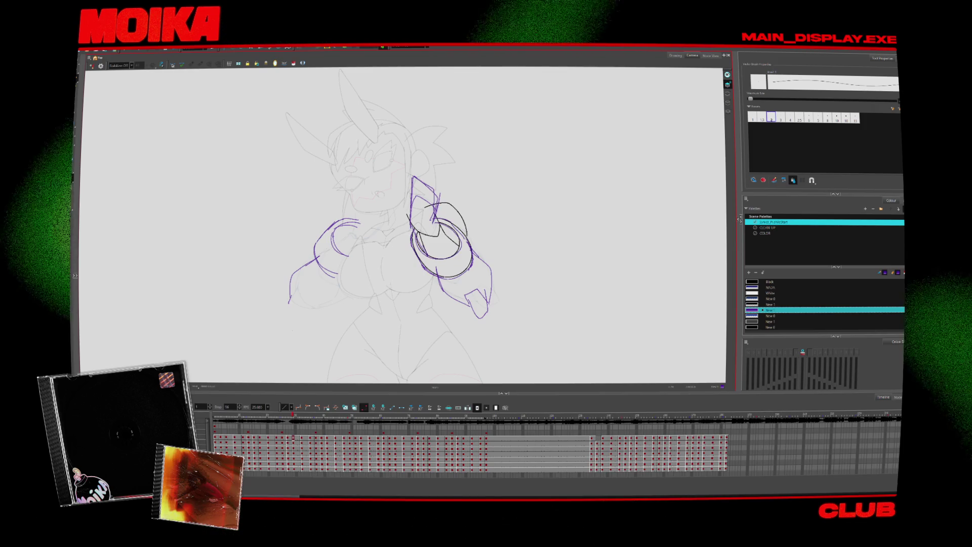
{"action": "key", "text": "comma"}
{"action": "key", "text": "period"}
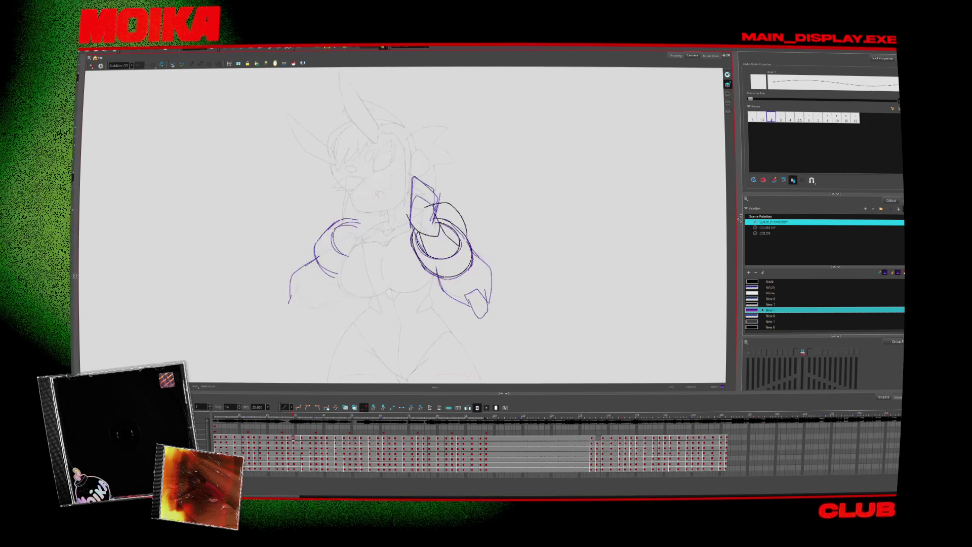
{"action": "left_click_drag", "start_coordinate": [292, 292], "coordinate": [324, 308]}
{"action": "key", "text": "comma"}
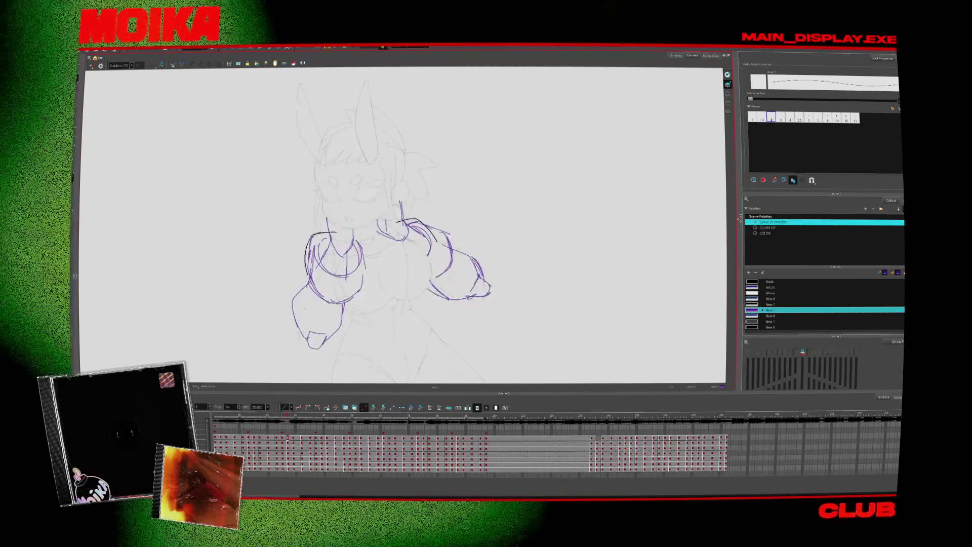
{"action": "key", "text": "period"}
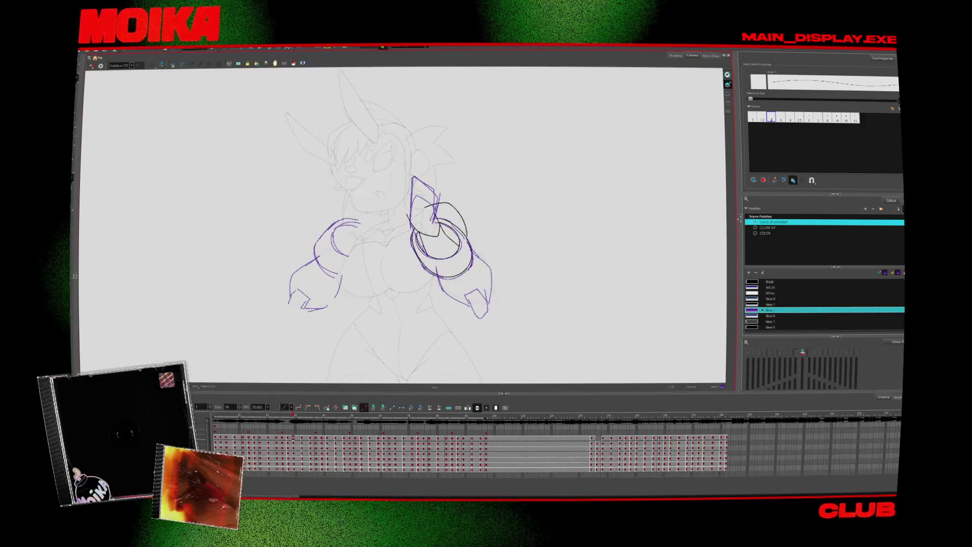
- Flip through neighbouring drawings to check the motion, switching between Brush and Pencil
{"action": "key", "text": "comma"}
{"action": "key", "text": "period"}
{"action": "key", "text": "comma"}
{"action": "key", "text": "period"}
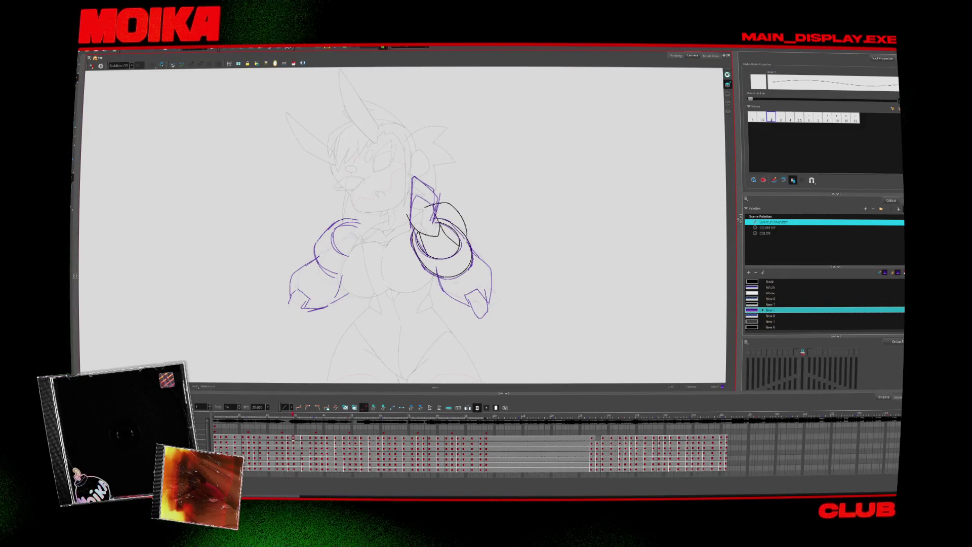
{"action": "key", "text": "comma"}
{"action": "key", "text": "period"}
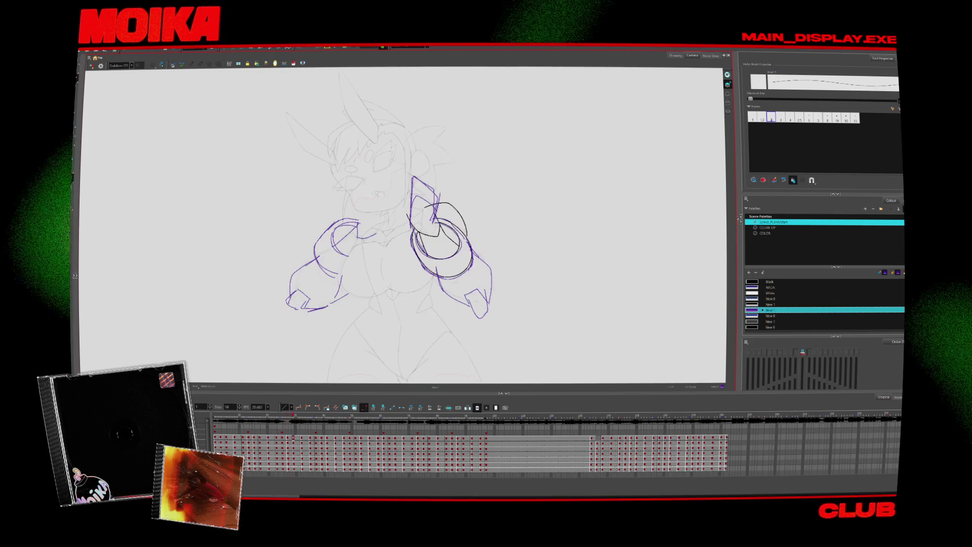
{"action": "key", "text": "period"}
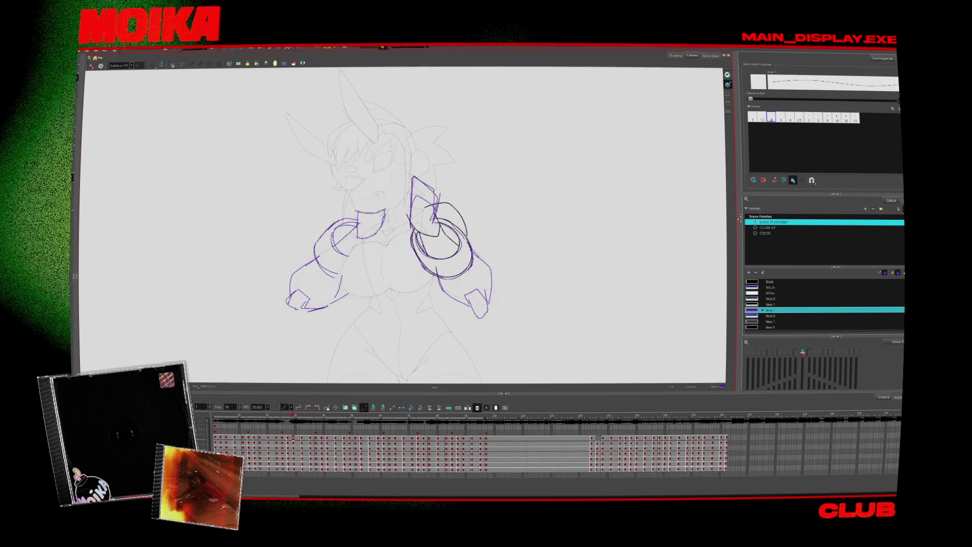
{"action": "key", "text": "comma"}
{"action": "key", "text": "period"}
{"action": "key", "text": "period"}
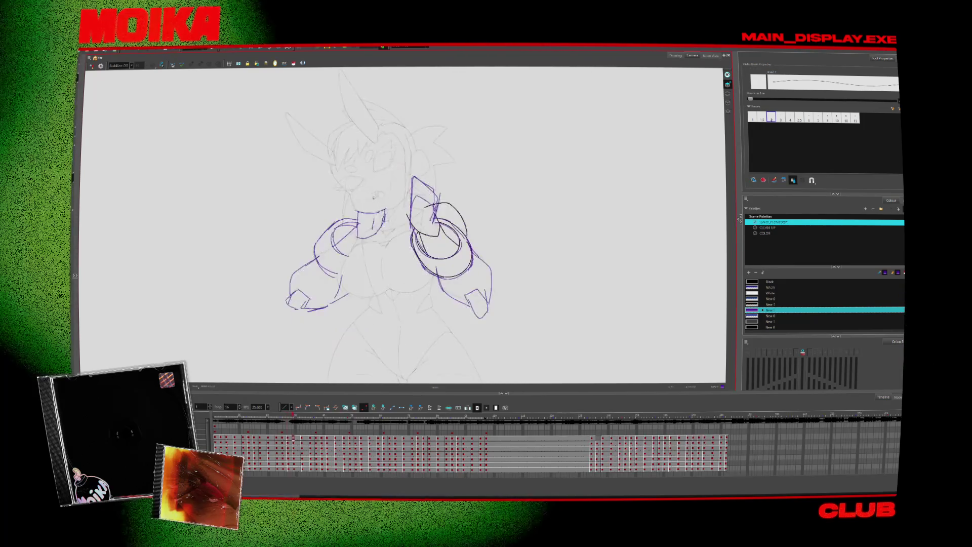
{"action": "key", "text": "alt+b"}
{"action": "key", "text": "alt+slash"}
{"action": "key", "text": "period"}
{"action": "key", "text": "period"}
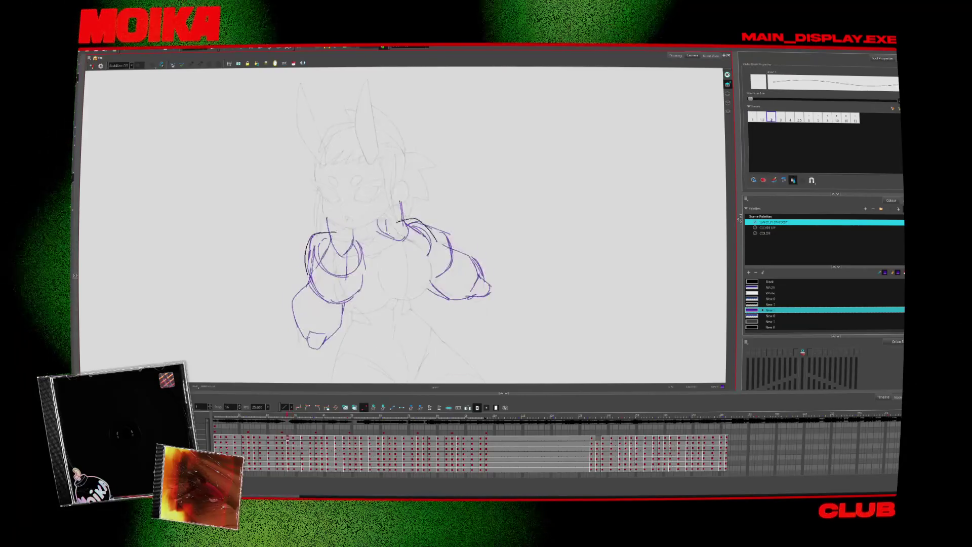
{"action": "key", "text": "comma"}
{"action": "key", "text": "comma"}
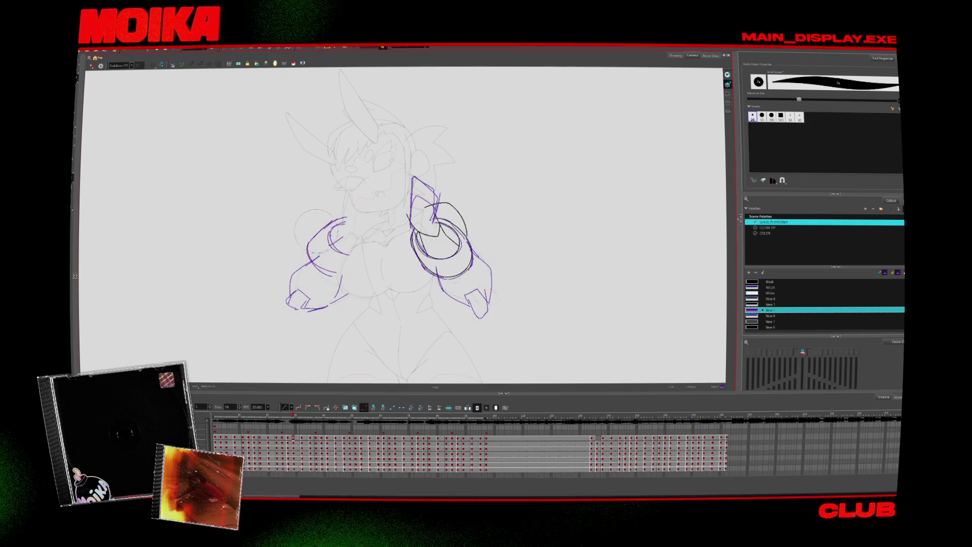
- Mirror the view twice and restore it to check the left arm's proportions
{"action": "key", "text": "4"}
{"action": "key", "text": "4"}
{"action": "key", "text": "4"}
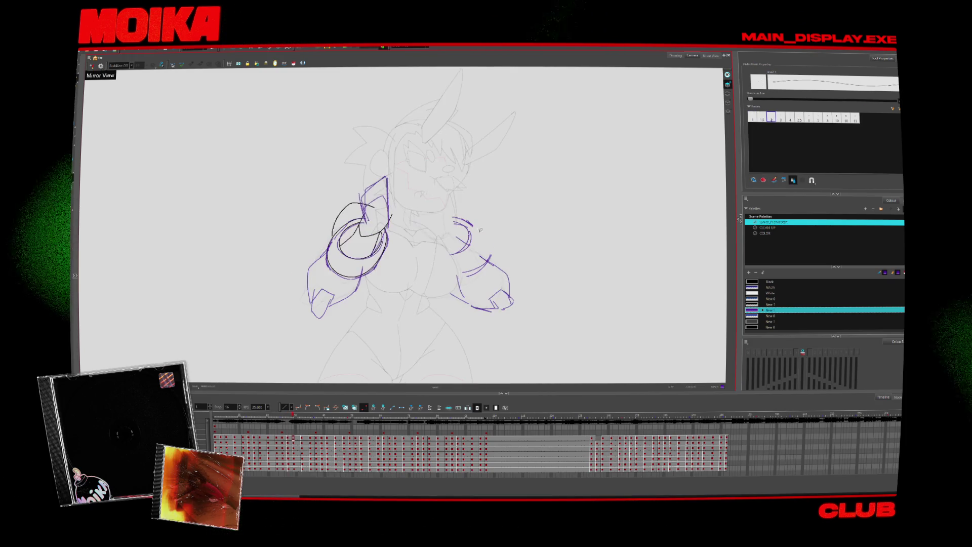
{"action": "key", "text": "4"}
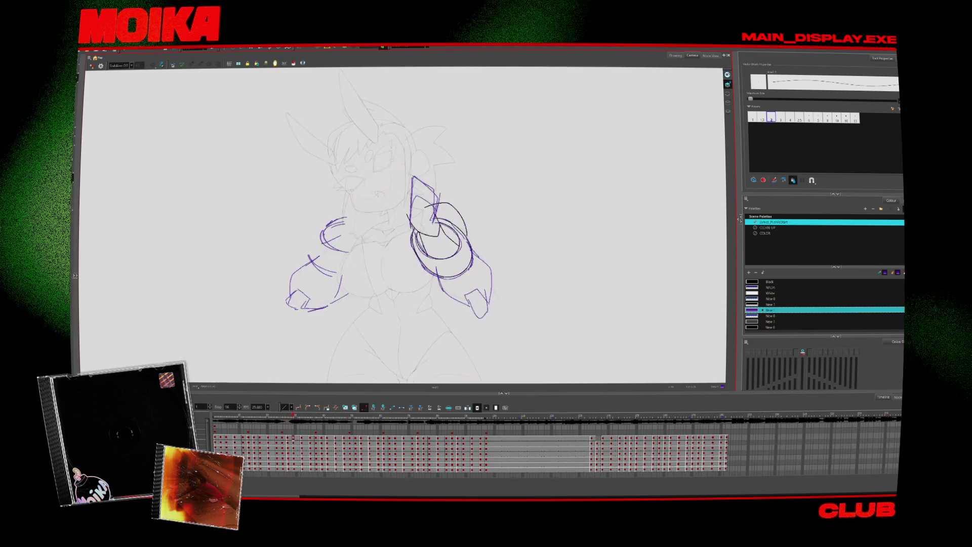
{"action": "key", "text": "4"}
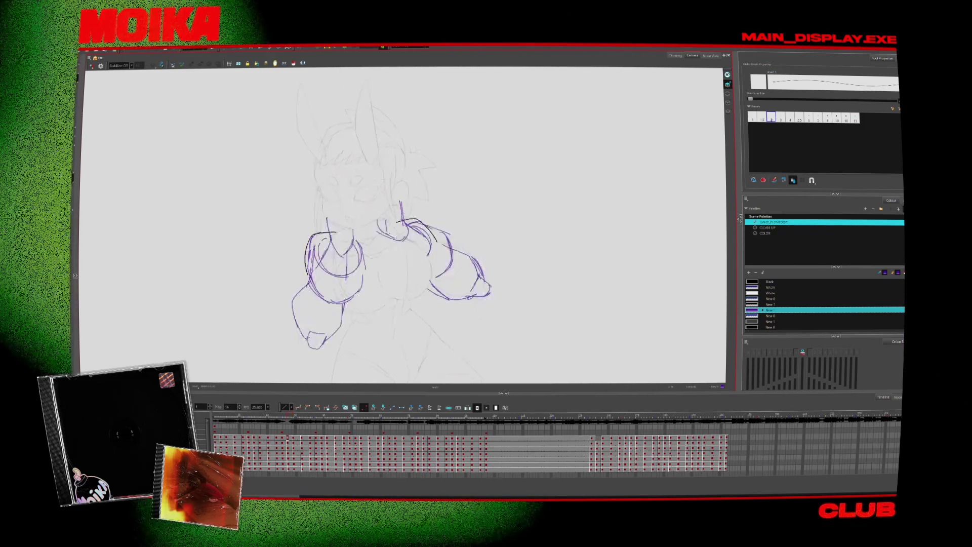
{"action": "key", "text": "4"}
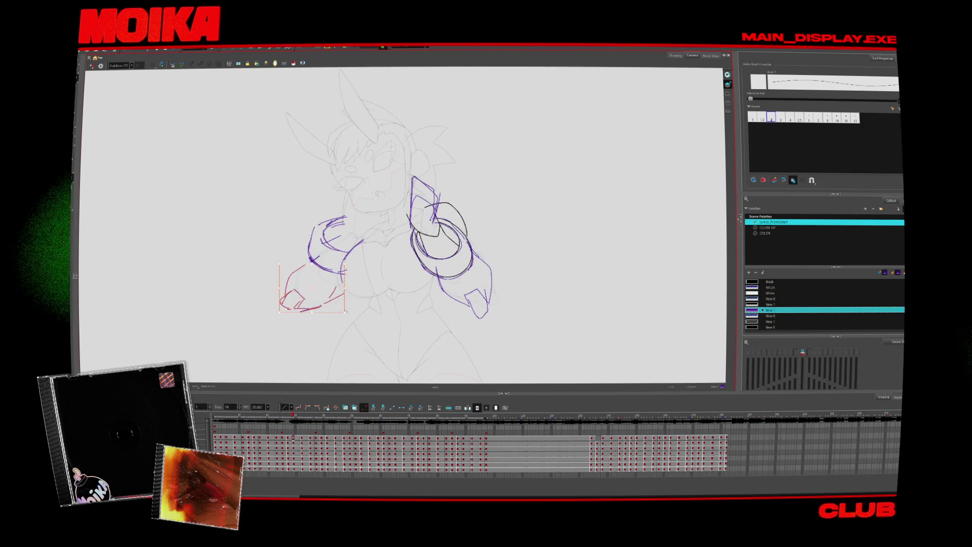
- Deselect the arm stroke and draw a purple line along the forward-reaching arm
{"action": "left_click", "coordinate": [368, 288]}
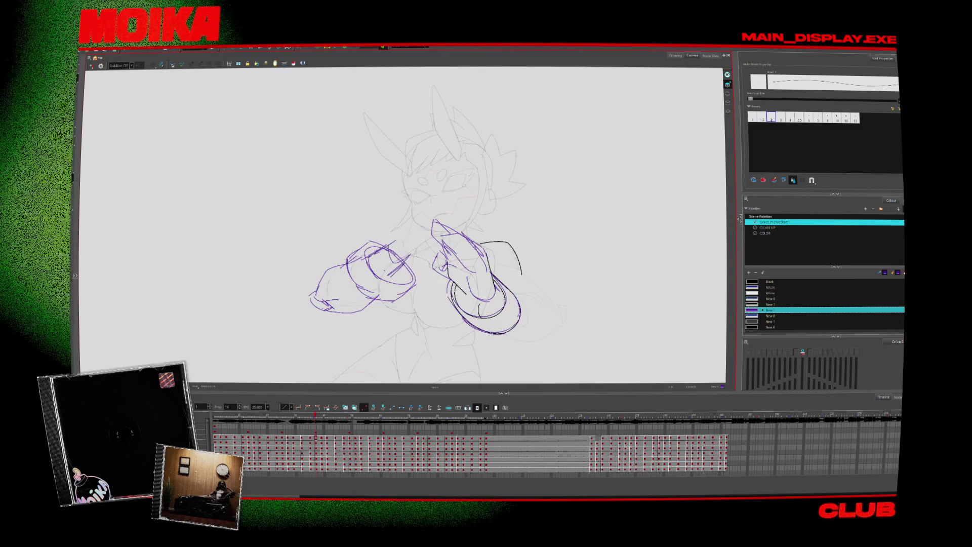
{"action": "left_click_drag", "start_coordinate": [397, 217], "coordinate": [389, 248]}
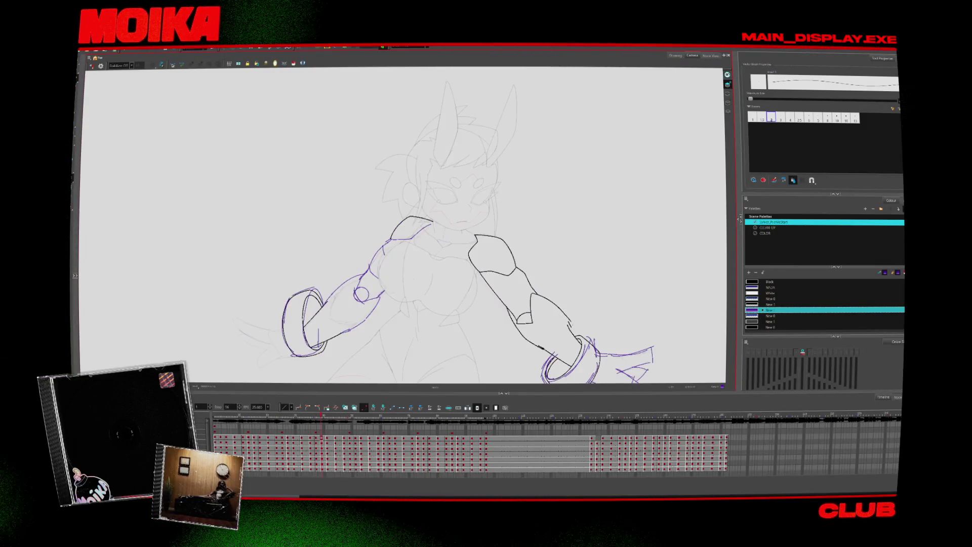
- On the next arms-spread drawing, draw a purple line down the left forearm with the Brush
{"action": "key", "text": "alt+z"}
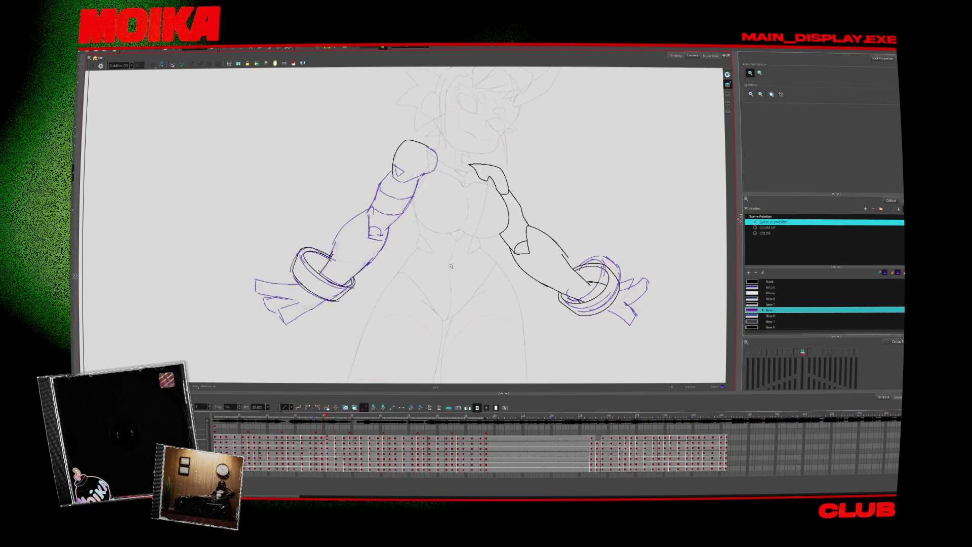
{"action": "key", "text": "alt+b"}
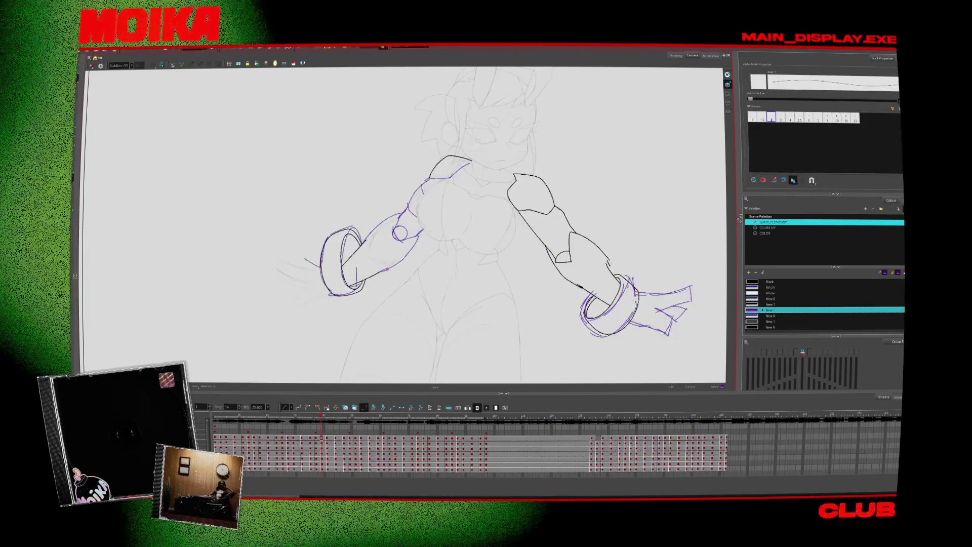
{"action": "mouse_move", "coordinate": [289, 238]}
{"action": "left_mouse_down"}
{"action": "mouse_move", "coordinate": [303, 277]}
{"action": "mouse_move", "coordinate": [296, 310]}
{"action": "left_mouse_up"}
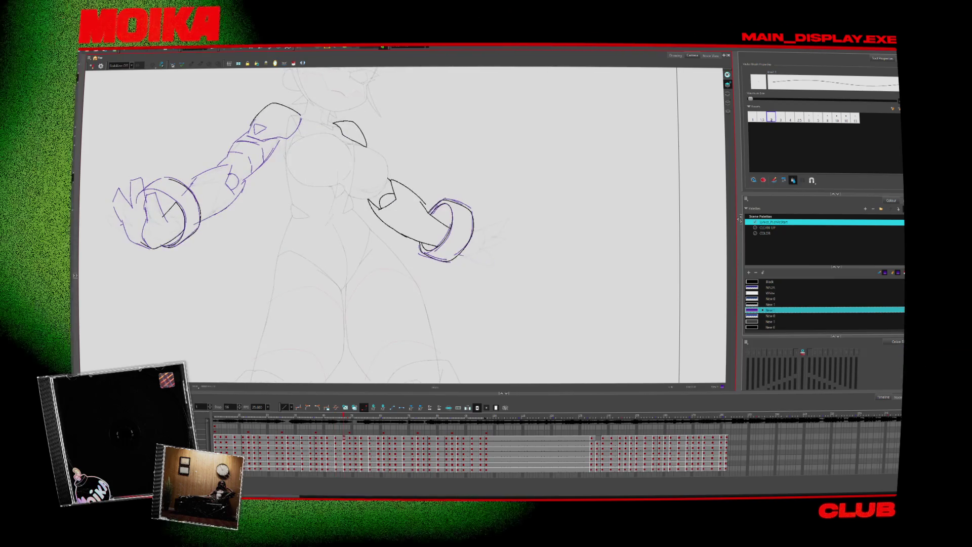
- Sketch the hand extending from the right cuff and restore the hook stroke beside it
{"action": "mouse_move", "coordinate": [458, 257]}
{"action": "left_mouse_down"}
{"action": "mouse_move", "coordinate": [493, 249]}
{"action": "mouse_move", "coordinate": [502, 218]}
{"action": "left_mouse_up"}
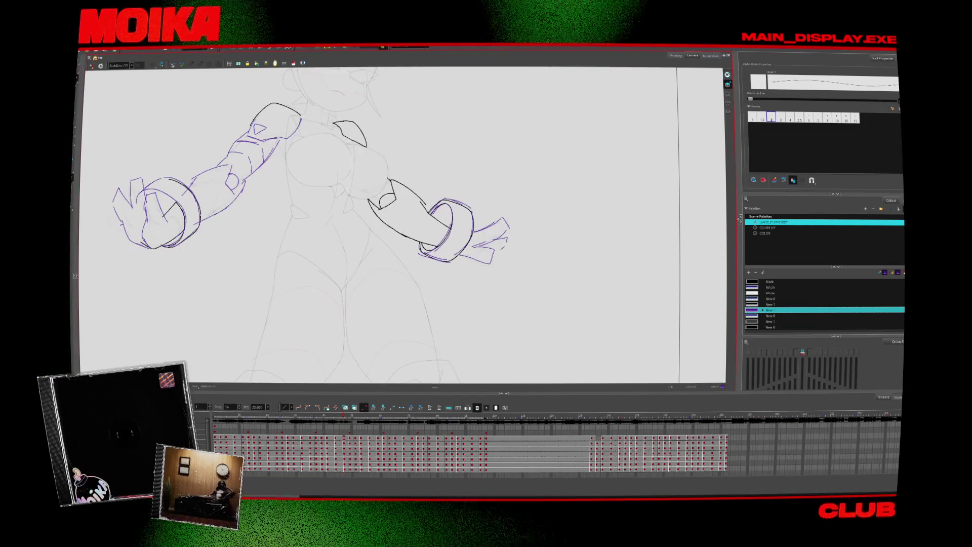
{"action": "key", "text": "period"}
{"action": "key", "text": "comma"}
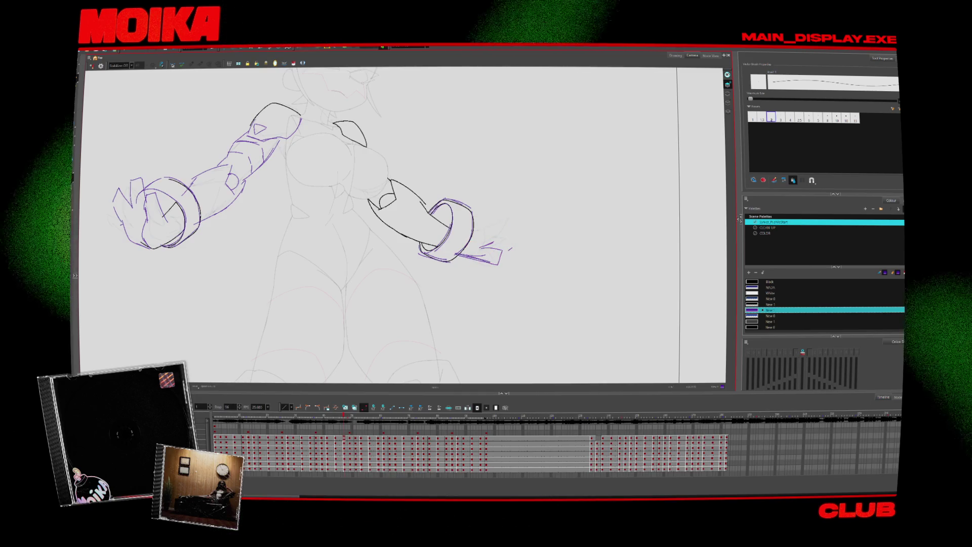
{"action": "key", "text": "ctrl+shift+z"}
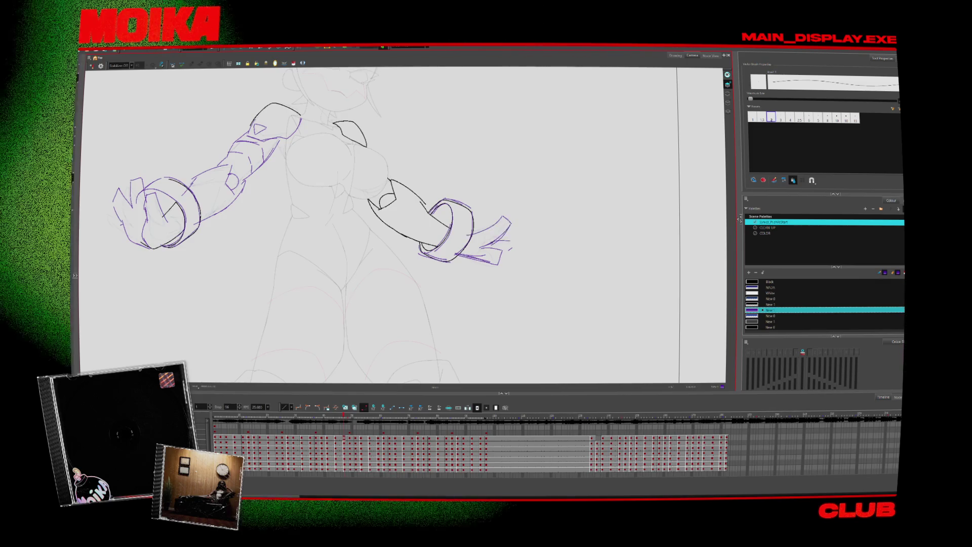
- Move to a later drawing, zoom out, mirror the view, then zoom in on the arms
{"action": "key", "text": "period"}
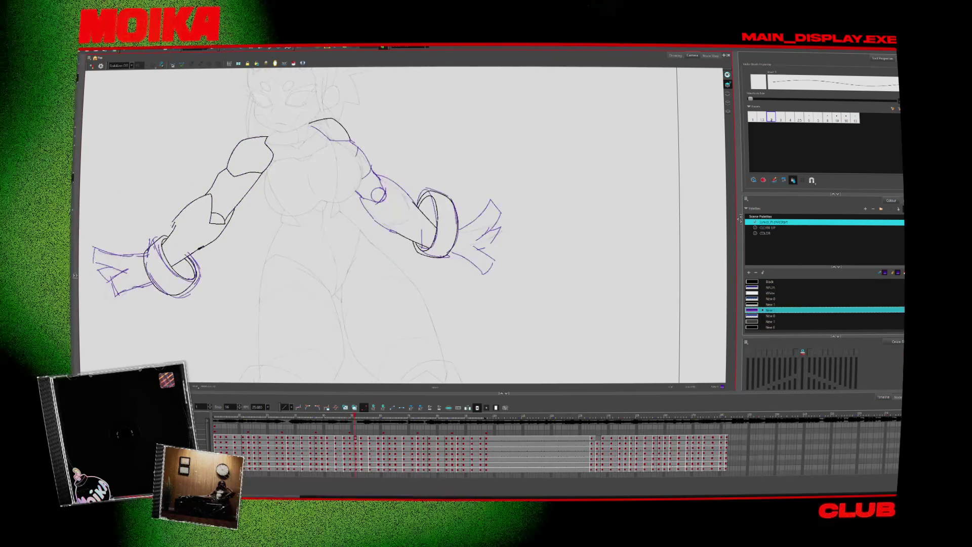
{"action": "key", "text": "alt+z"}
{"action": "key", "text": "1"}
{"action": "key", "text": "4"}
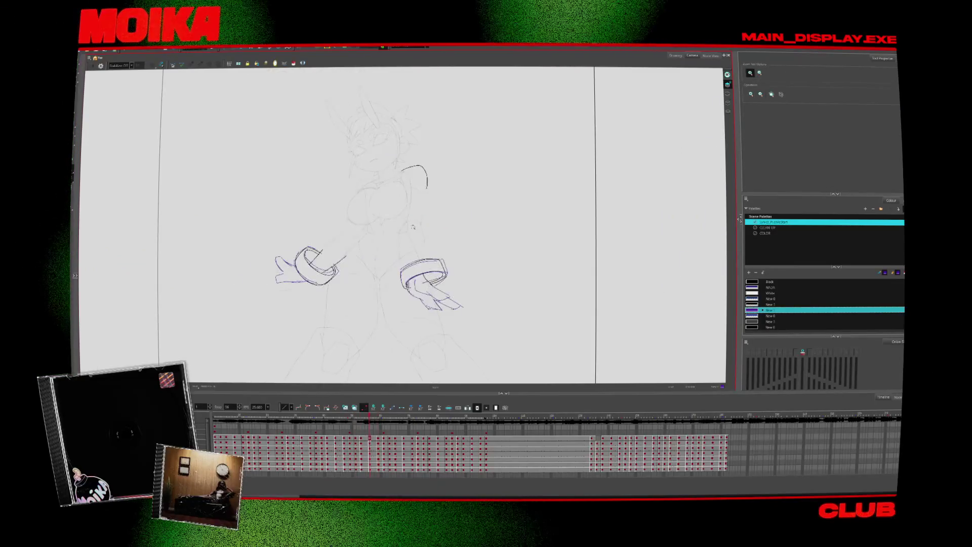
{"action": "key", "text": "2"}
{"action": "left_click", "coordinate": [392, 197]}
{"action": "key", "text": "alt+b"}
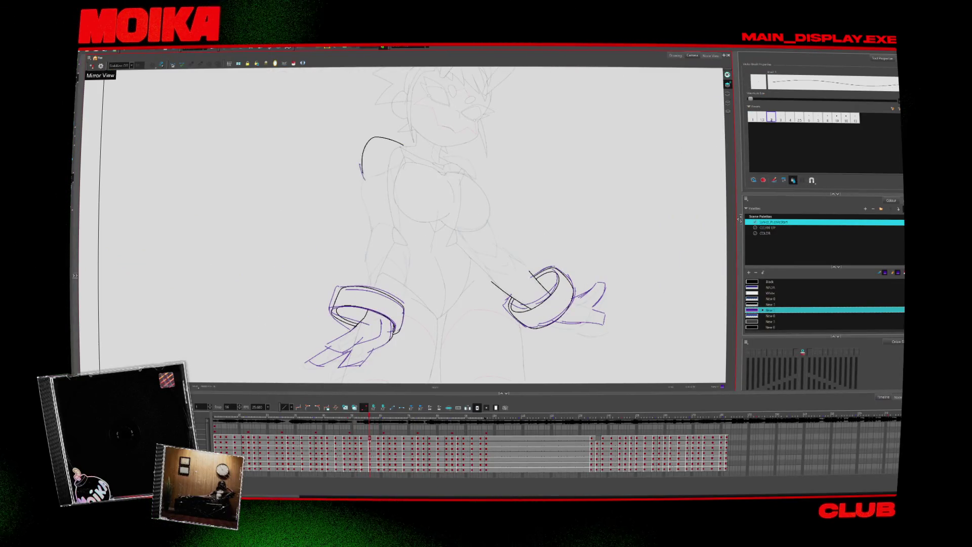
- Add a purple shoulder triangle, left forearm lines and the upper arm's outer edge
{"action": "key", "text": "period"}
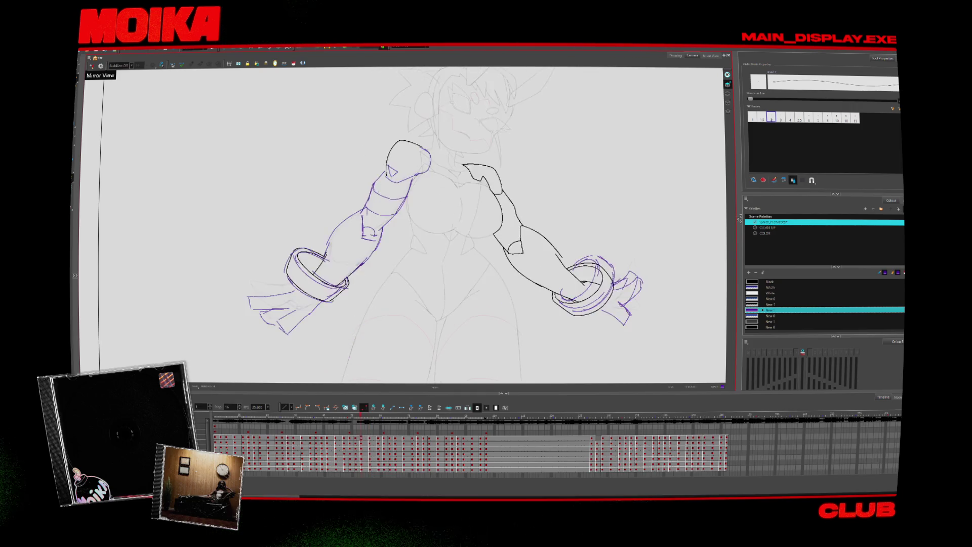
{"action": "key", "text": "comma"}
{"action": "key", "text": "period"}
{"action": "left_click_drag", "start_coordinate": [366, 165], "coordinate": [372, 223]}
{"action": "key", "text": "comma"}
{"action": "key", "text": "period"}
{"action": "key", "text": "comma"}
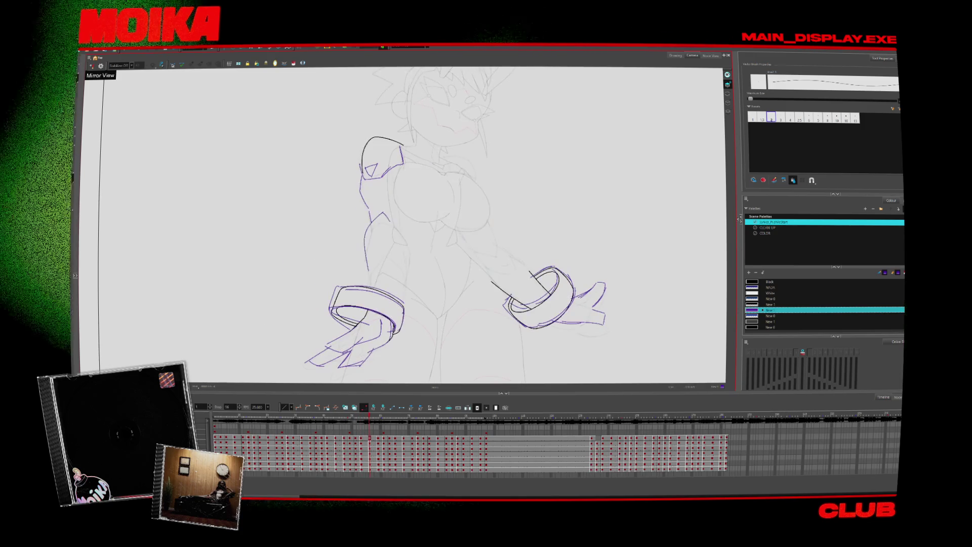
{"action": "left_click_drag", "start_coordinate": [368, 268], "coordinate": [396, 238]}
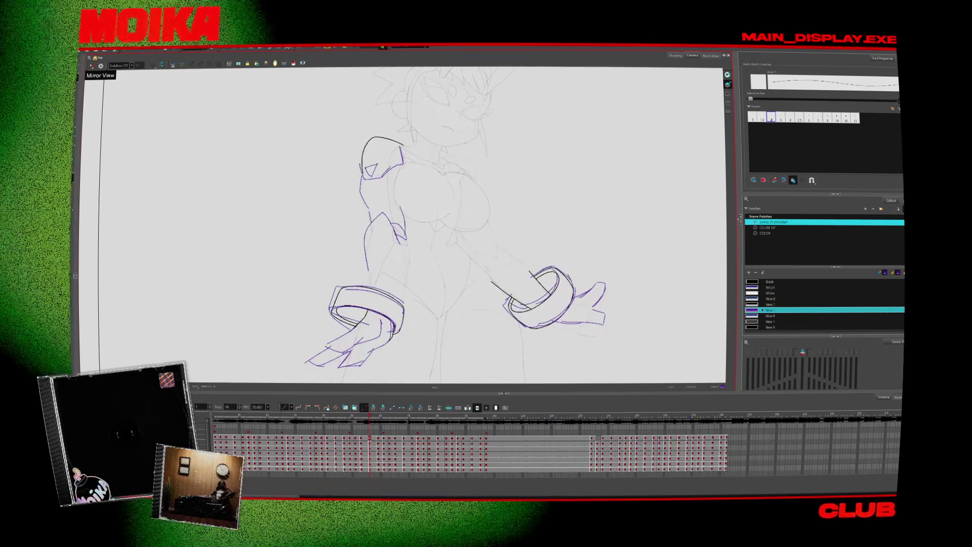
{"action": "left_click_drag", "start_coordinate": [400, 167], "coordinate": [403, 200]}
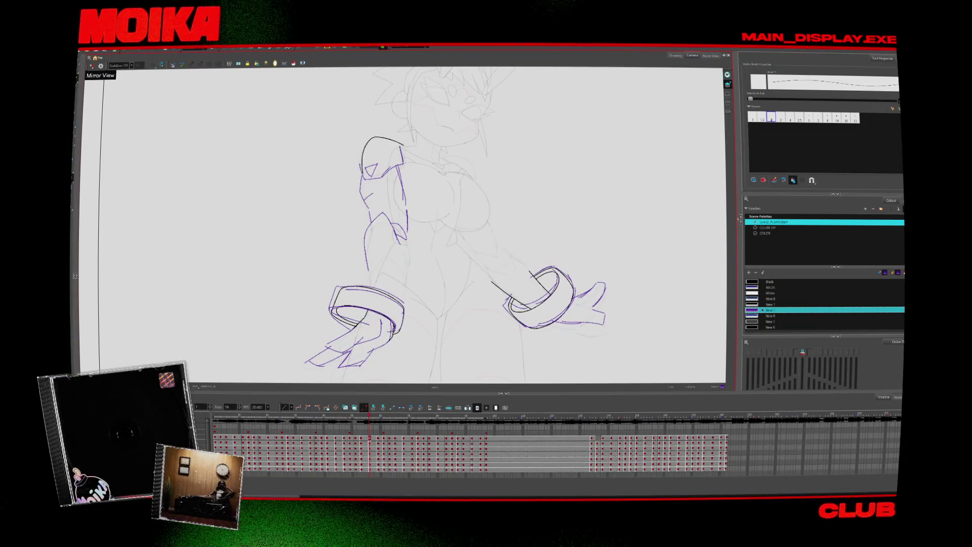
- Check the new arm lines in mirrored view and against the adjacent drawing
{"action": "key", "text": "period"}
{"action": "key", "text": "comma"}
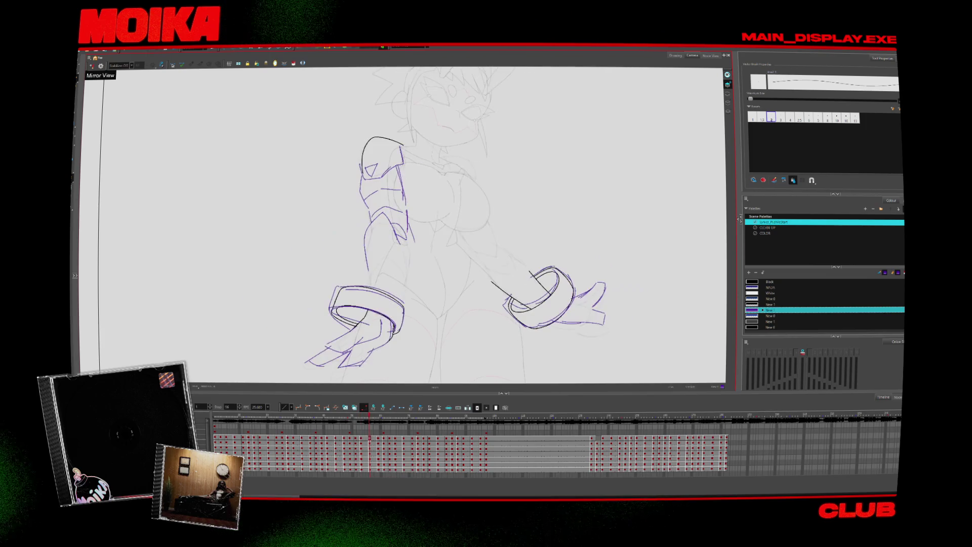
{"action": "left_click", "coordinate": [92, 66]}
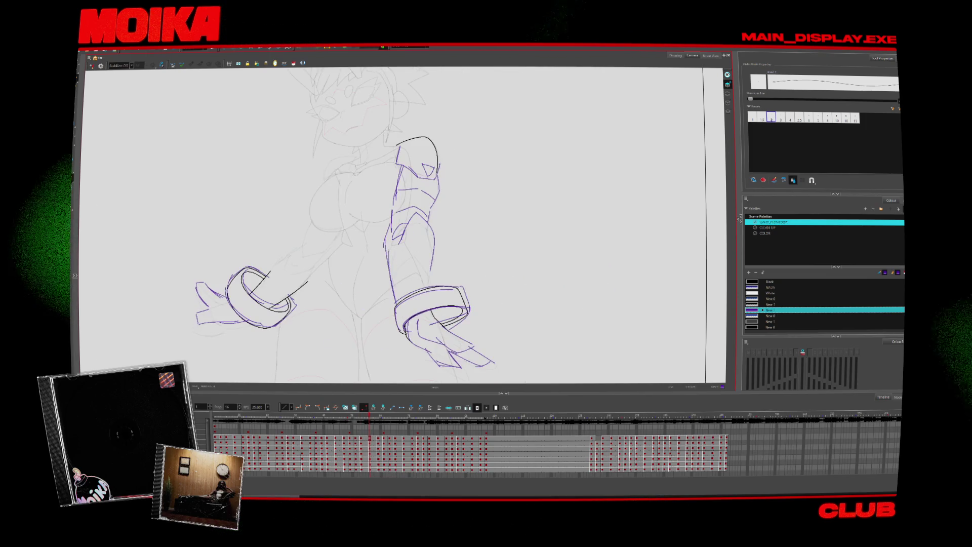
{"action": "left_click", "coordinate": [92, 65]}
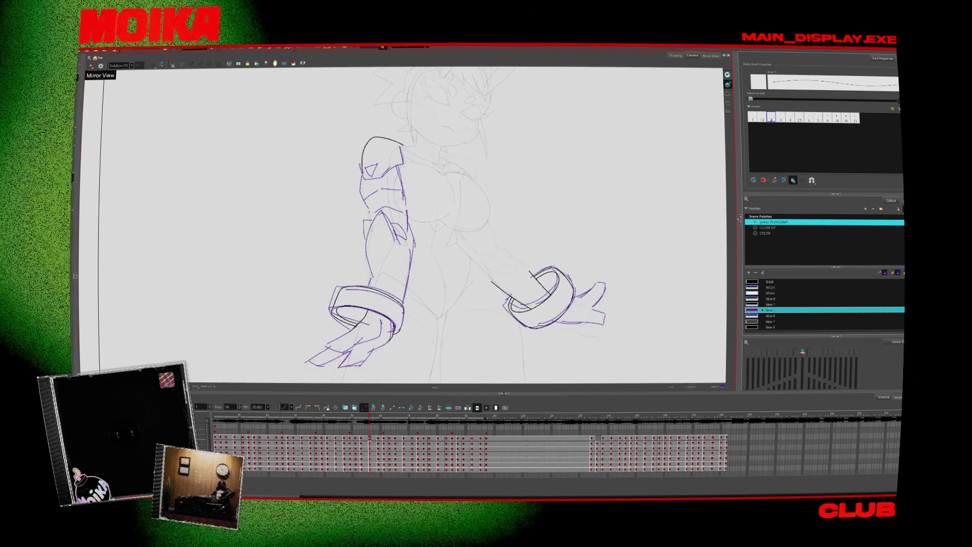
{"action": "left_click", "coordinate": [92, 65]}
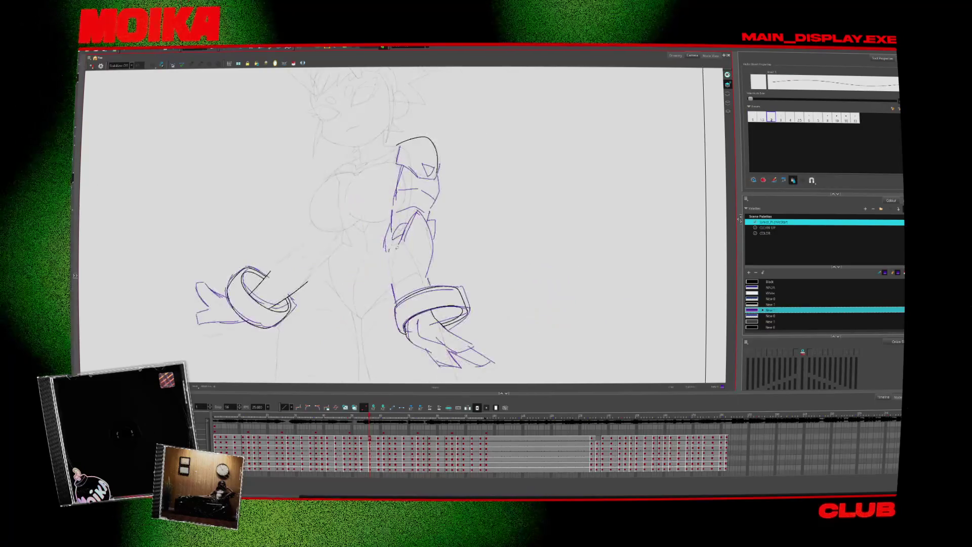
{"action": "key", "text": "period"}
{"action": "key", "text": "comma"}
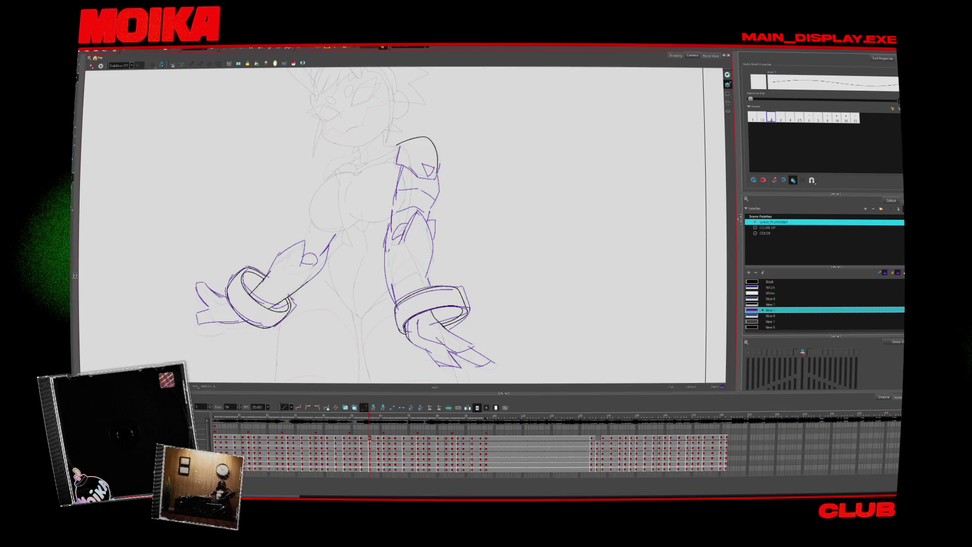
{"action": "key", "text": "period"}
{"action": "key", "text": "comma"}
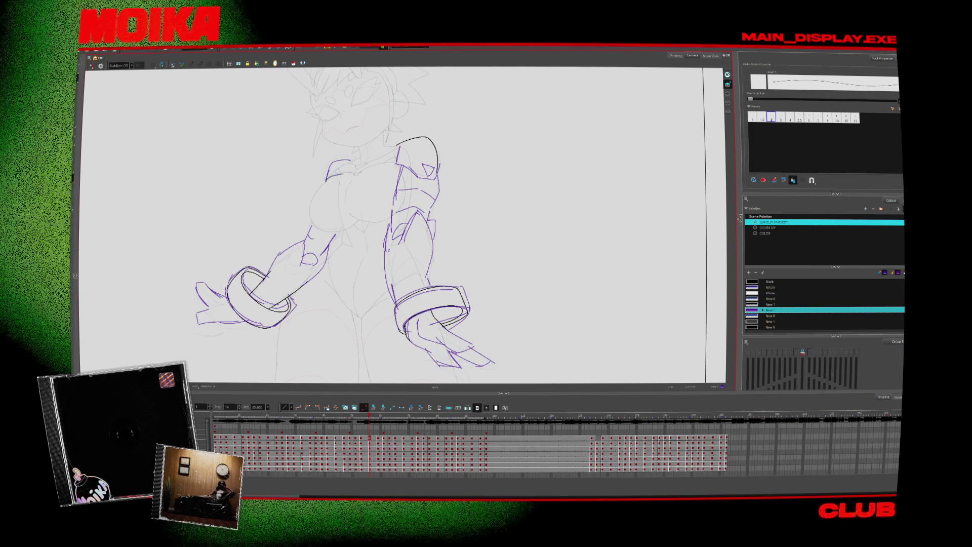
{"action": "key", "text": "period"}
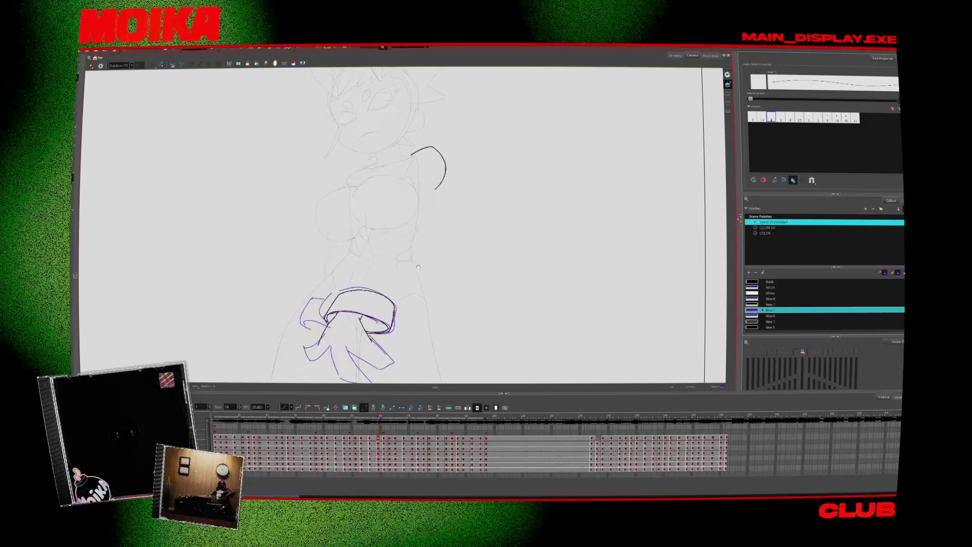
- Compare the arm-down and raised-arm punch poses, then draw the fist on the bent arm
{"action": "key", "text": "comma"}
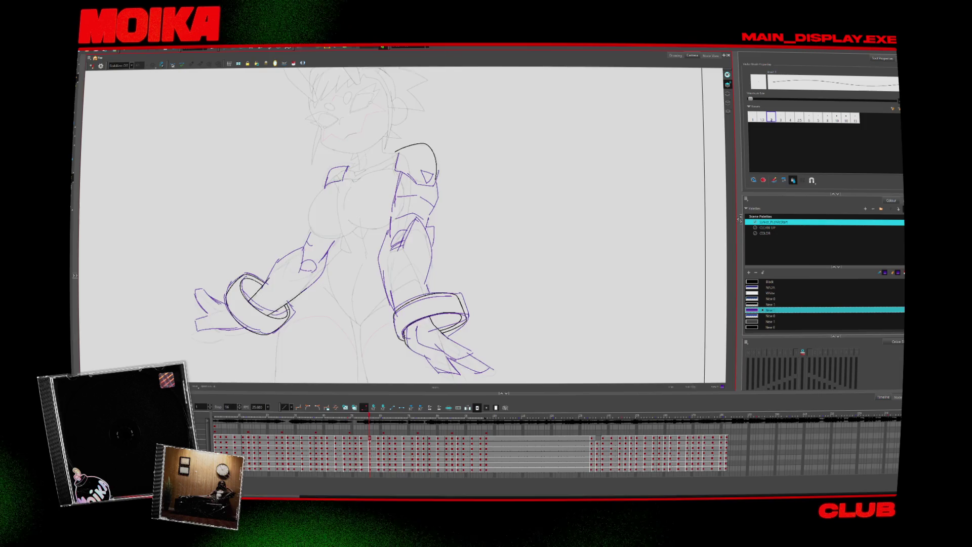
{"action": "key", "text": "4"}
{"action": "key", "text": "alt+b"}
{"action": "key", "text": "4"}
{"action": "key", "text": "period"}
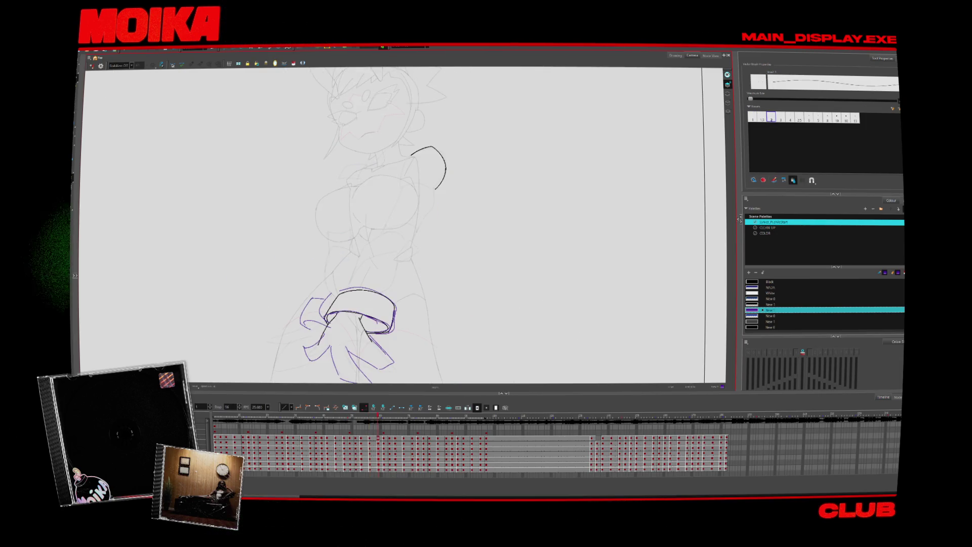
{"action": "key", "text": "period"}
{"action": "key", "text": "comma"}
{"action": "key", "text": "period"}
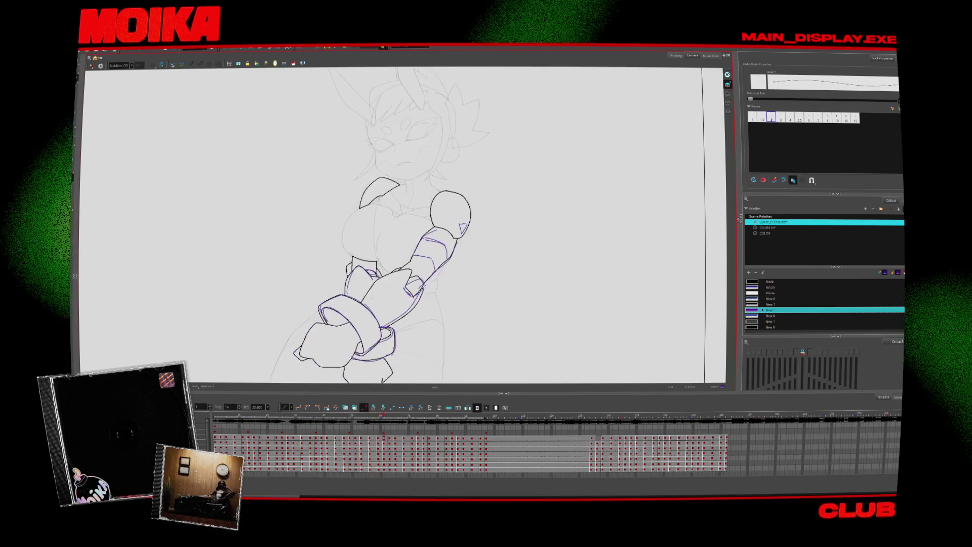
{"action": "key", "text": "comma"}
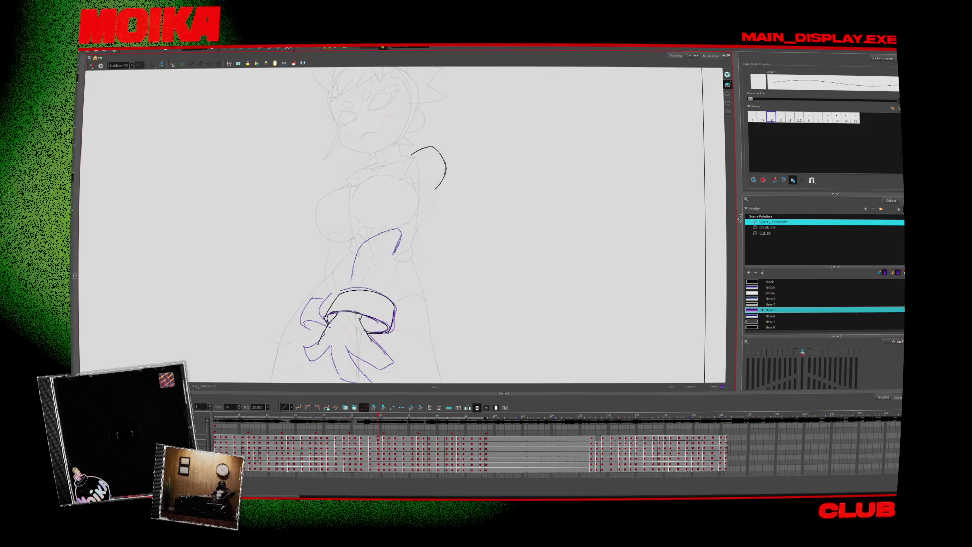
{"action": "left_click_drag", "start_coordinate": [397, 242], "coordinate": [405, 257]}
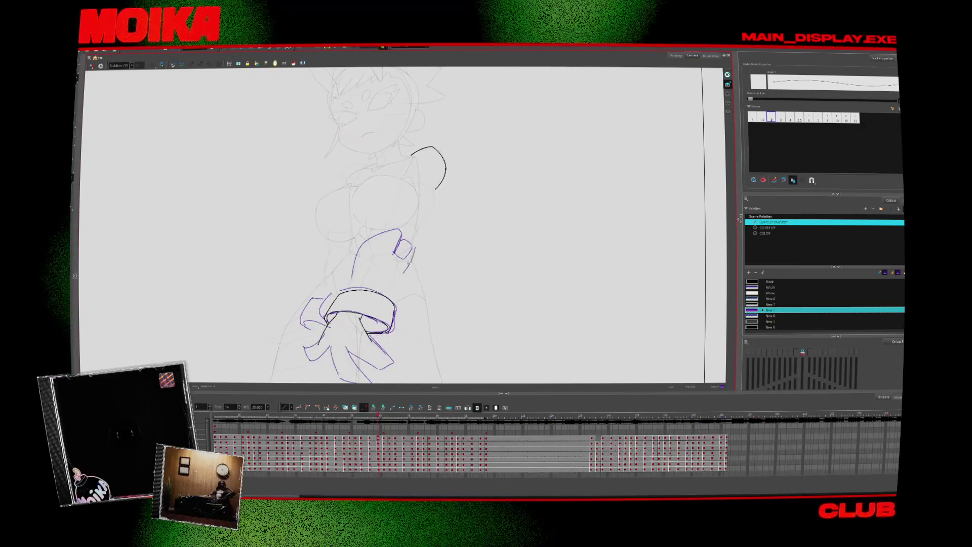
- Ink the upper-arm line downward plus lines across the upper arm and shoulder edge in black
{"action": "key", "text": "comma"}
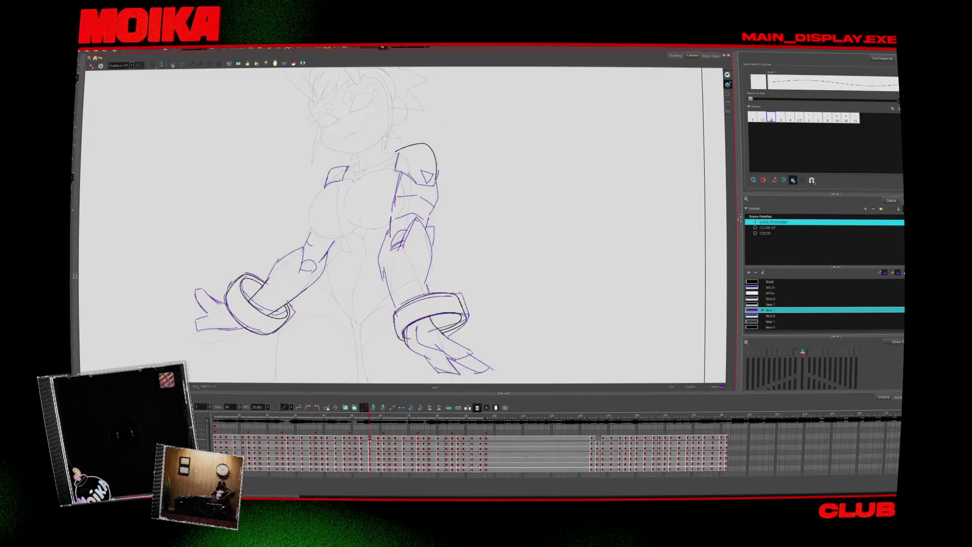
{"action": "key", "text": "period"}
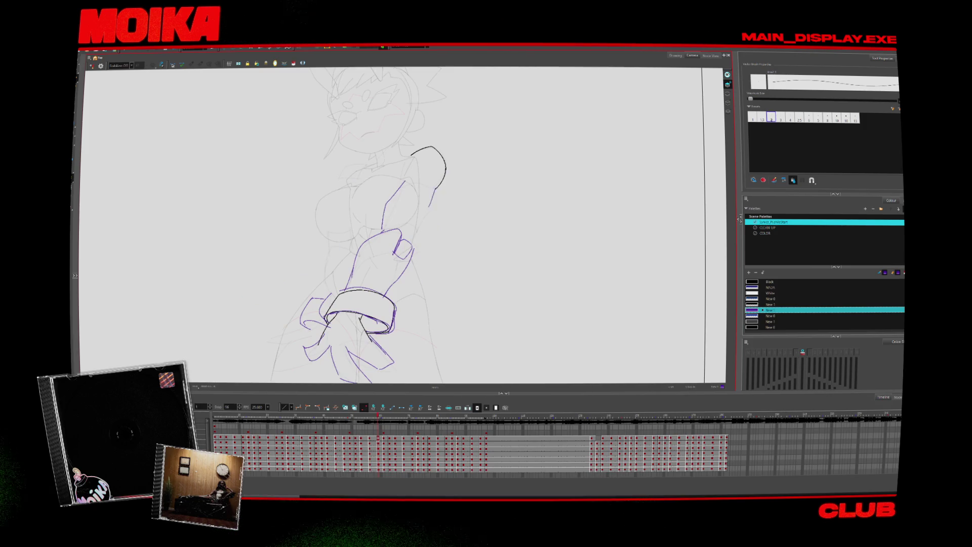
{"action": "key", "text": "comma"}
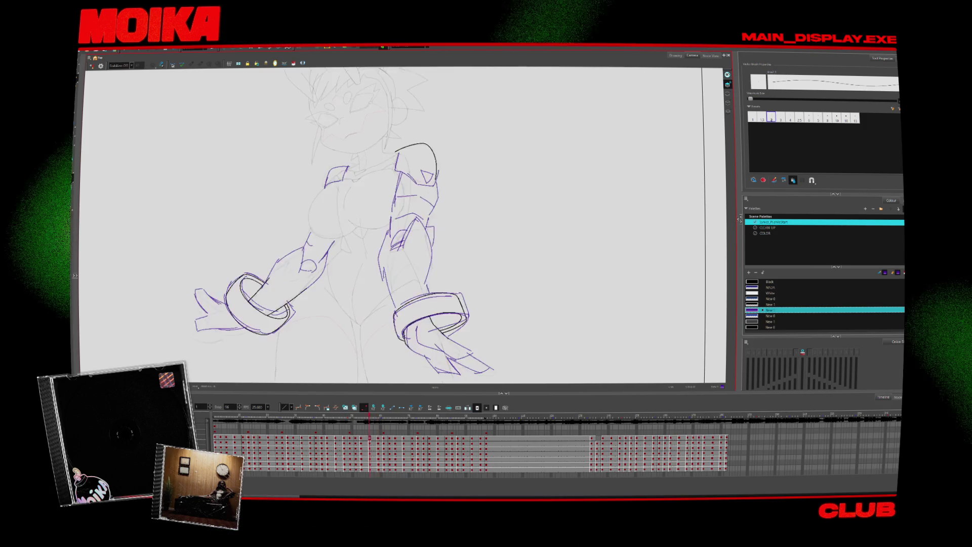
{"action": "key", "text": "period"}
{"action": "left_click_drag", "start_coordinate": [427, 215], "coordinate": [411, 239]}
{"action": "left_click_drag", "start_coordinate": [405, 175], "coordinate": [434, 191]}
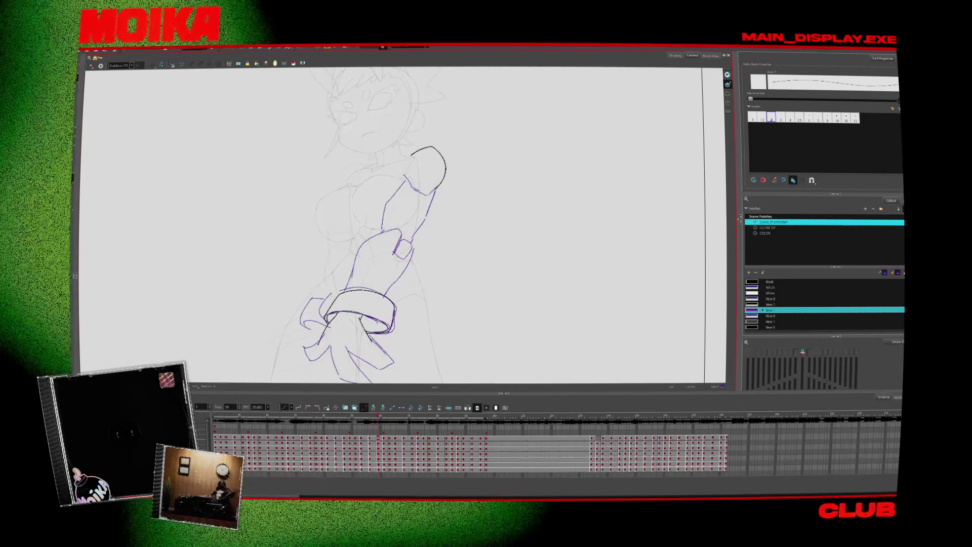
{"action": "left_click_drag", "start_coordinate": [411, 157], "coordinate": [401, 175]}
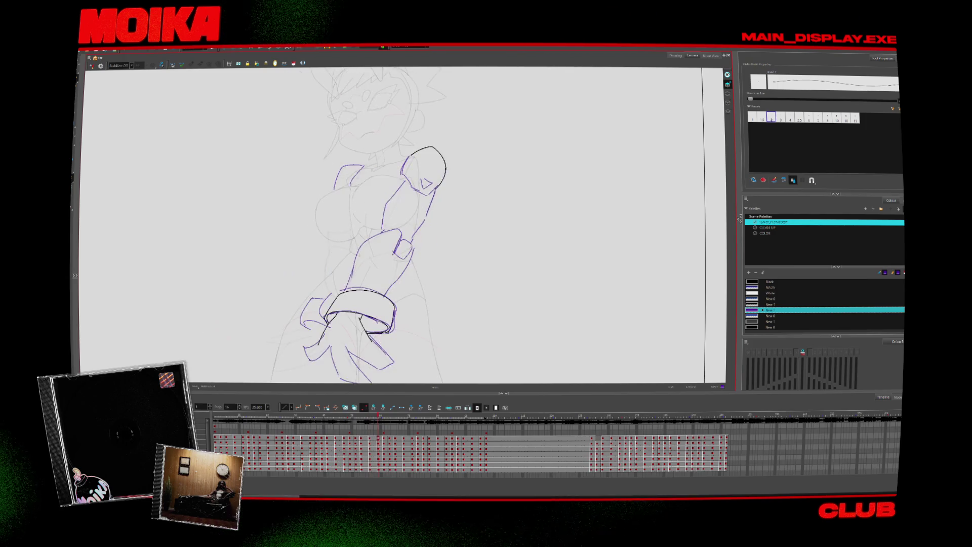
- Add a short stroke beside the torso and preview neighbouring drawings to compare poses
{"action": "left_click_drag", "start_coordinate": [326, 245], "coordinate": [319, 258]}
{"action": "key", "text": "period"}
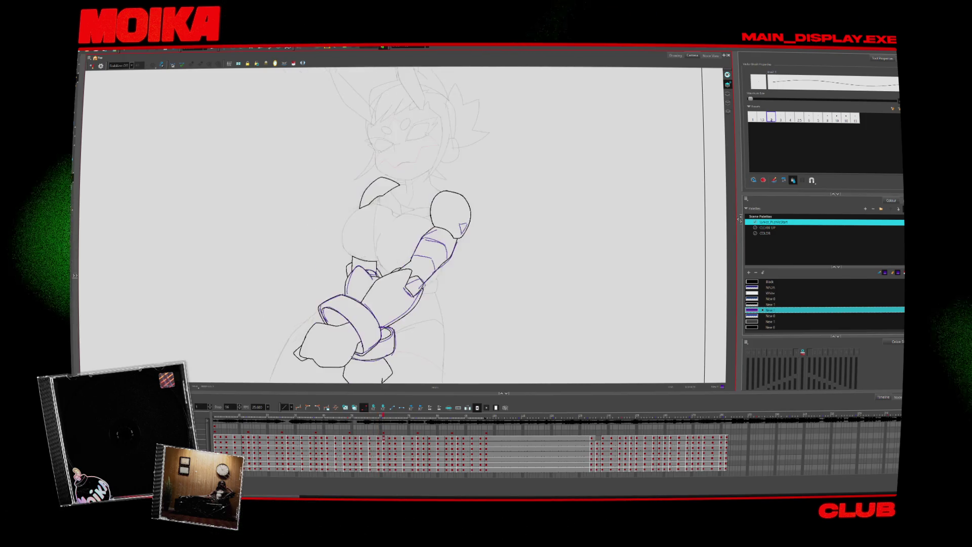
{"action": "key", "text": "period"}
{"action": "key", "text": "comma"}
{"action": "key", "text": "comma"}
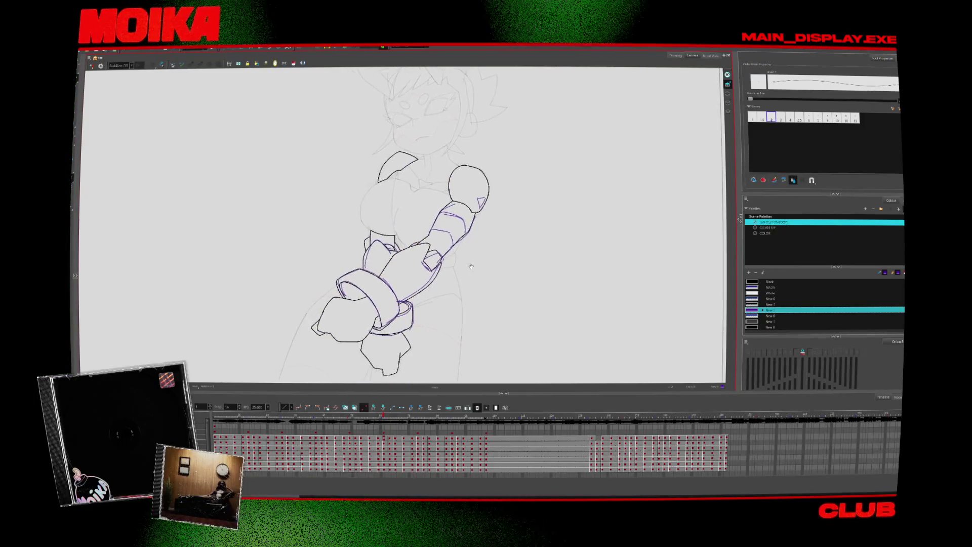
{"action": "key", "text": "alt+z"}
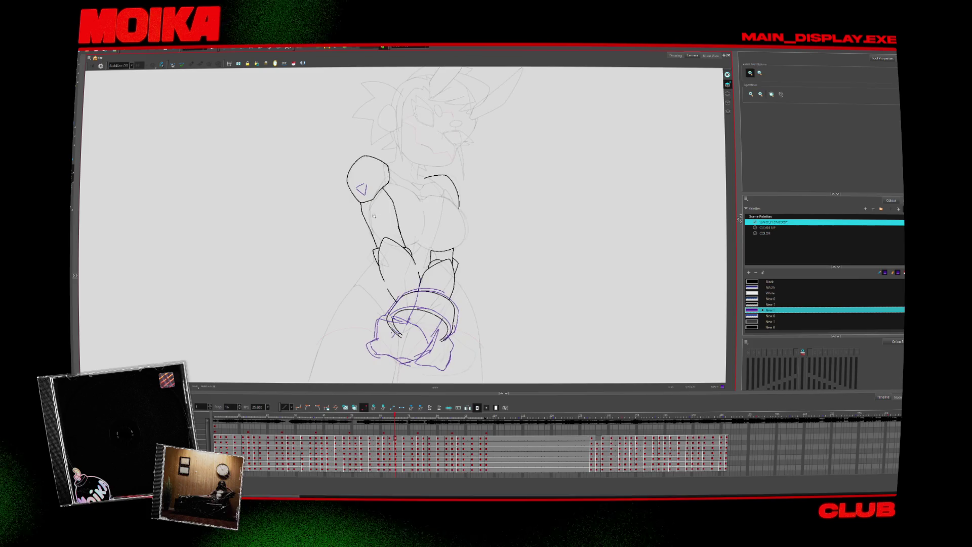
- Return to the Brush for the bracelet, then mirror the view to check proportions
{"action": "key", "text": "alt+b"}
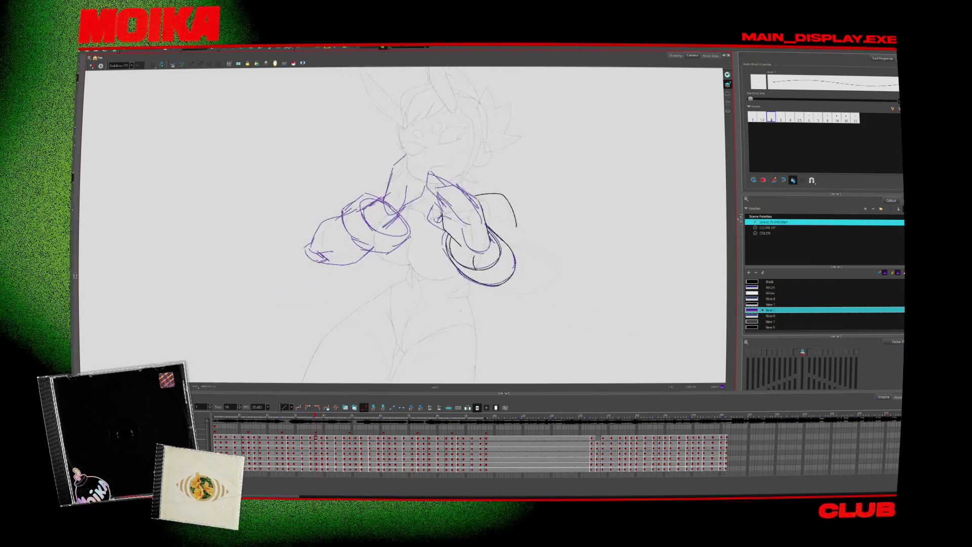
{"action": "key", "text": "4"}
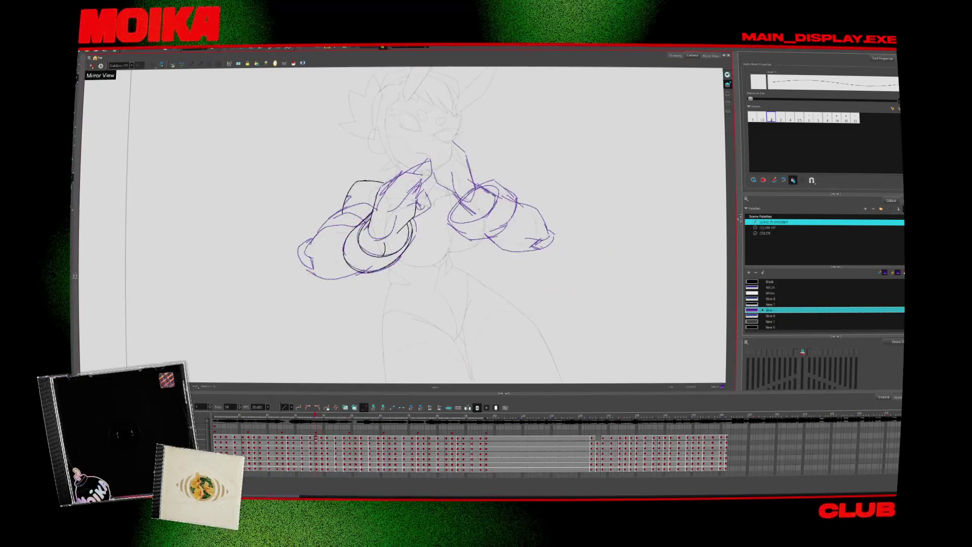
- Recentre the figure and flip through the inked arm drawings, then return to the first frame
{"action": "key", "text": "alt+z"}
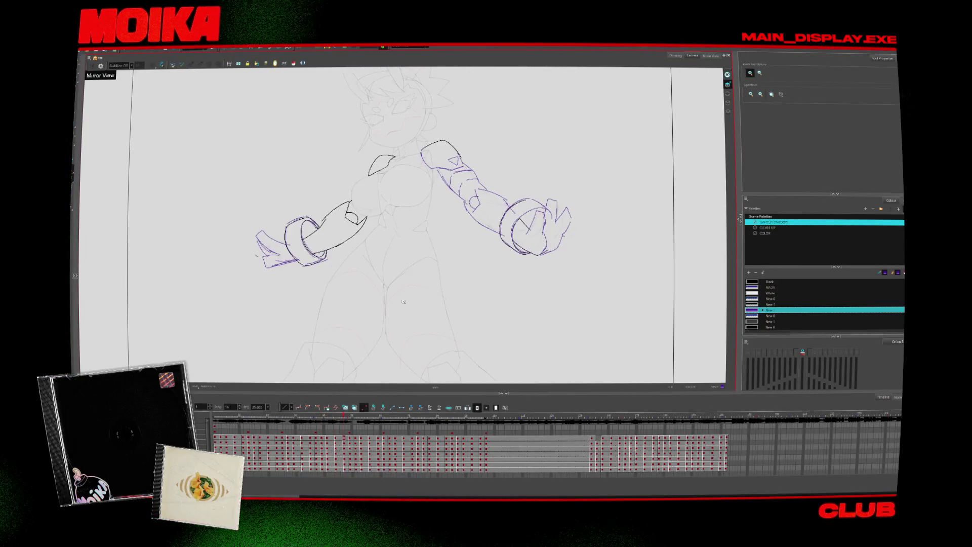
{"action": "left_click_drag", "start_coordinate": [421, 307], "coordinate": [371, 307]}
{"action": "key", "text": "."}
{"action": "key", "text": "alt+b"}
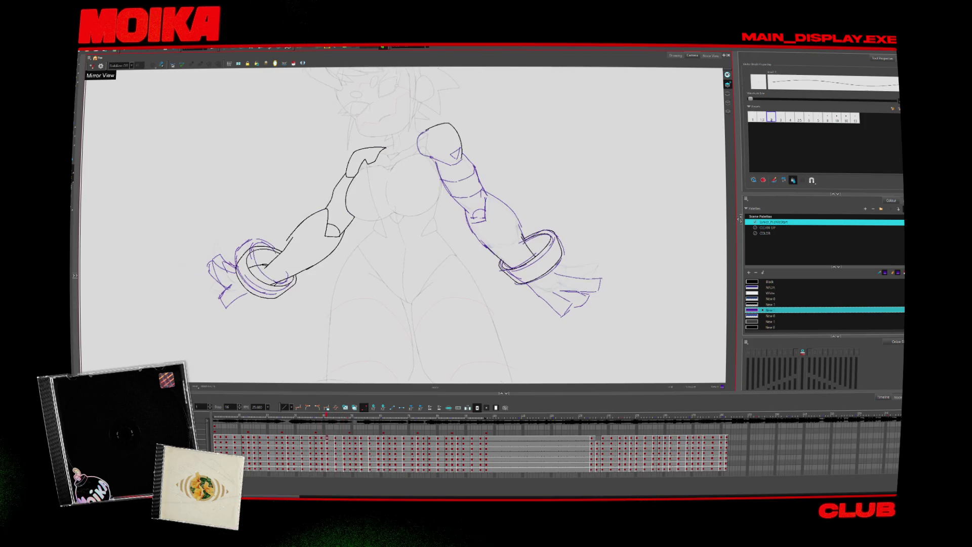
{"action": "key", "text": "."}
{"action": "key", "text": "."}
{"action": "key", "text": "."}
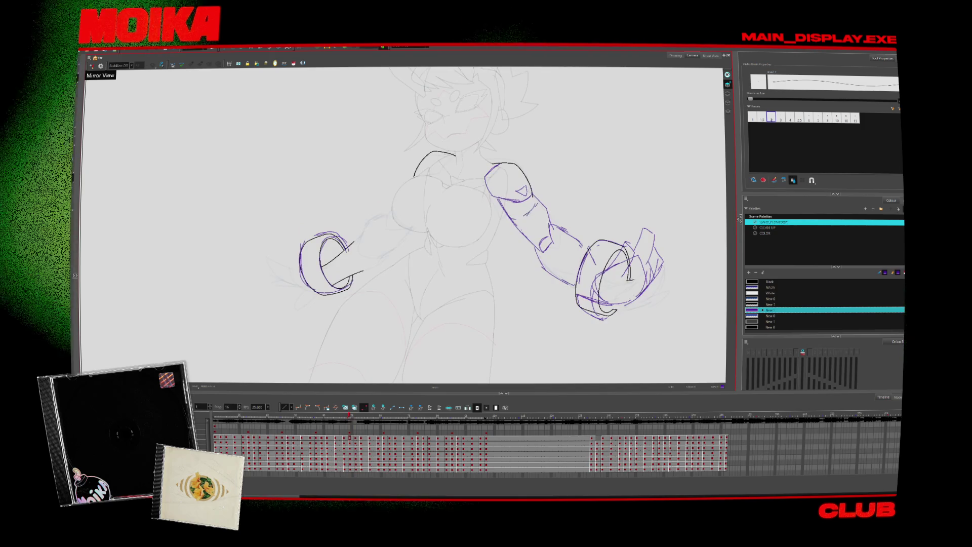
{"action": "key", "text": "."}
{"action": "key", "text": "."}
{"action": "key", "text": "."}
{"action": "key", "text": "."}
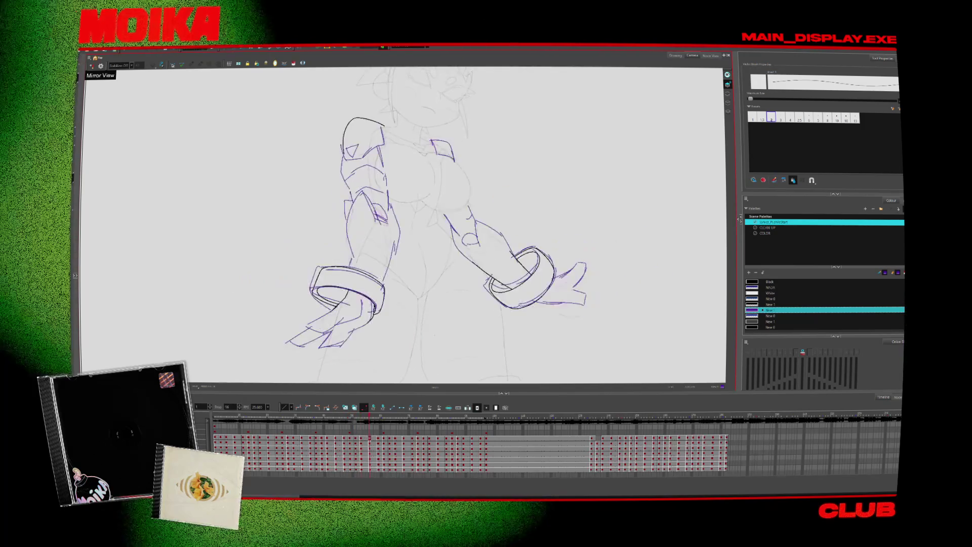
{"action": "key", "text": "alt+z"}
{"action": "key", "text": "2"}
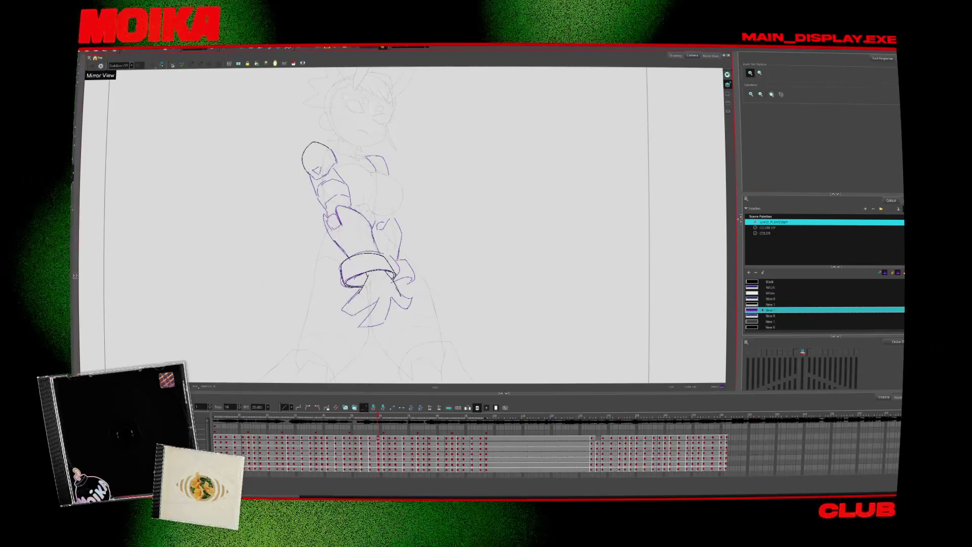
{"action": "left_click", "coordinate": [411, 439]}
{"action": "key", "text": "shift+comma"}
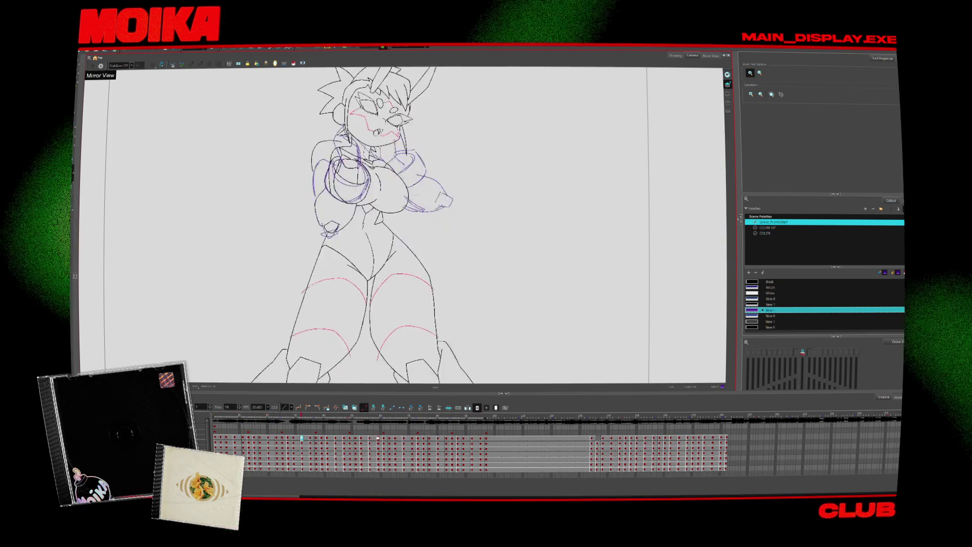
- With the Brush, draw a guide line across the chest and extend it down the right side, with Onion Skin on
{"action": "key", "text": "Return"}
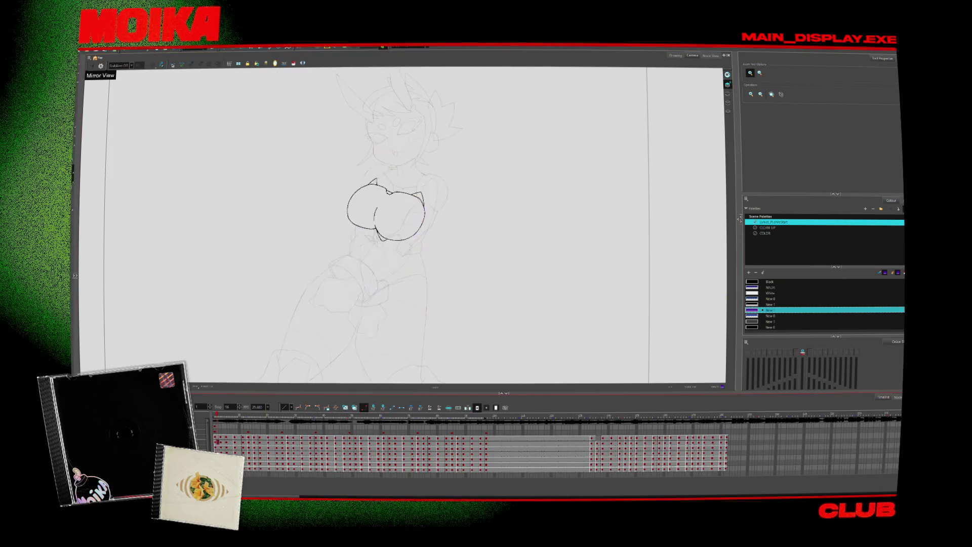
{"action": "key", "text": "alt+b"}
{"action": "key", "text": "period"}
{"action": "key", "text": "period"}
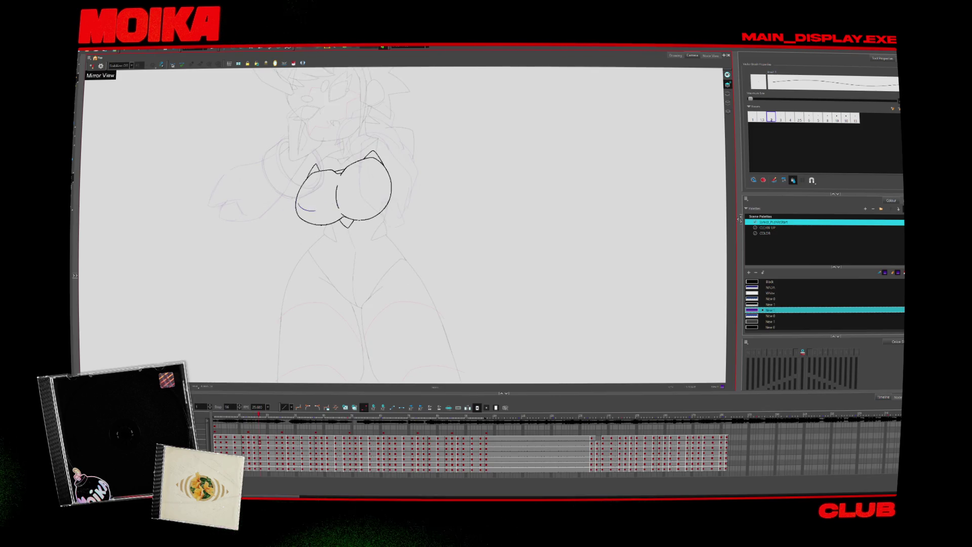
{"action": "key", "text": "period"}
{"action": "key", "text": "period"}
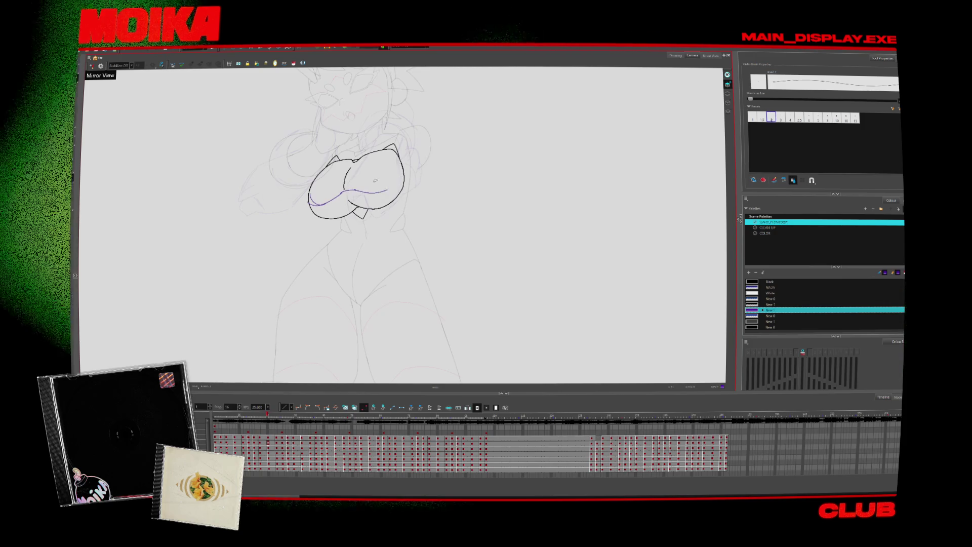
{"action": "key", "text": "period"}
{"action": "key", "text": "period"}
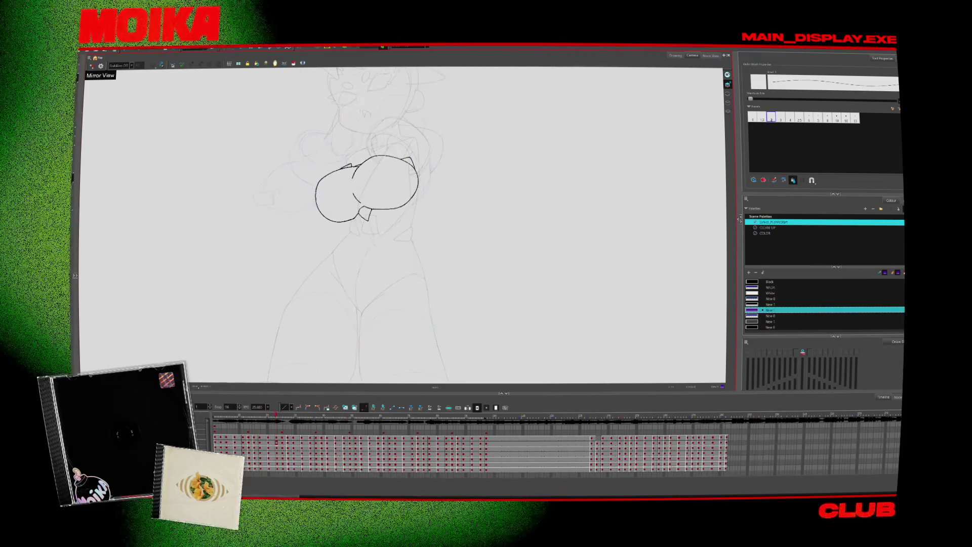
{"action": "left_click_drag", "start_coordinate": [316, 188], "coordinate": [398, 175]}
{"action": "key", "text": "period"}
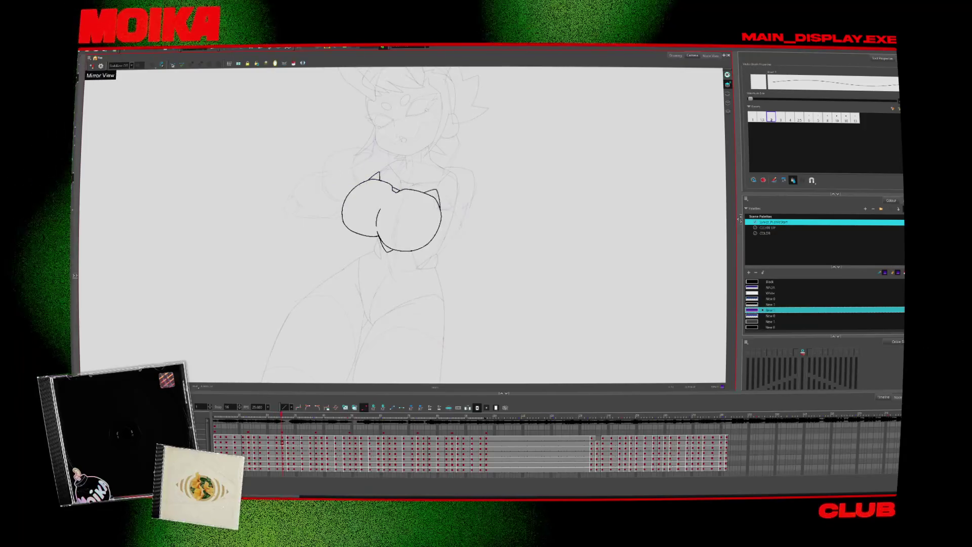
{"action": "key", "text": "alt+o"}
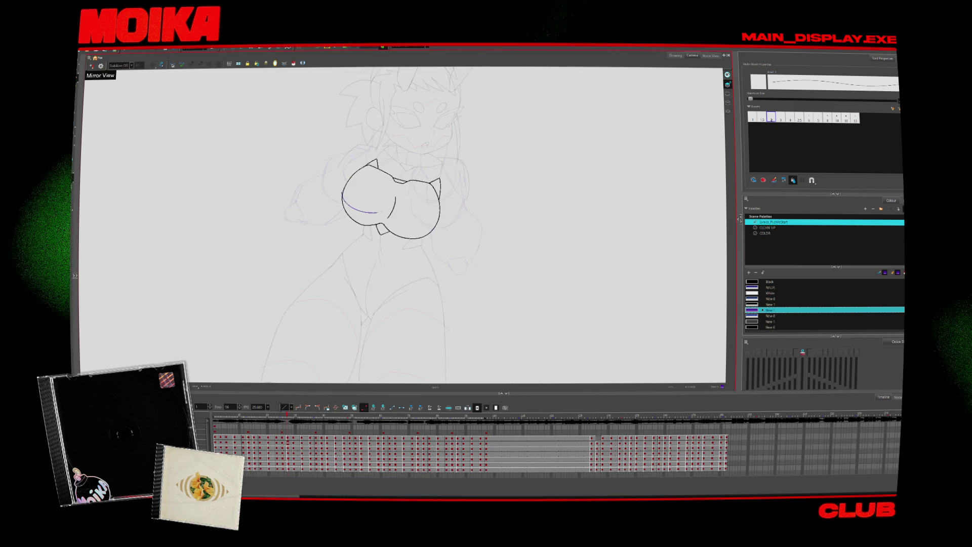
{"action": "mouse_move", "coordinate": [377, 213]}
{"action": "left_mouse_down"}
{"action": "mouse_move", "coordinate": [394, 210]}
{"action": "mouse_move", "coordinate": [410, 226]}
{"action": "left_mouse_up"}
- Step through the chest drawings from the first frame, then skip ahead to a new pose
{"action": "key", "text": "shift+comma"}
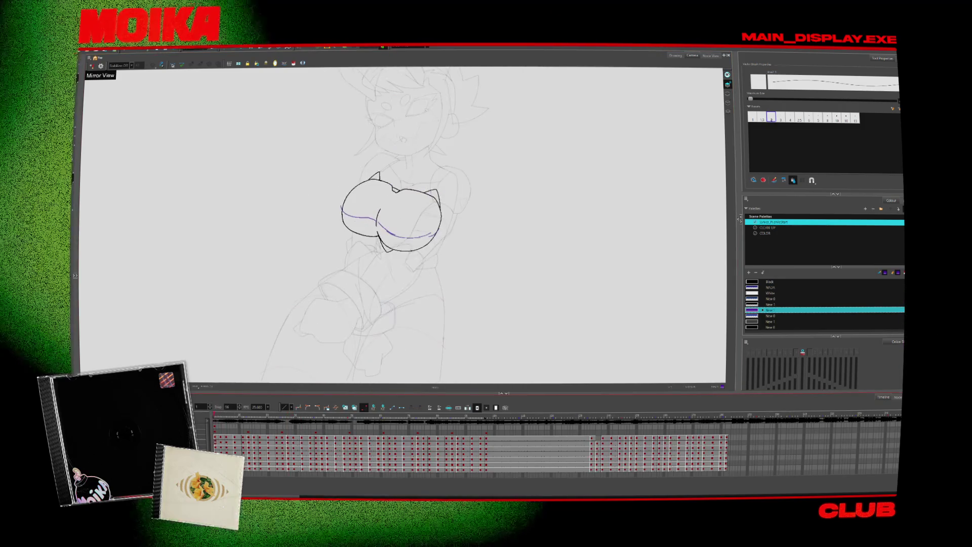
{"action": "key", "text": "period"}
{"action": "key", "text": "period"}
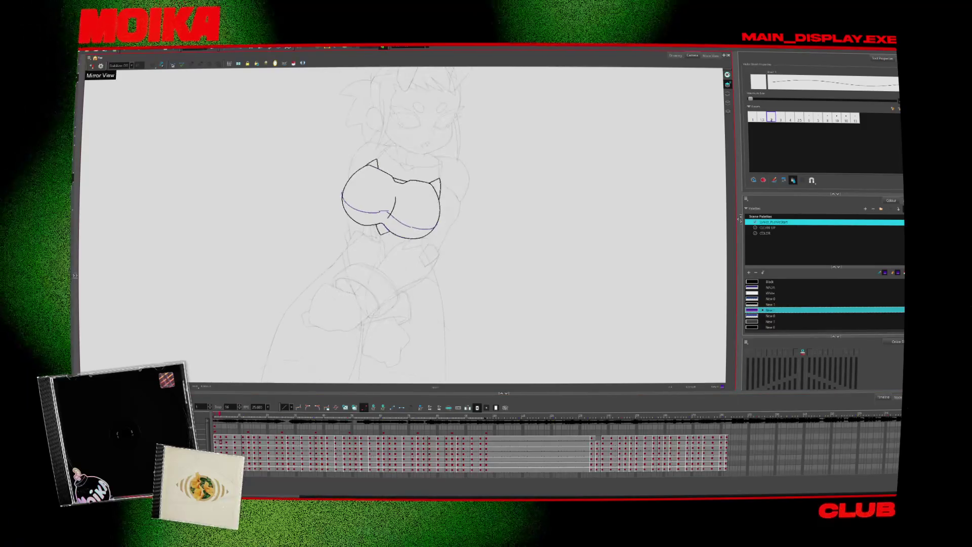
{"action": "key", "text": "period"}
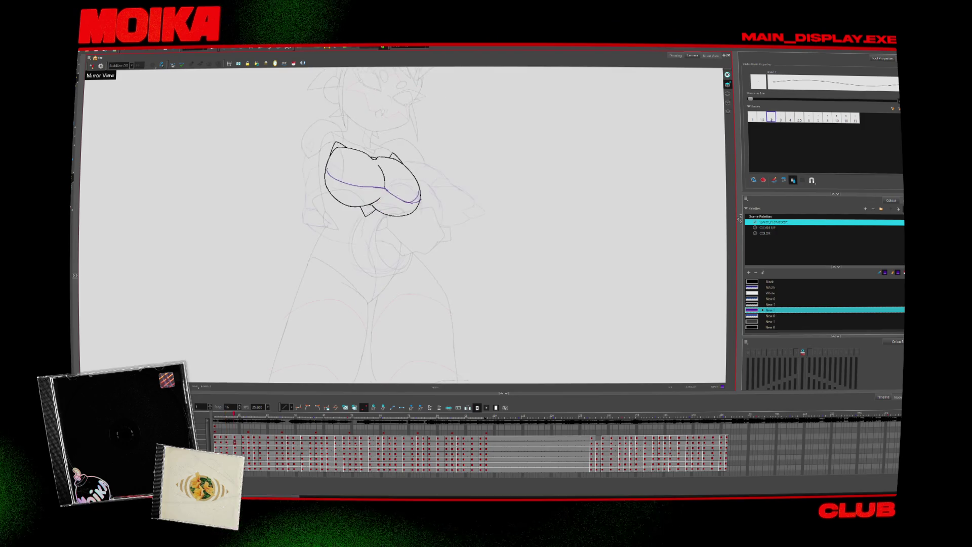
{"action": "key", "text": "period"}
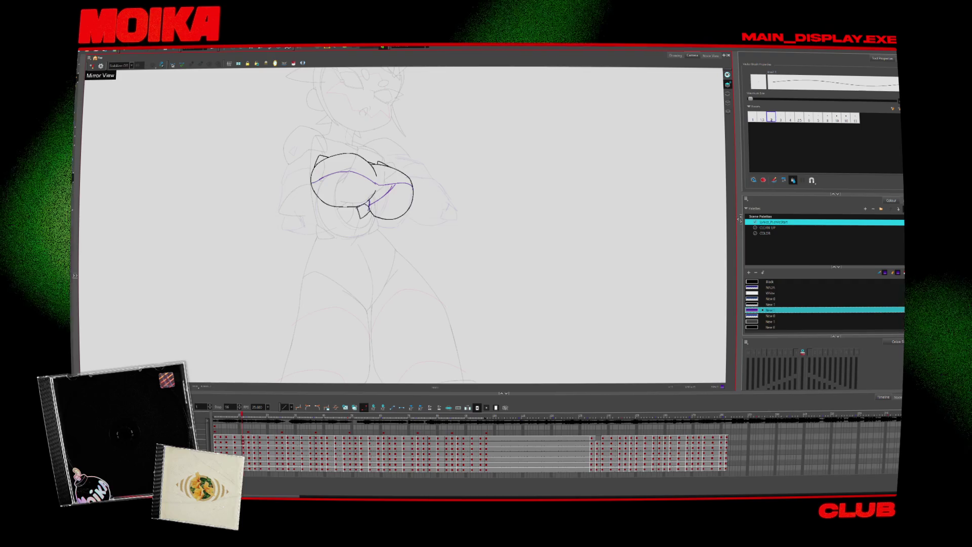
{"action": "key", "text": "period"}
{"action": "key", "text": "period"}
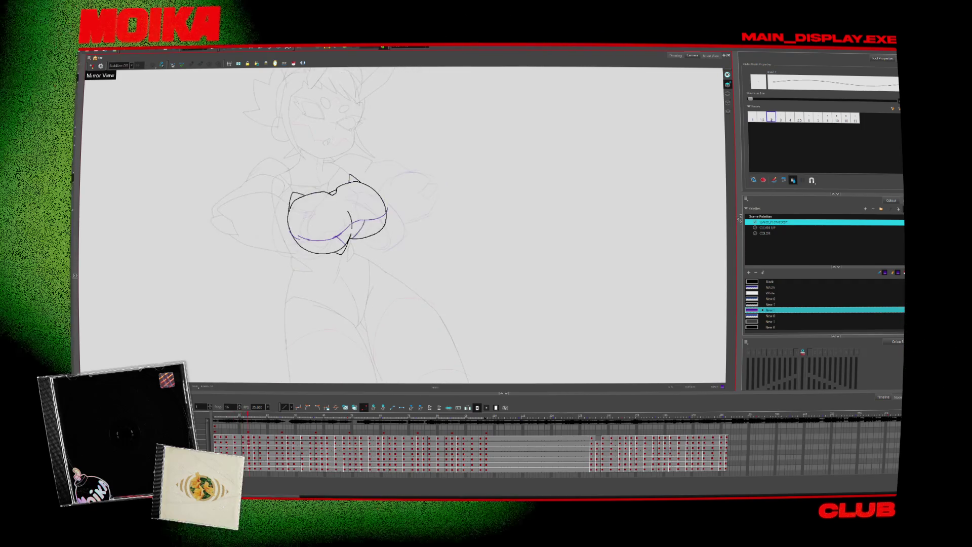
{"action": "key", "text": "period"}
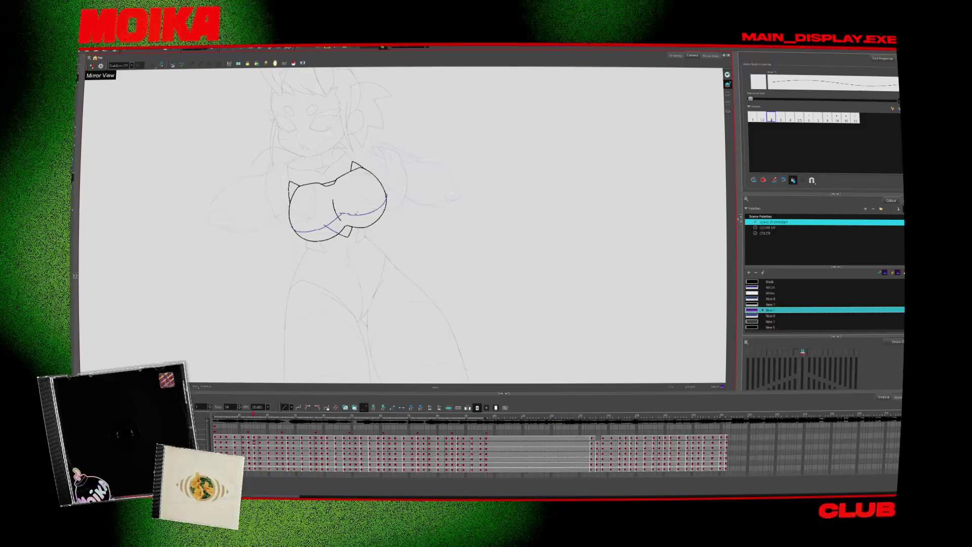
{"action": "key", "text": "period"}
{"action": "key", "text": "period"}
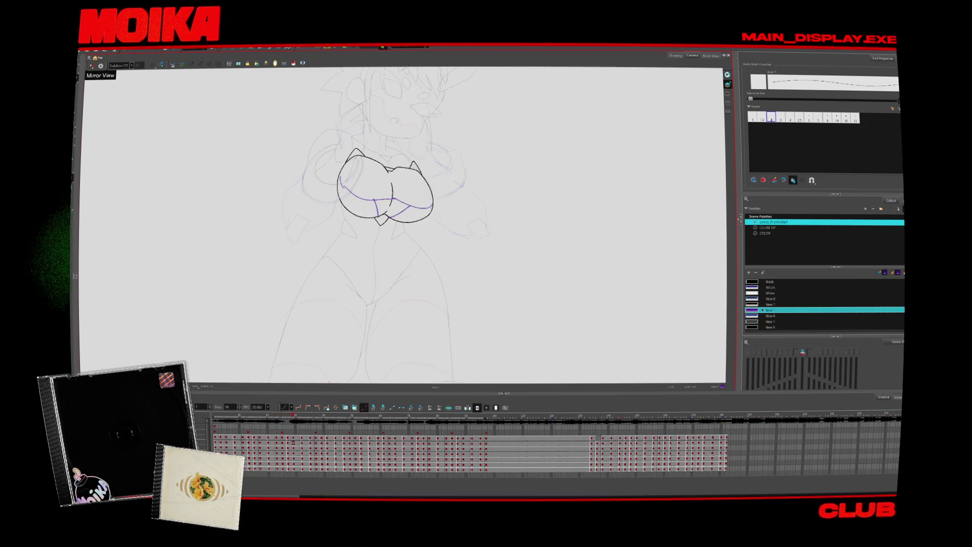
{"action": "key", "text": "Return"}
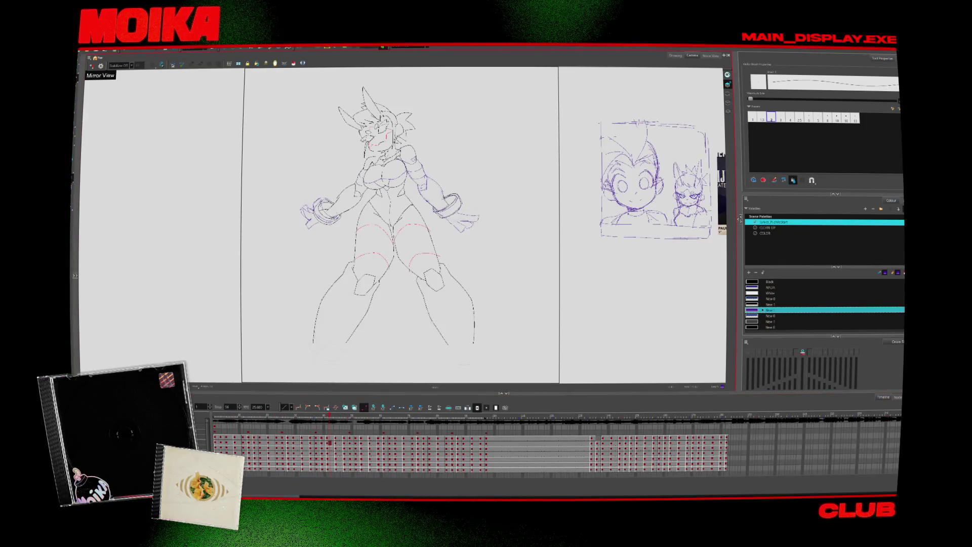
- Zoom onto the purple two-head reference sketch and the photo beside it
{"action": "key", "text": "alt+z"}
{"action": "scroll", "coordinate": [557, 253], "scroll_direction": "up", "scroll_amount": 5}
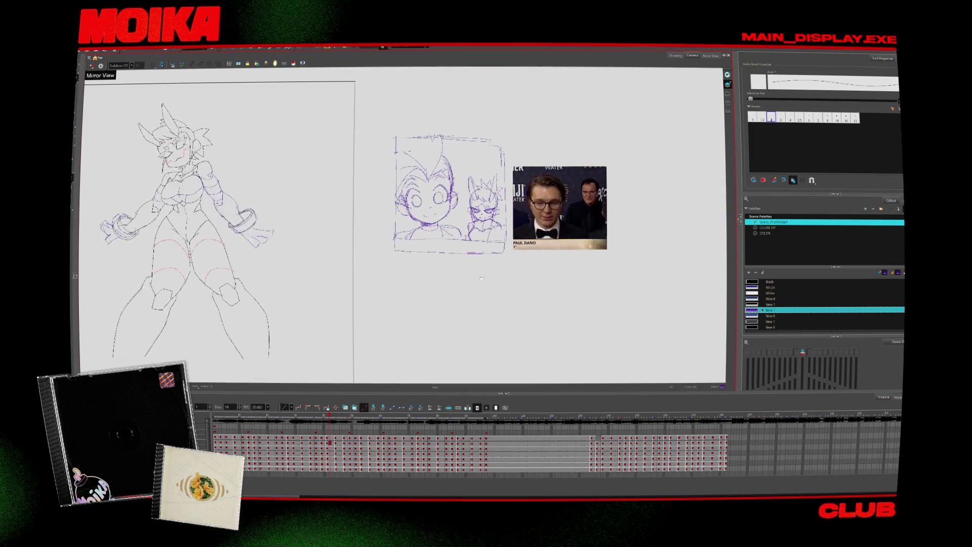